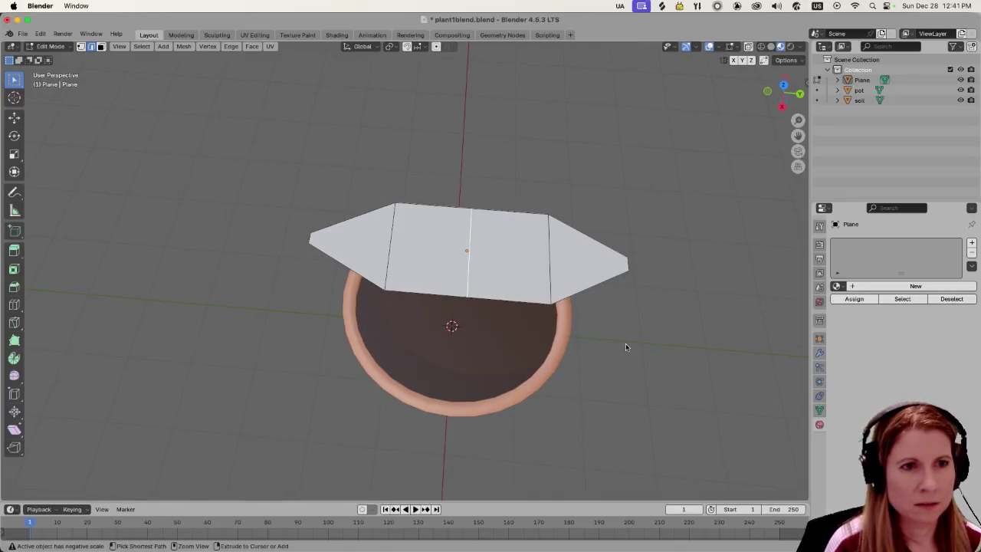
Add a loop cut through the centre of the leaf plane, keeping it centred.
middle_click_drag(515, 278, 468, 326)
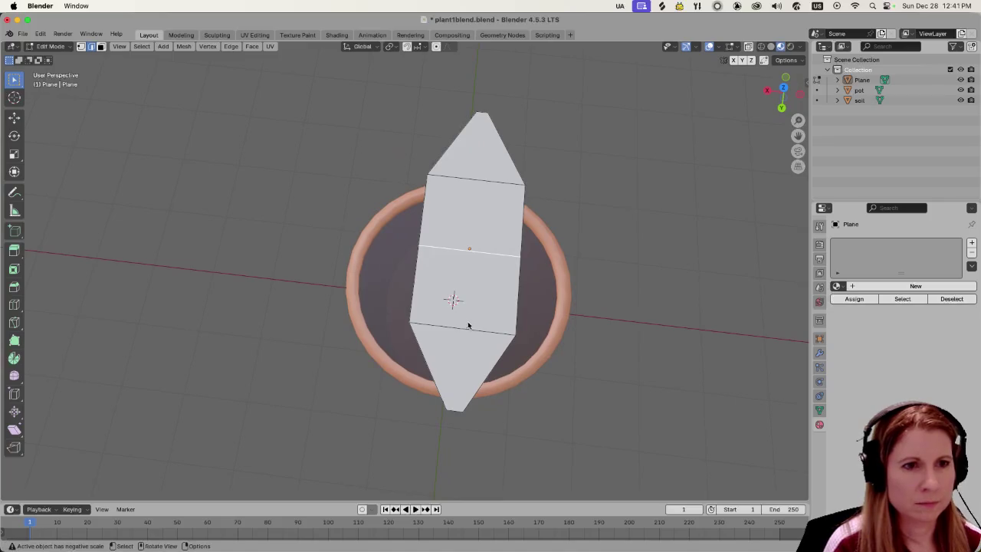
left_click(465, 331)
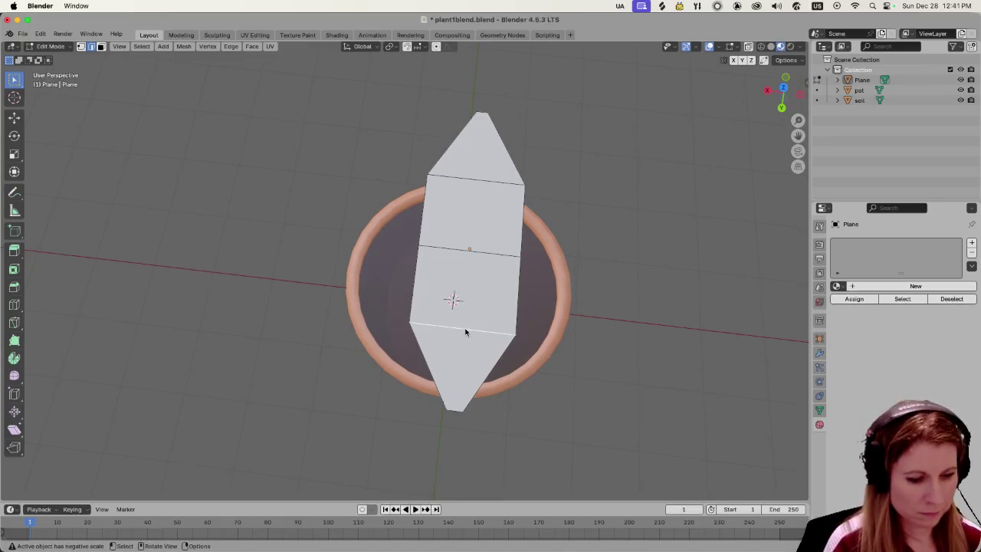
key("ctrl+r")
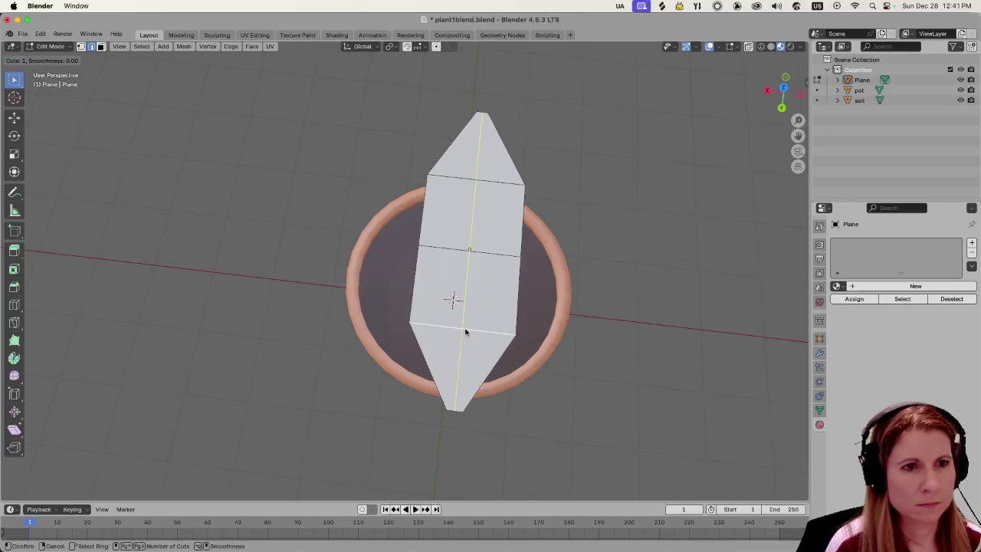
left_click(465, 331)
right_click(466, 329)
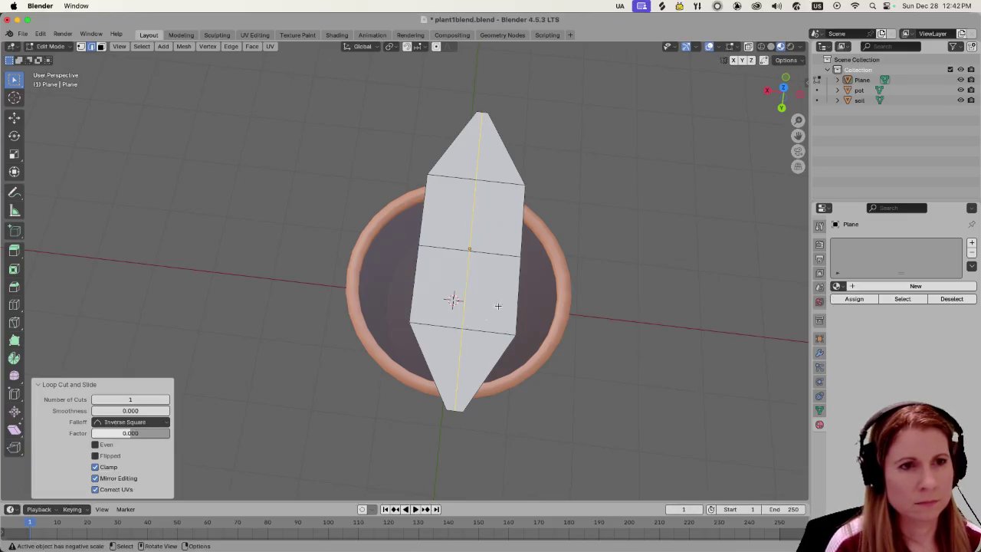
mouse_move(498, 306)
middle_mouse_down()
mouse_move(582, 282)
mouse_move(494, 308)
middle_mouse_up()
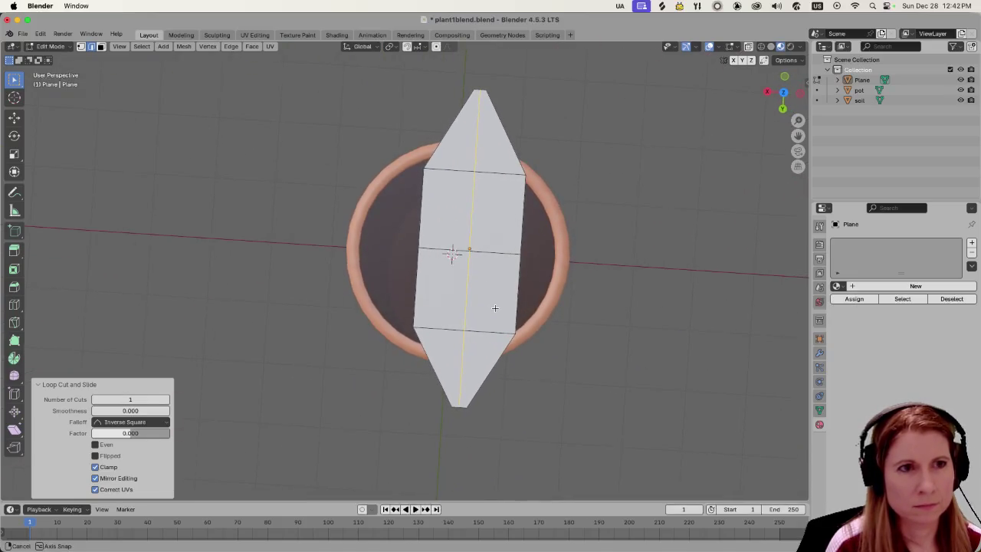
Nudge the plane's upper-left corner edge 0.004195 m along the Y axis.
left_click(435, 182, "alt")
key("g")
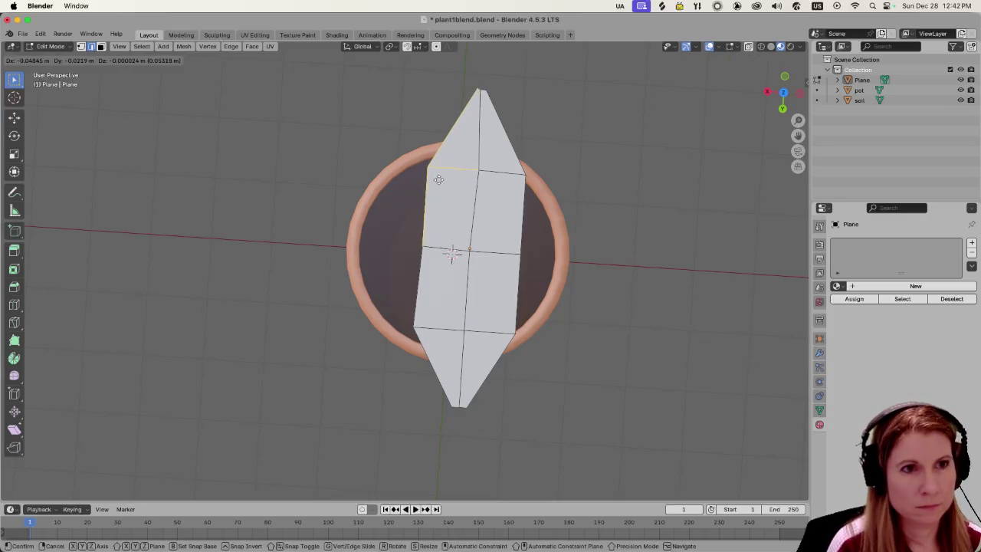
left_click(439, 180)
key("ctrl+z")
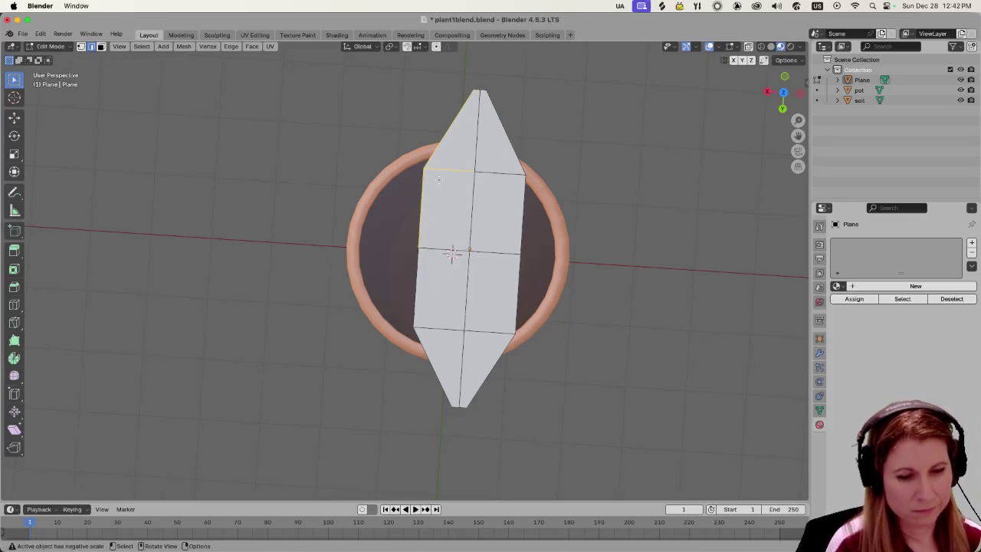
key("g")
key("y")
left_click(440, 180)
mouse_move(440, 180)
middle_mouse_down()
mouse_move(485, 206)
mouse_move(611, 202)
mouse_move(608, 234)
mouse_move(598, 217)
middle_mouse_up()
Select the whole leaf mesh and extrude it upward to give the leaf thickness.
scroll(536, 230, "up", 3)
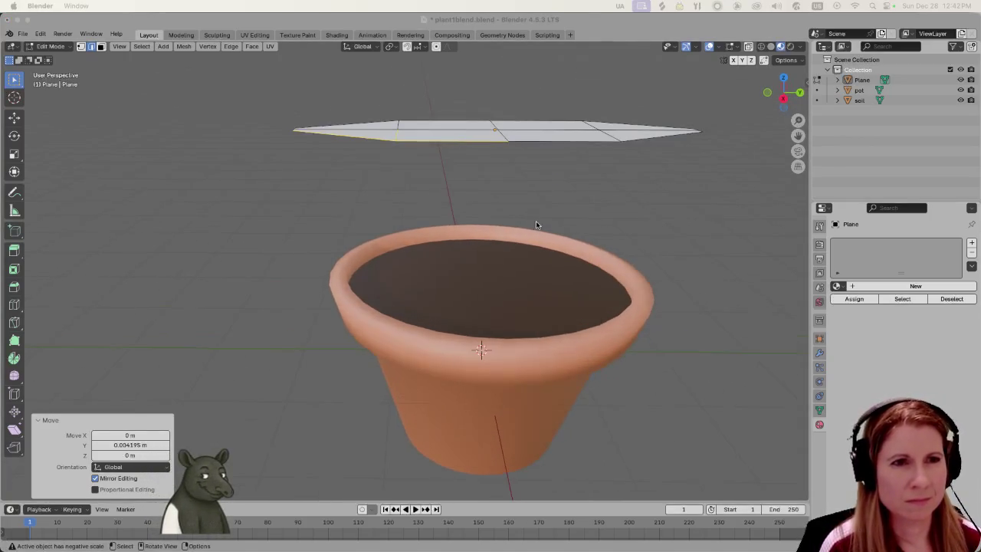
mouse_move(536, 225)
middle_mouse_down()
mouse_move(547, 204)
mouse_move(561, 205)
mouse_move(533, 185)
middle_mouse_up()
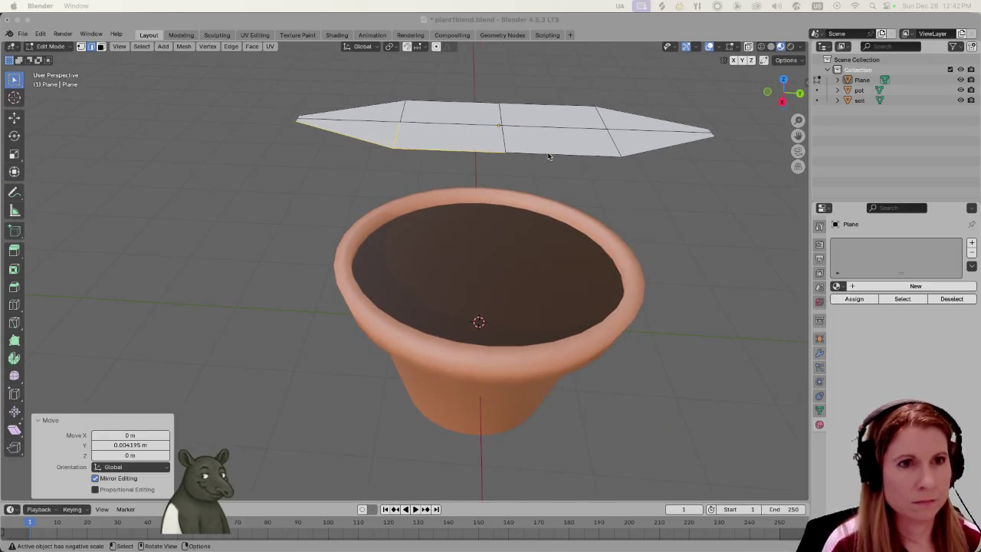
left_click(551, 156, "alt")
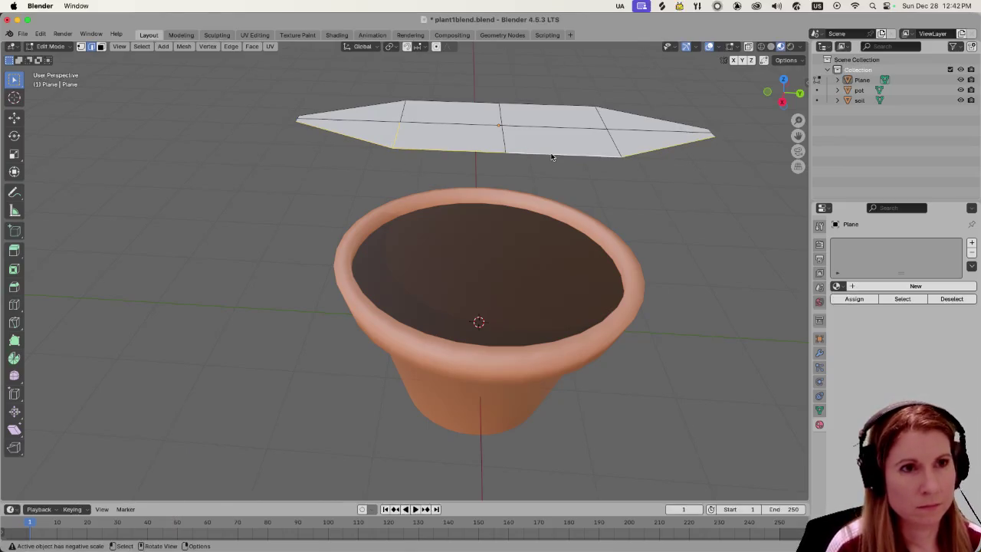
key("e")
left_click(553, 148)
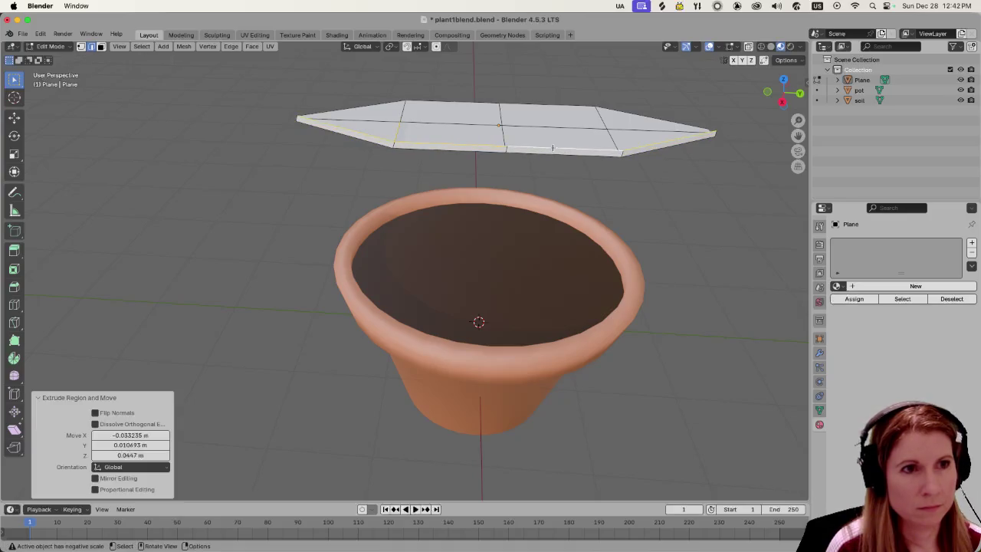
key("ctrl+z")
key("e")
key("z")
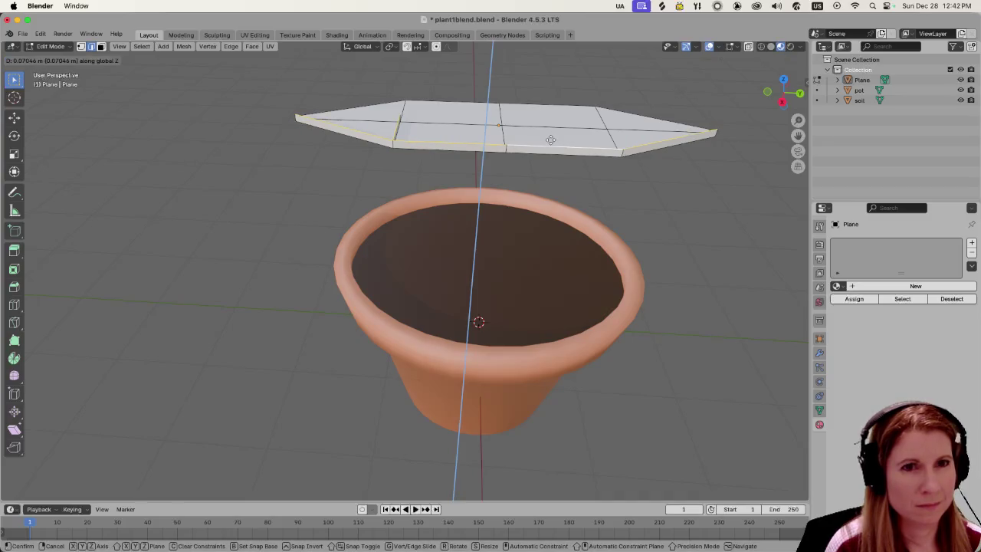
left_click(550, 139)
key("ctrl+z")
key("l")
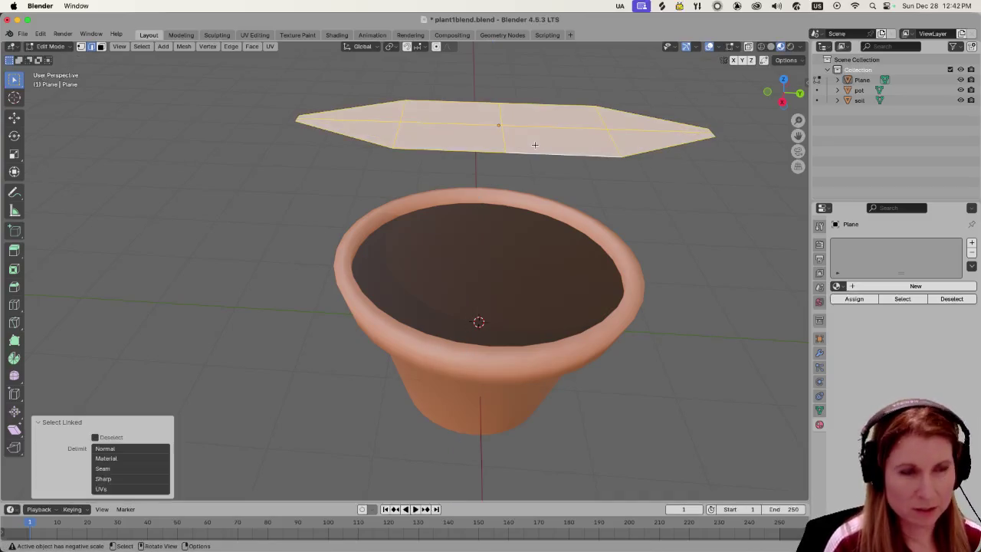
key("g")
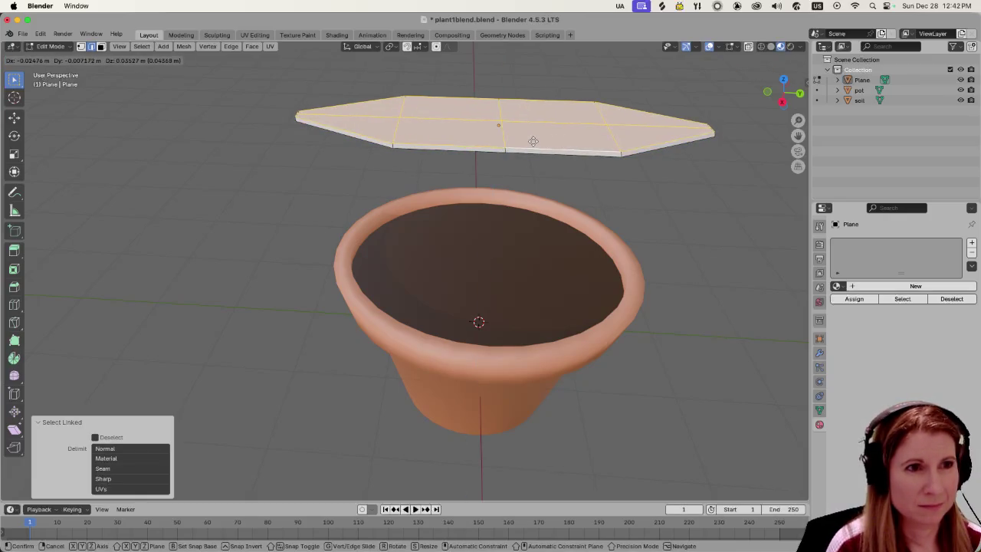
left_click(533, 142)
Deselect the thickened leaf, then minimize Codecks in the browser to reveal the cushion tutorial.
middle_click_drag(641, 212, 633, 192)
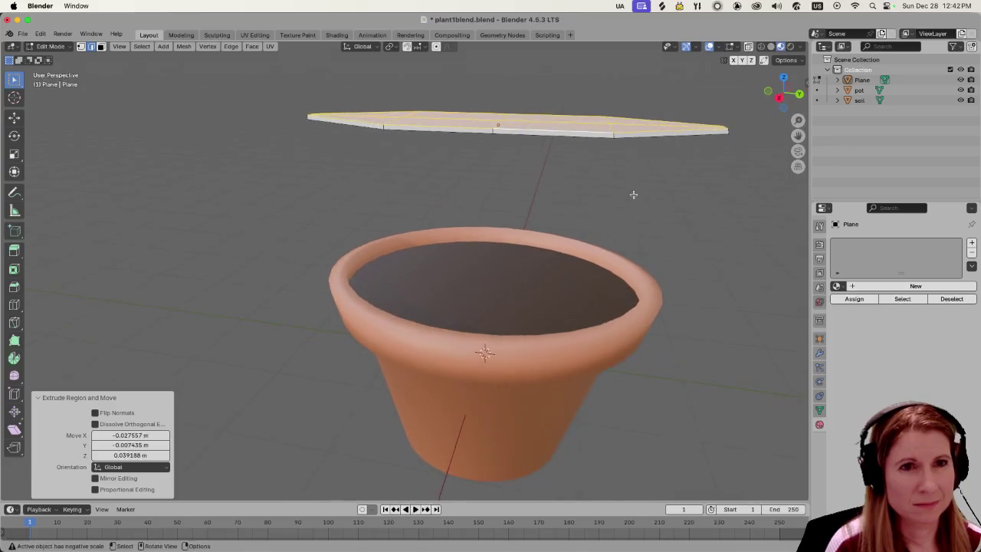
scroll(634, 193, "up", 3)
scroll(624, 193, "up", 2)
scroll(576, 187, "up", 1)
scroll(575, 221, "down", 3)
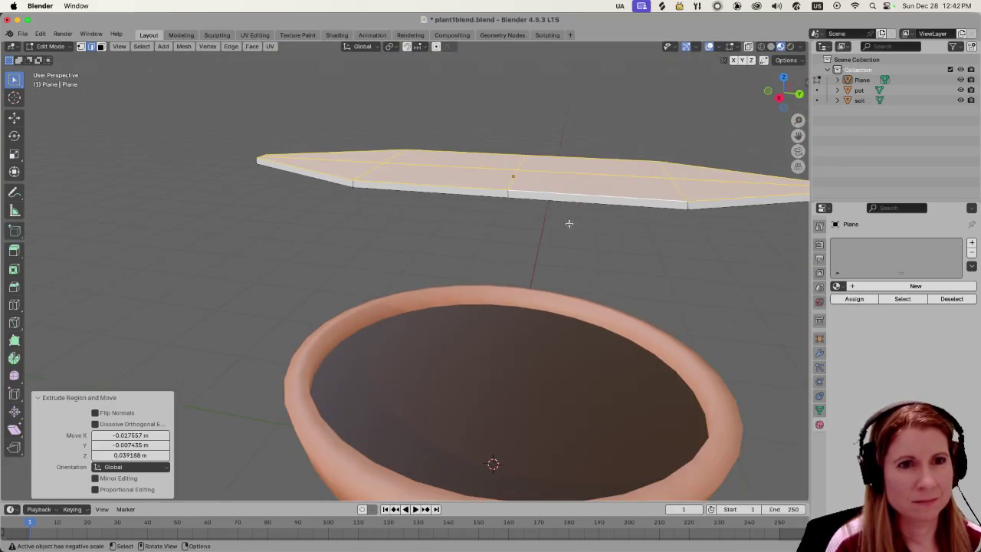
mouse_move(570, 221)
middle_mouse_down()
mouse_move(552, 220)
mouse_move(526, 269)
mouse_move(693, 250)
middle_mouse_up()
left_click(693, 250)
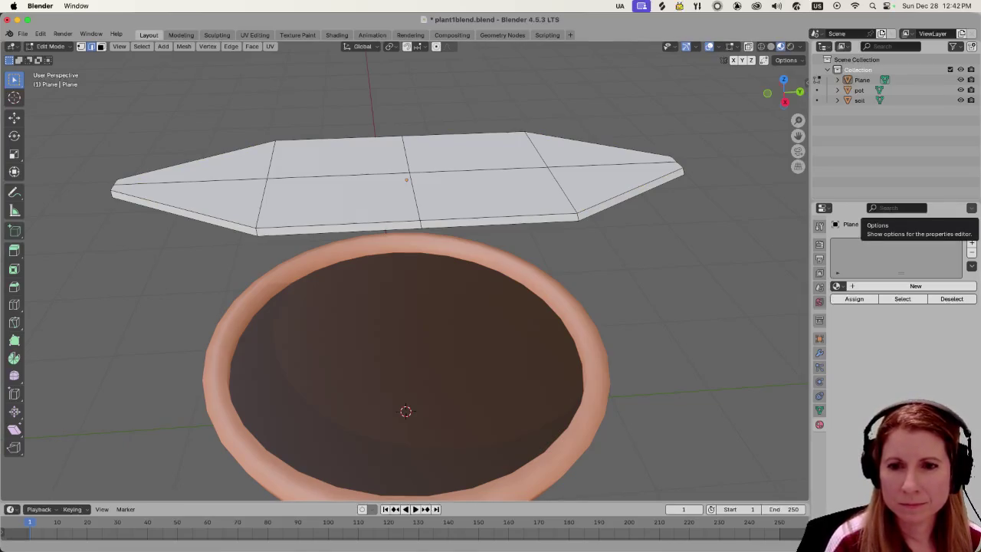
key("super+Tab")
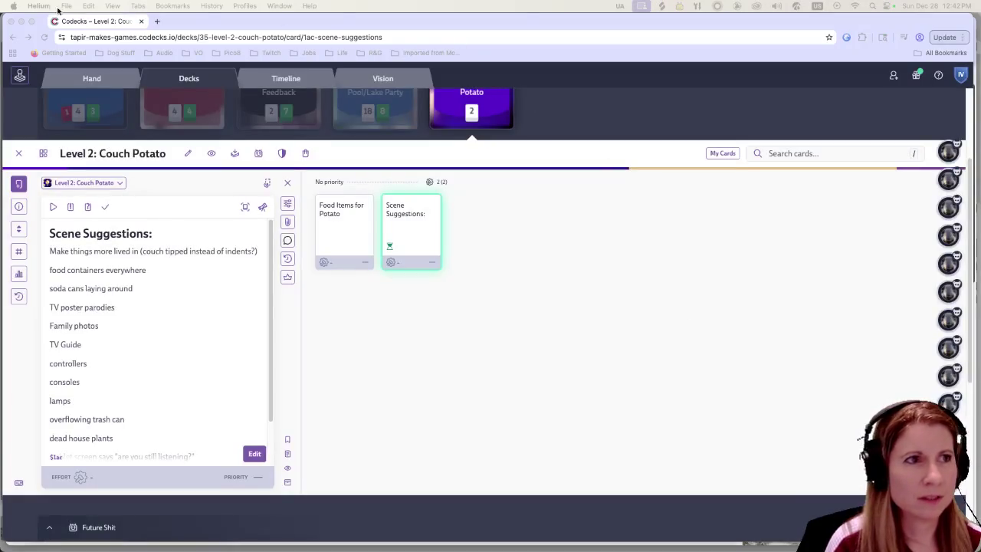
left_click(22, 20)
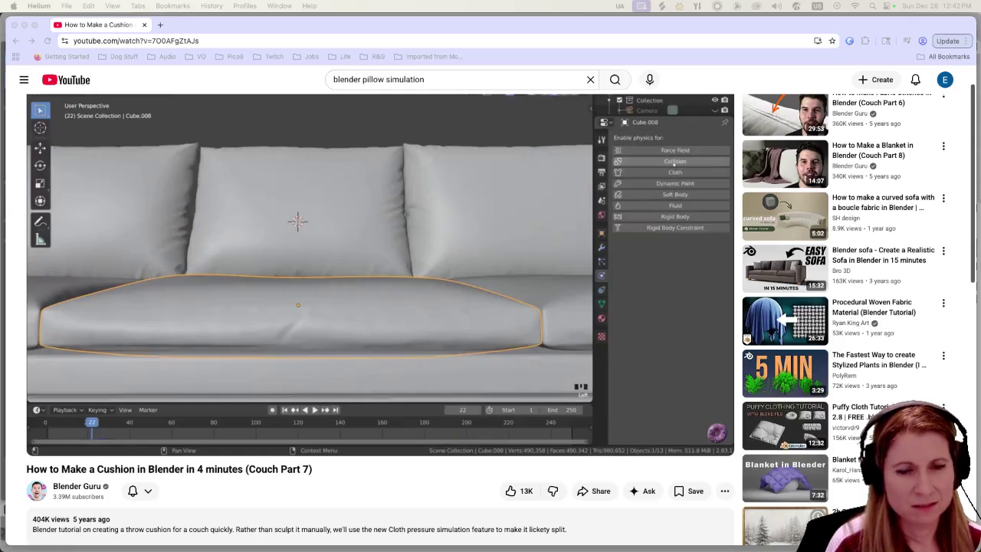
Minimize the YouTube cushion tutorial window and bring Blender back to the front.
key("super+m")
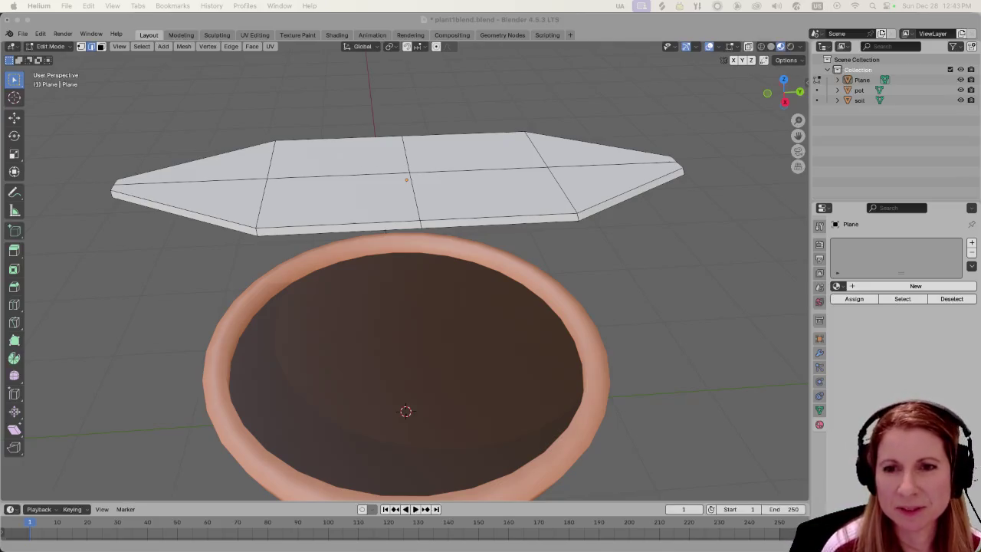
key("super+Tab")
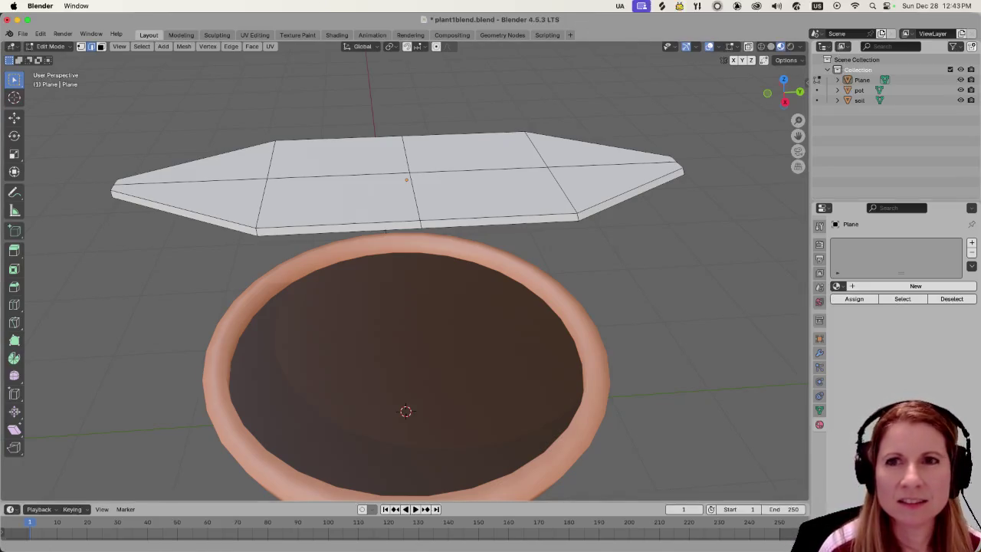
Enable proportional editing and scale the region around the leaf's left tip to 0.718.
key("super+Tab")
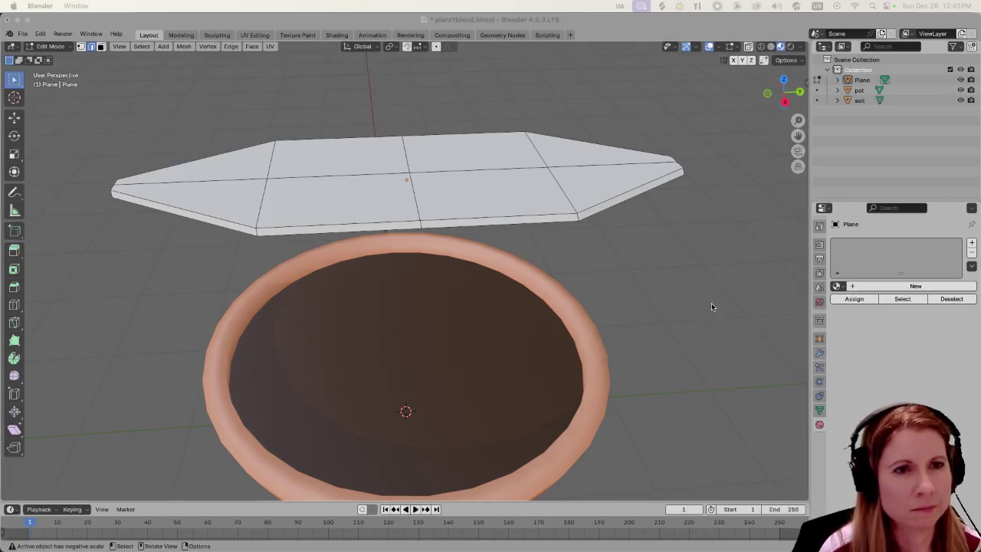
mouse_move(663, 291)
middle_mouse_down()
mouse_move(613, 307)
mouse_move(649, 298)
middle_mouse_up()
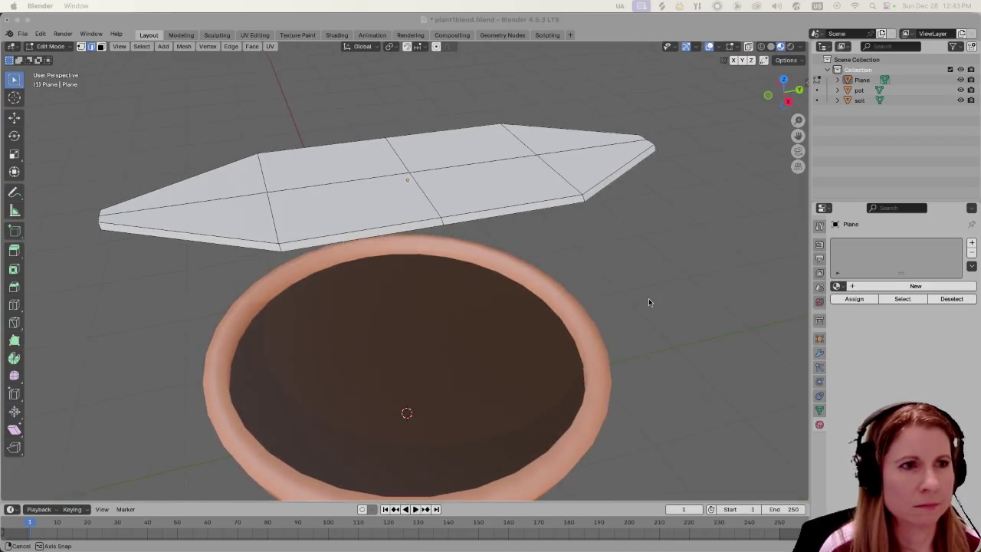
left_click_drag(86, 200, 117, 247)
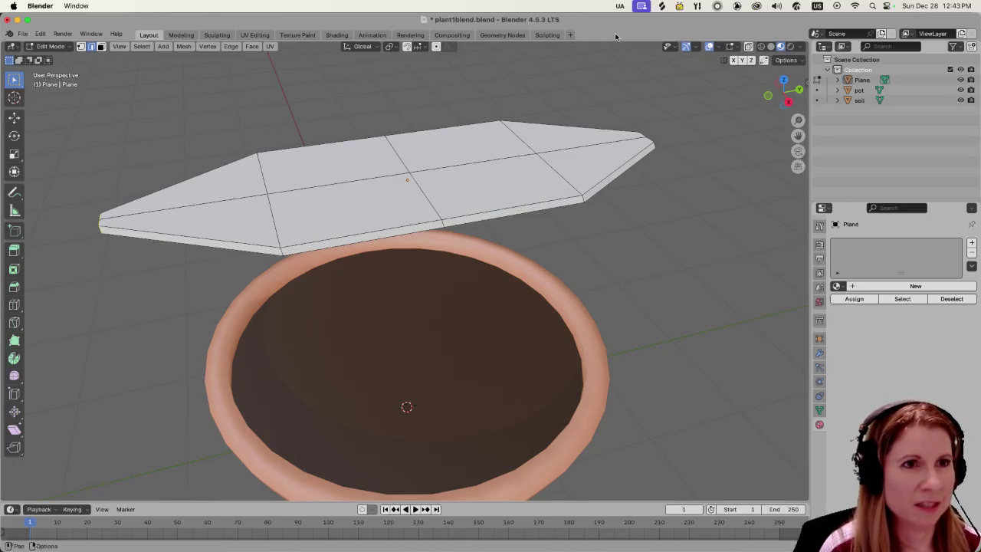
left_click(438, 48)
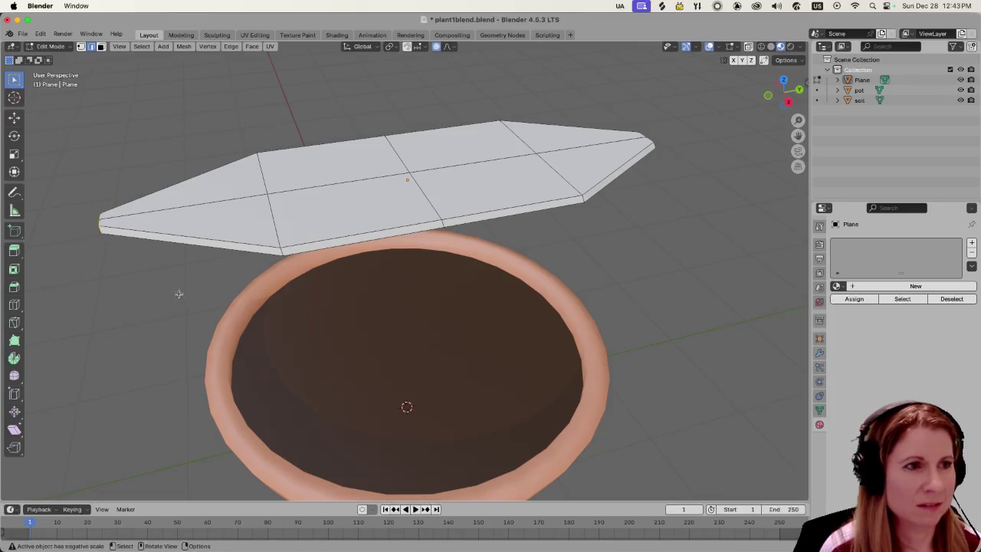
key("g")
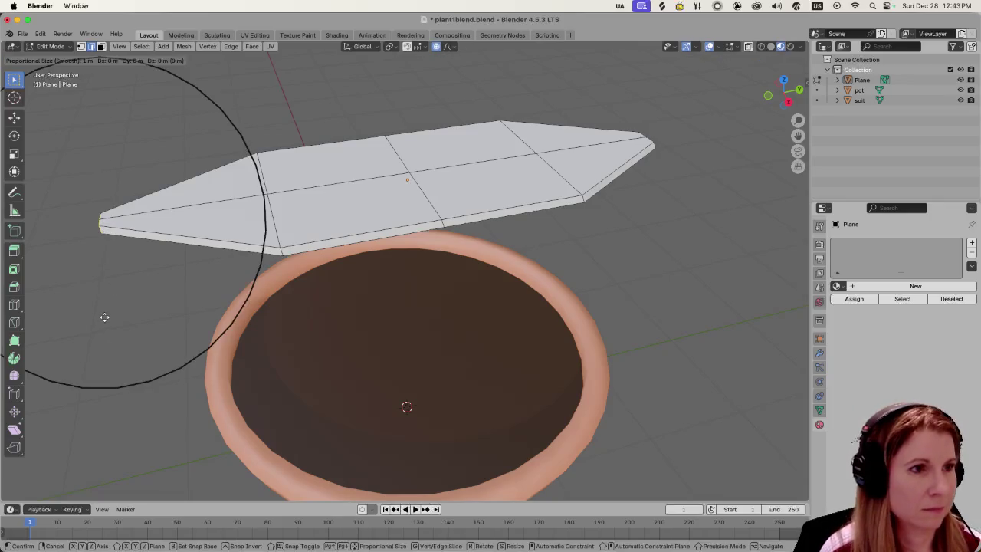
left_click(105, 315)
key("s")
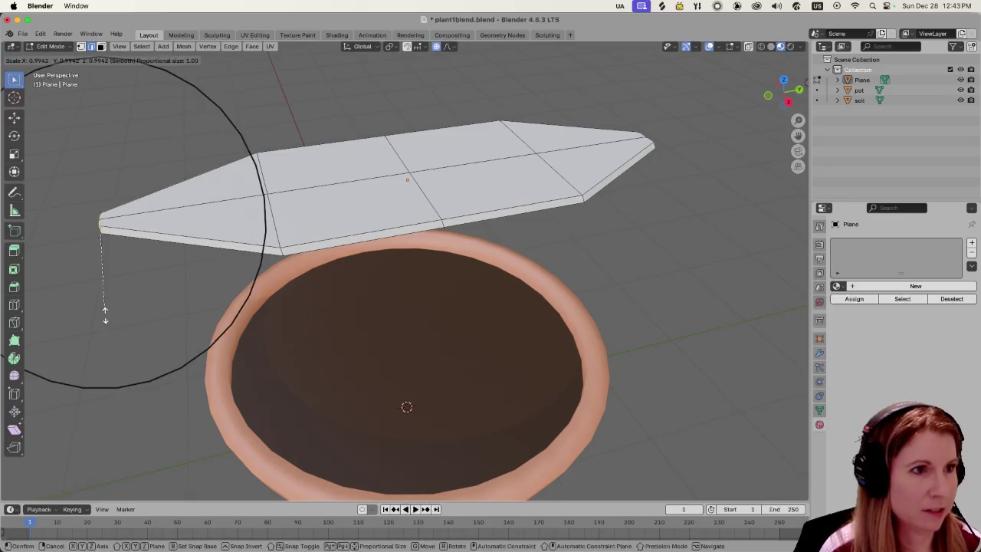
left_click(109, 286)
mouse_move(121, 282)
middle_mouse_down()
mouse_move(181, 257)
mouse_move(206, 287)
mouse_move(242, 273)
mouse_move(222, 230)
mouse_move(296, 210)
mouse_move(158, 267)
mouse_move(256, 260)
mouse_move(340, 280)
middle_mouse_up()
scroll(339, 281, "up", 3)
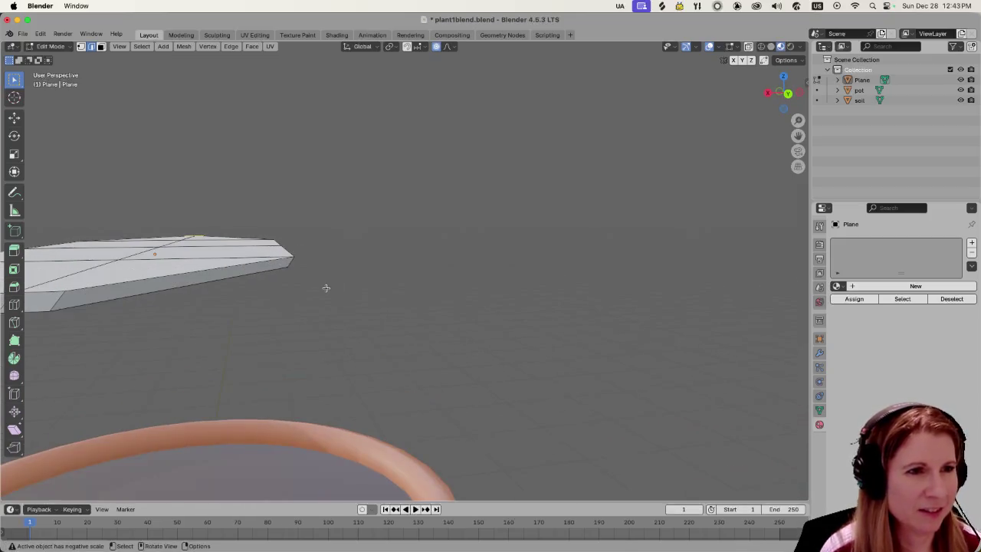
scroll(324, 287, "down", 2)
scroll(305, 293, "down", 2)
scroll(395, 283, "down", 2)
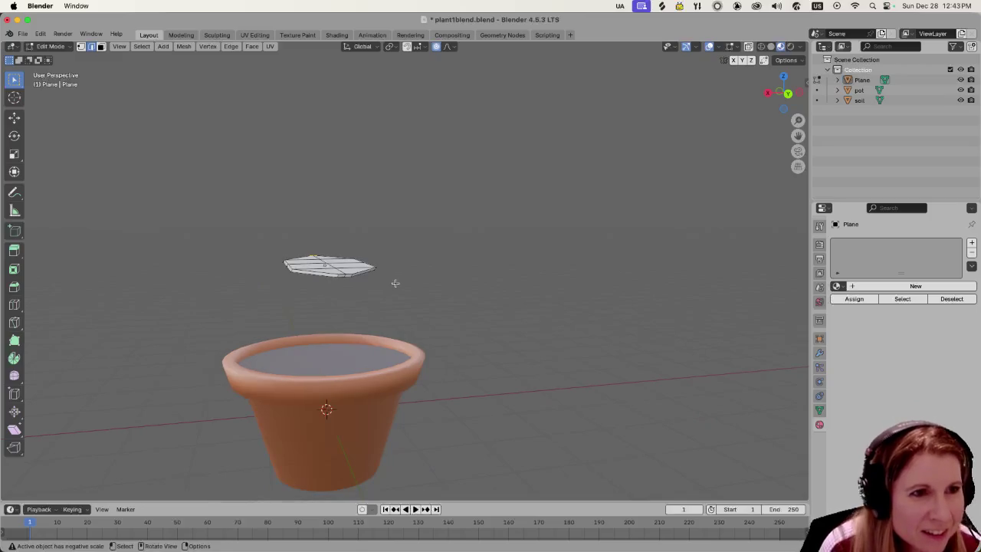
middle_click_drag(441, 279, 435, 304)
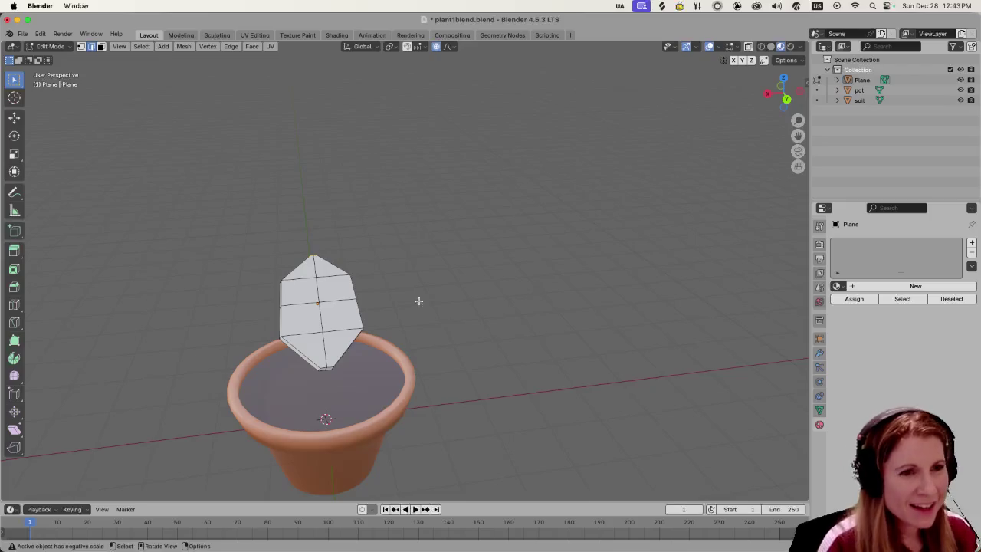
middle_click_drag(419, 302, 444, 296)
scroll(491, 334, "up", 3)
scroll(495, 338, "up", 3)
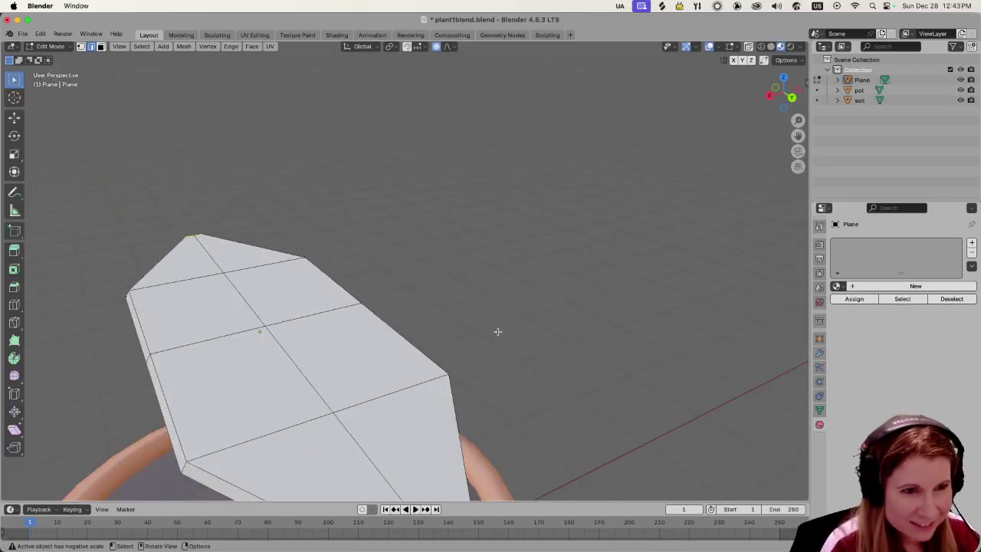
mouse_move(498, 333)
middle_mouse_down()
mouse_move(487, 300)
mouse_move(429, 309)
mouse_move(491, 316)
mouse_move(419, 302)
middle_mouse_up()
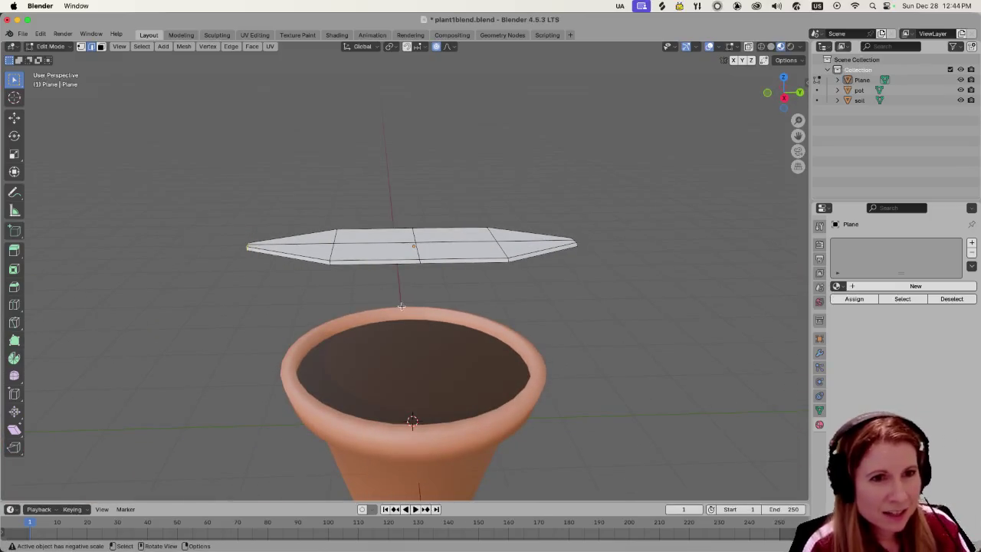
mouse_move(587, 280)
middle_mouse_down()
mouse_move(594, 289)
mouse_move(545, 294)
mouse_move(547, 284)
middle_mouse_up()
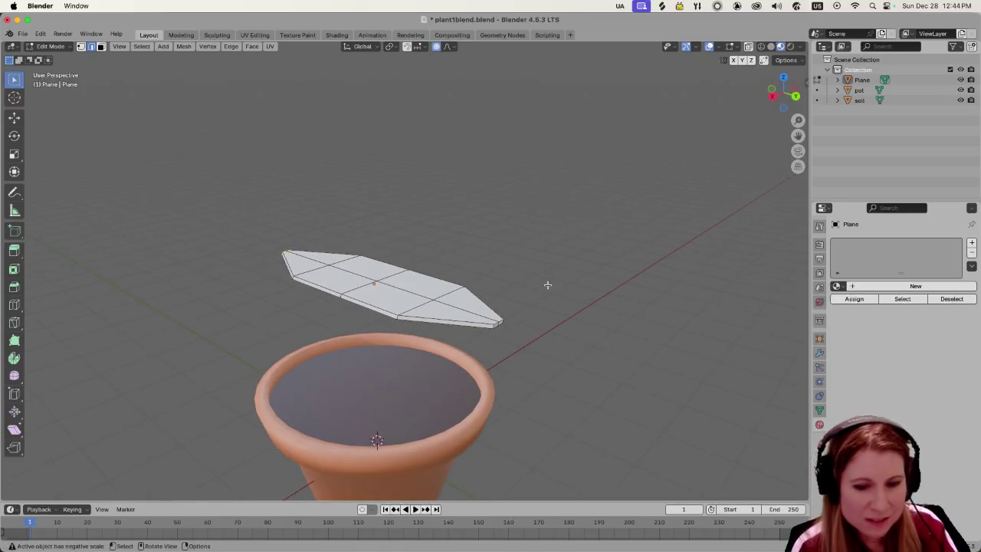
key("KP_1")
key("KP_8")
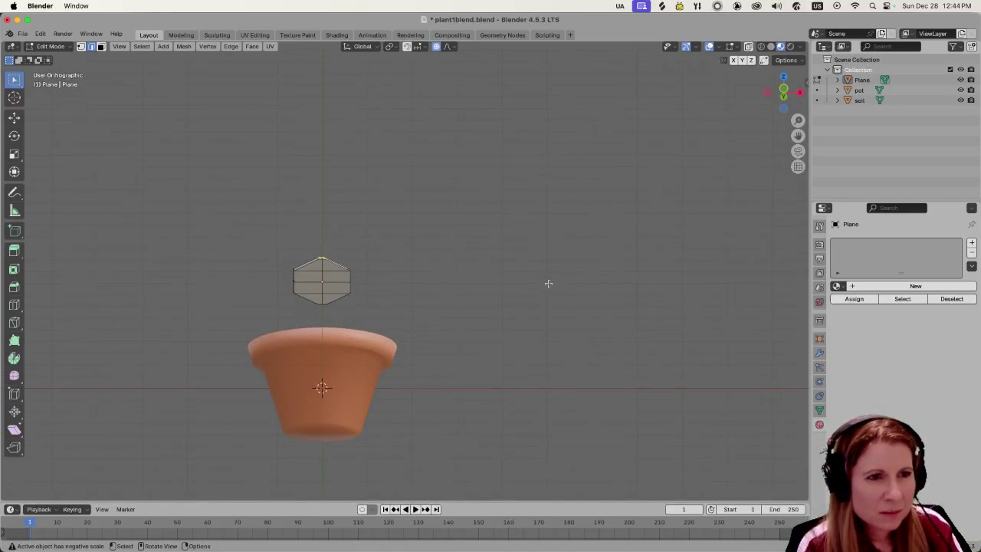
scroll(425, 353, "up", 3)
scroll(422, 330, "up", 2)
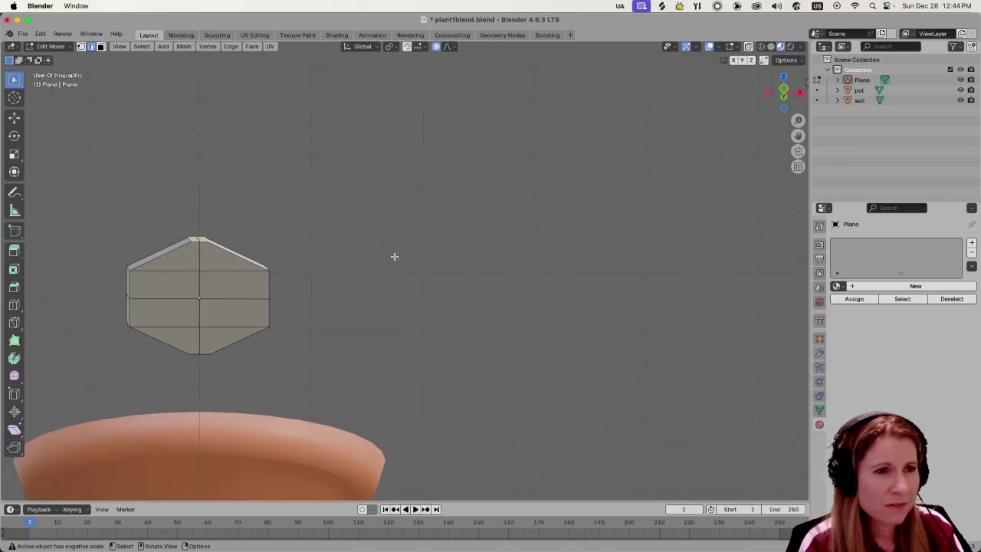
scroll(389, 250, "down", 2)
scroll(385, 244, "up", 2)
scroll(385, 244, "up", 1)
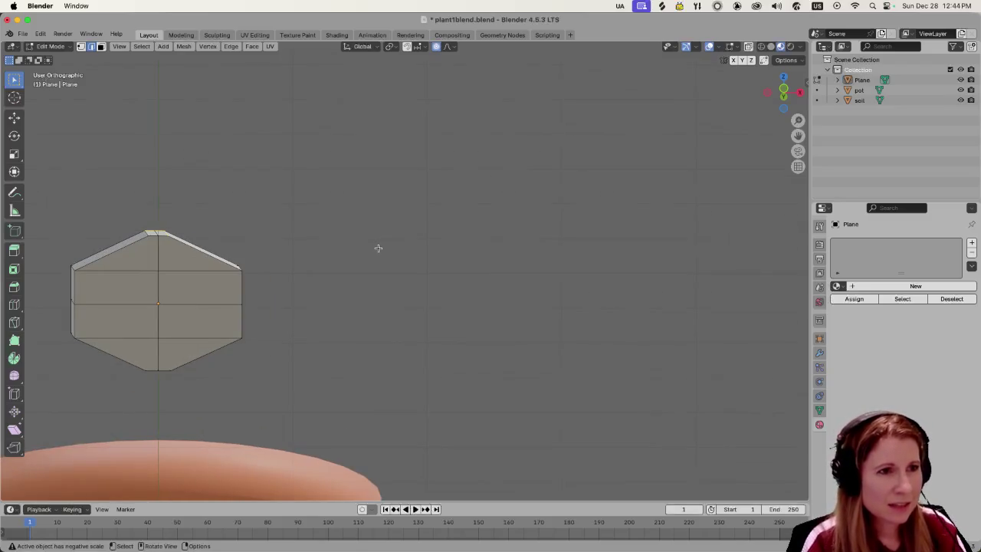
scroll(378, 248, "up", 1)
scroll(375, 246, "down", 5)
mouse_move(375, 250)
middle_mouse_down()
mouse_move(397, 301)
mouse_move(449, 322)
mouse_move(437, 315)
middle_mouse_up()
scroll(438, 337, "up", 2)
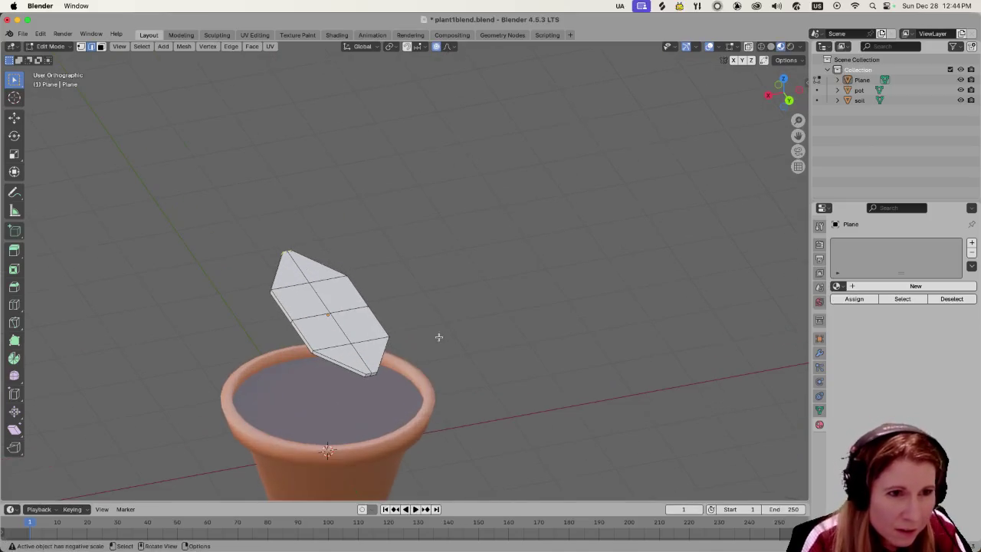
scroll(412, 346, "up", 2)
mouse_move(412, 352)
middle_mouse_down()
mouse_move(416, 361)
mouse_move(401, 307)
mouse_move(413, 320)
mouse_move(389, 331)
mouse_move(443, 325)
mouse_move(554, 344)
mouse_move(521, 349)
middle_mouse_up()
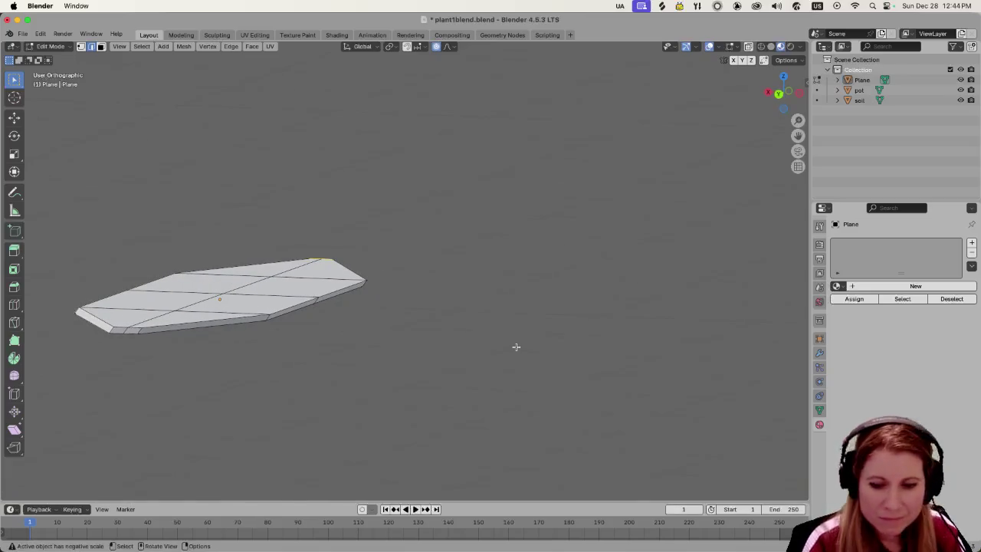
scroll(498, 295, "up", 5)
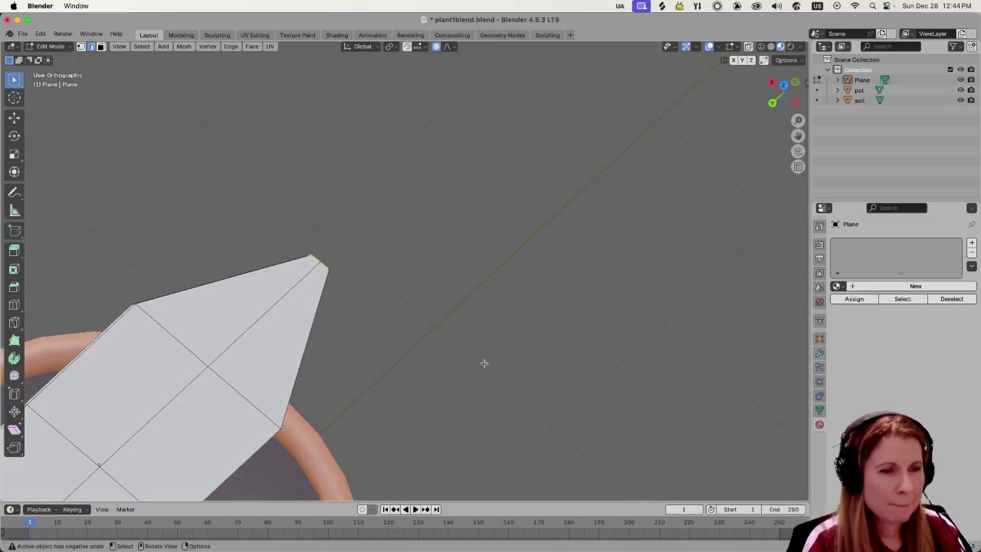
middle_click_drag(483, 361, 302, 280)
scroll(302, 280, "down", 3)
scroll(262, 272, "down", 2)
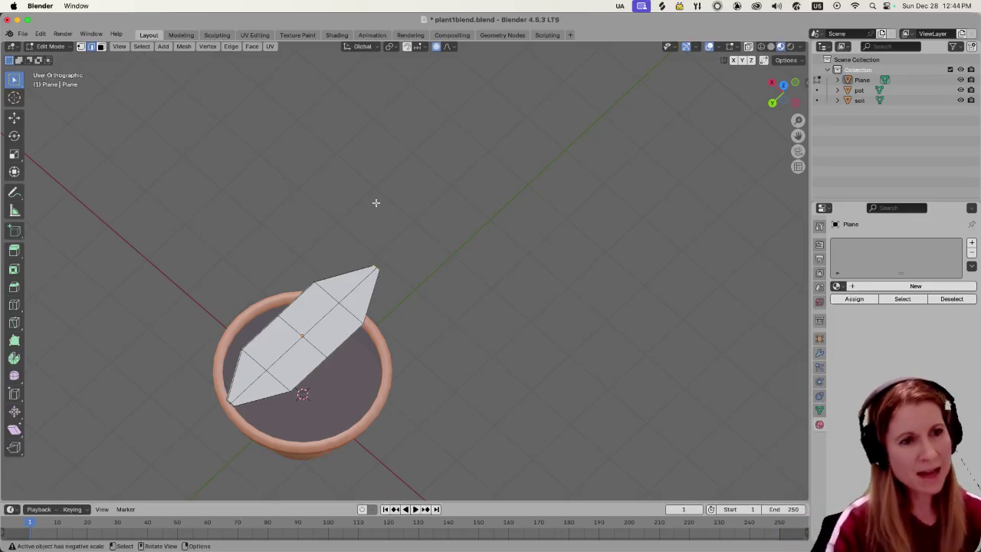
scroll(310, 372, "up", 3)
scroll(299, 368, "down", 2)
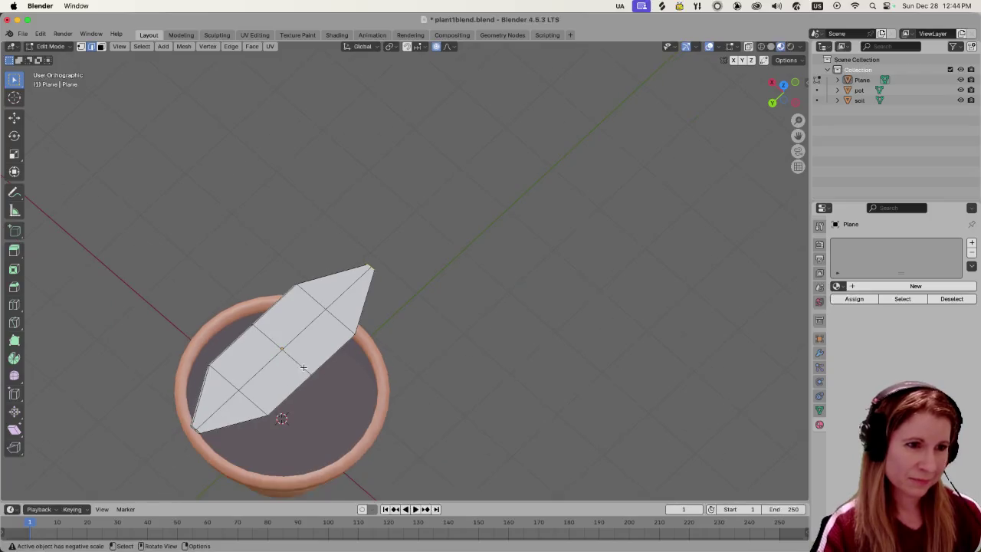
mouse_move(294, 372)
middle_mouse_down()
mouse_move(361, 260)
mouse_move(416, 241)
mouse_move(416, 350)
mouse_move(356, 354)
middle_mouse_up()
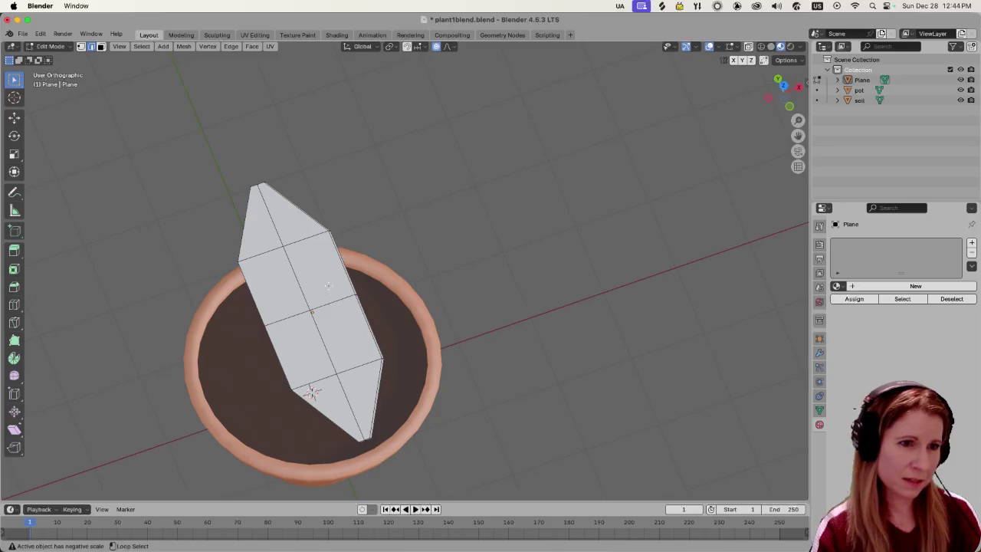
Select the leaf's middle edge loop and lower it along Z with proportional editing.
left_click(298, 285, "alt")
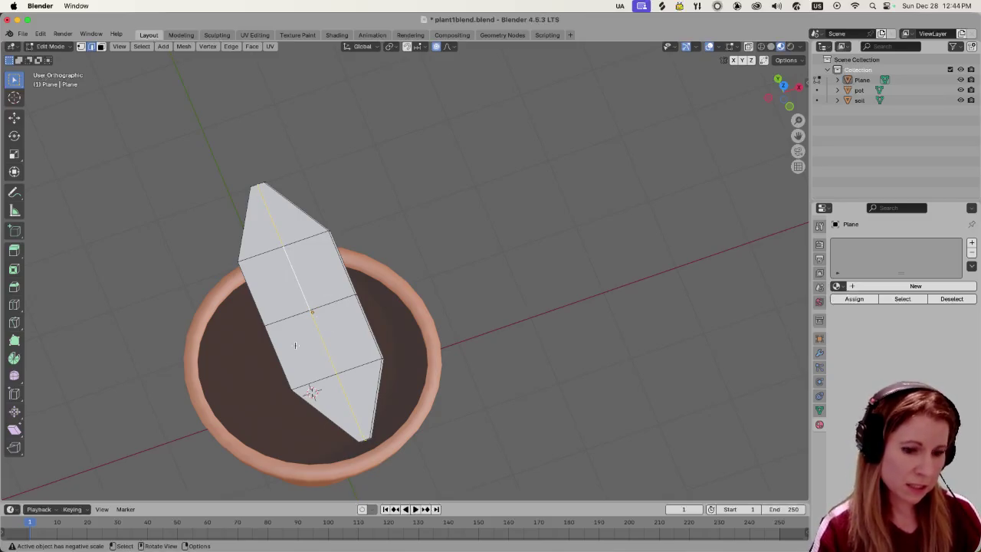
middle_click_drag(290, 348, 314, 325)
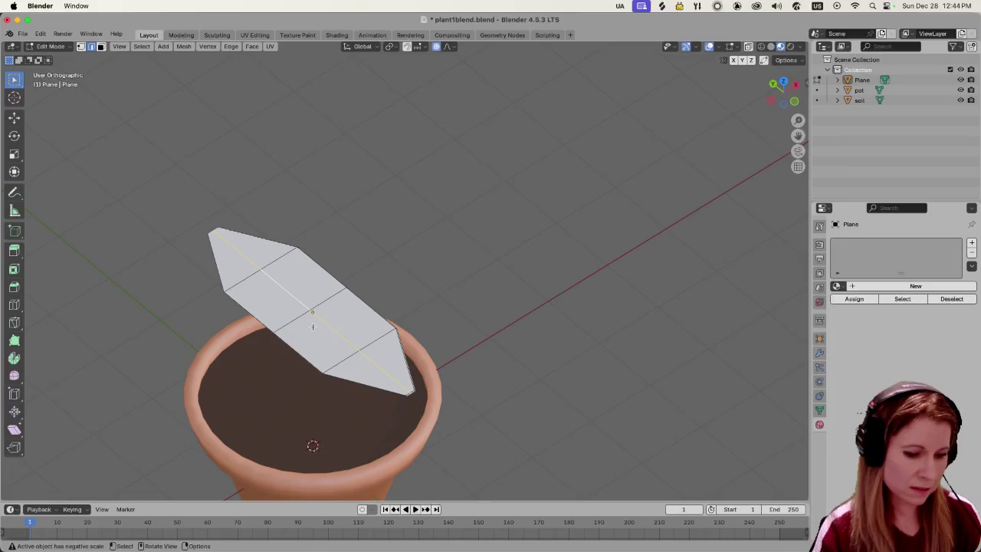
key("g")
key("z")
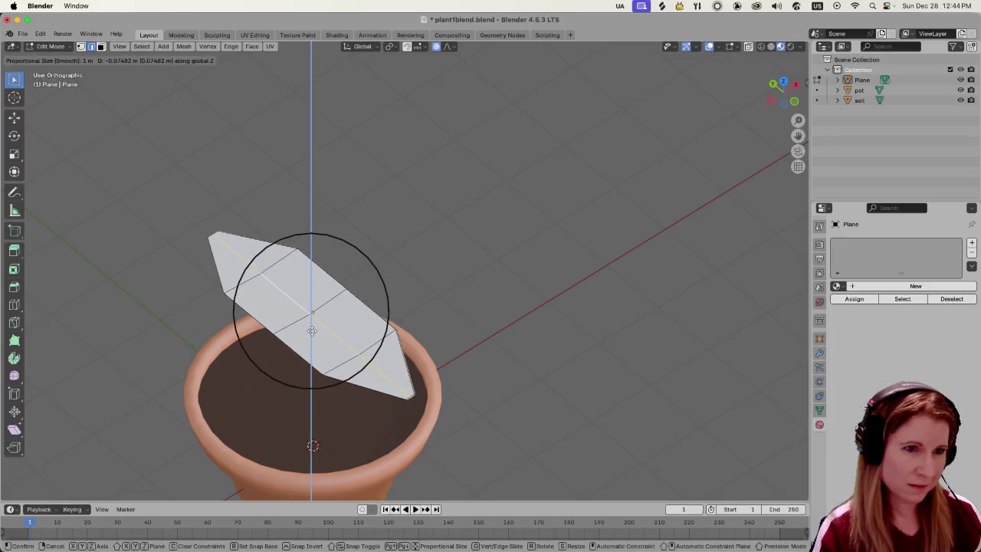
left_click(312, 333)
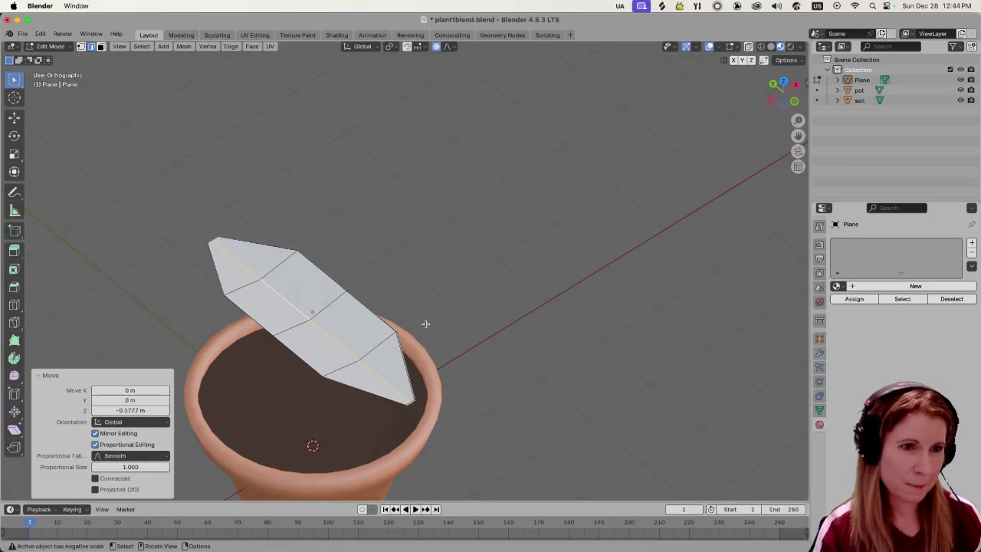
scroll(394, 364, "up", 2)
mouse_move(395, 365)
middle_mouse_down()
mouse_move(499, 345)
mouse_move(482, 355)
mouse_move(416, 350)
mouse_move(460, 348)
middle_mouse_up()
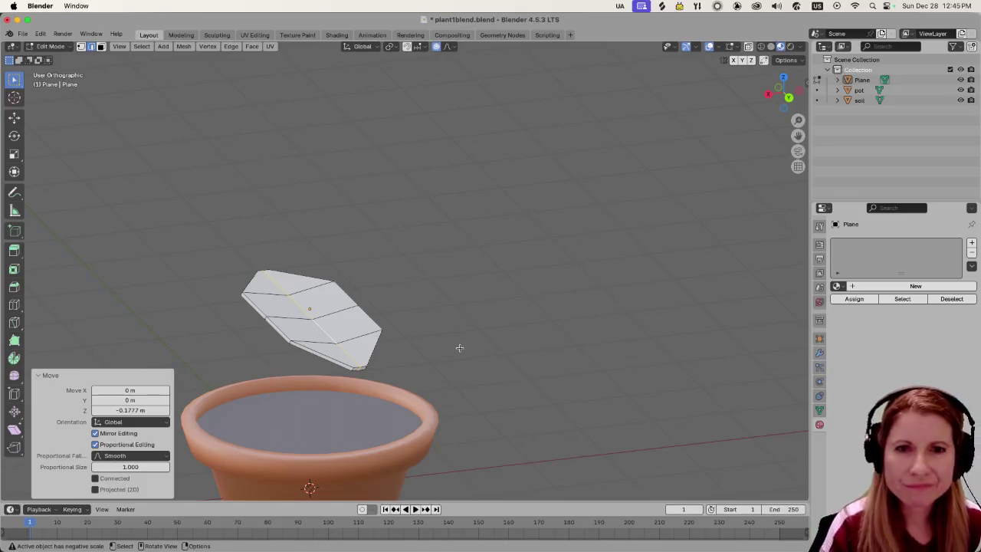
middle_click_drag(425, 341, 320, 346)
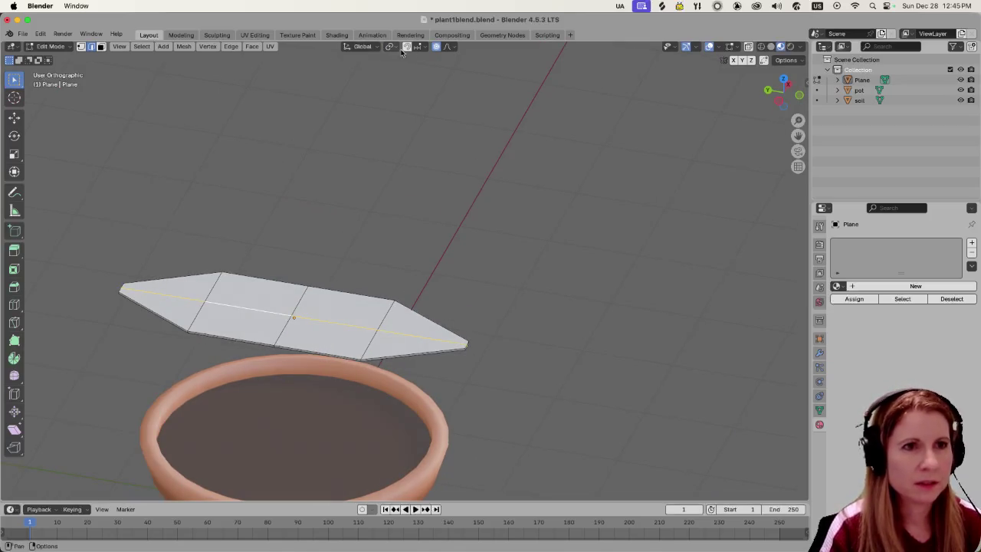
Turn off proportional editing, lower the centre edge 0.071141 m on Z, and return to Object Mode.
left_click(436, 47)
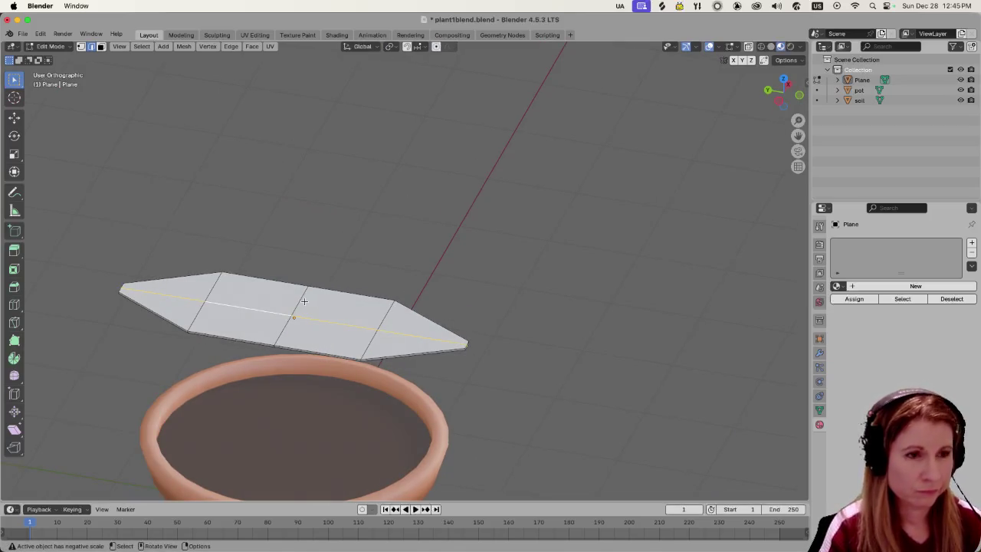
key("g")
key("z")
left_click(304, 307)
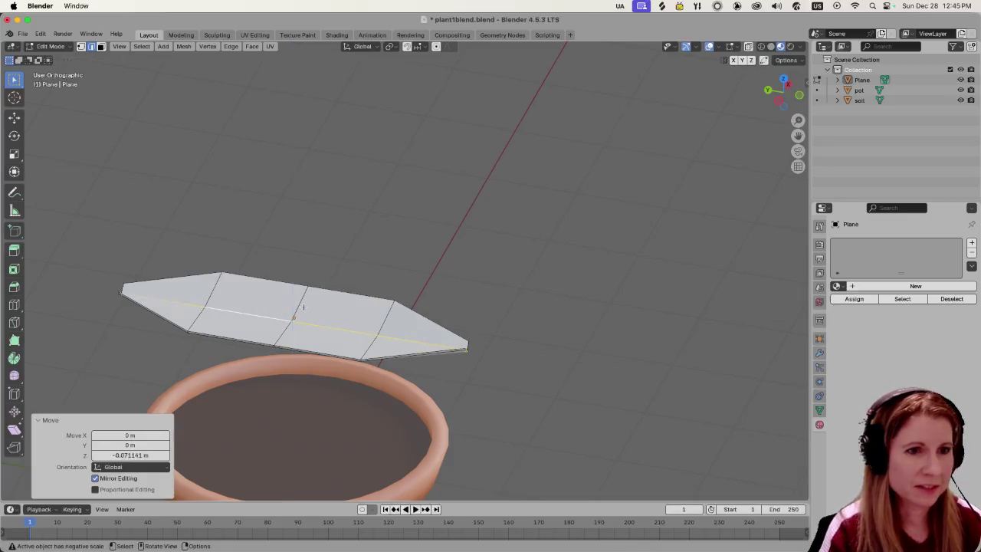
mouse_move(351, 315)
middle_mouse_down()
mouse_move(484, 309)
mouse_move(436, 287)
mouse_move(421, 265)
mouse_move(389, 268)
mouse_move(394, 280)
mouse_move(329, 356)
mouse_move(404, 324)
mouse_move(354, 346)
mouse_move(328, 341)
middle_mouse_up()
left_click(362, 341)
key("Tab")
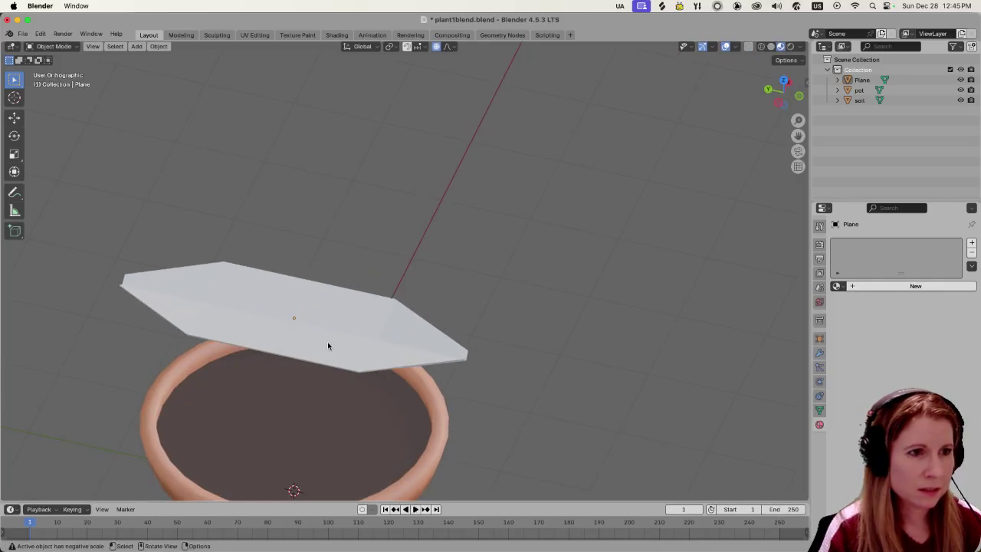
Orbit and zoom around the creased leaf to inspect it tilted above the pot.
mouse_move(394, 306)
middle_mouse_down()
mouse_move(387, 272)
mouse_move(322, 275)
middle_mouse_up()
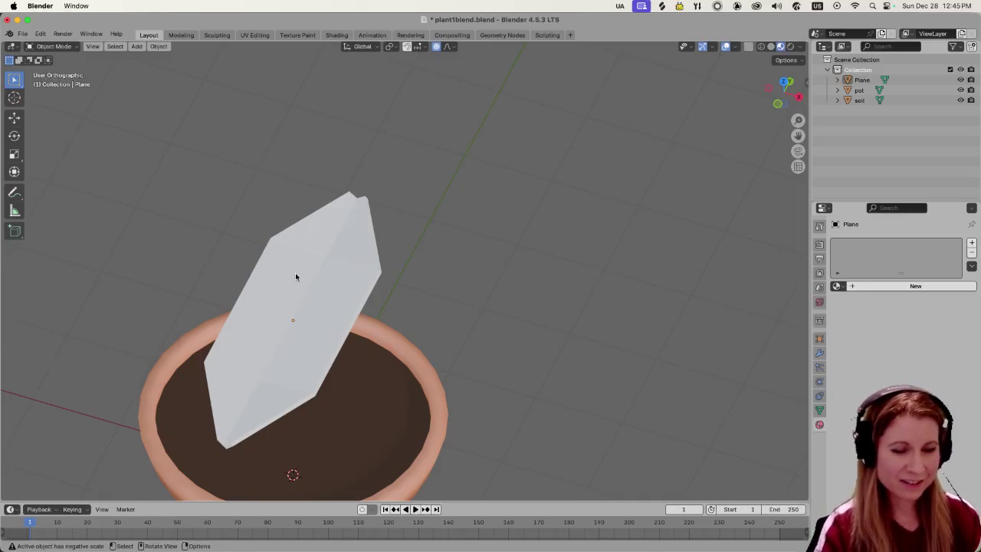
middle_click_drag(218, 278, 317, 276)
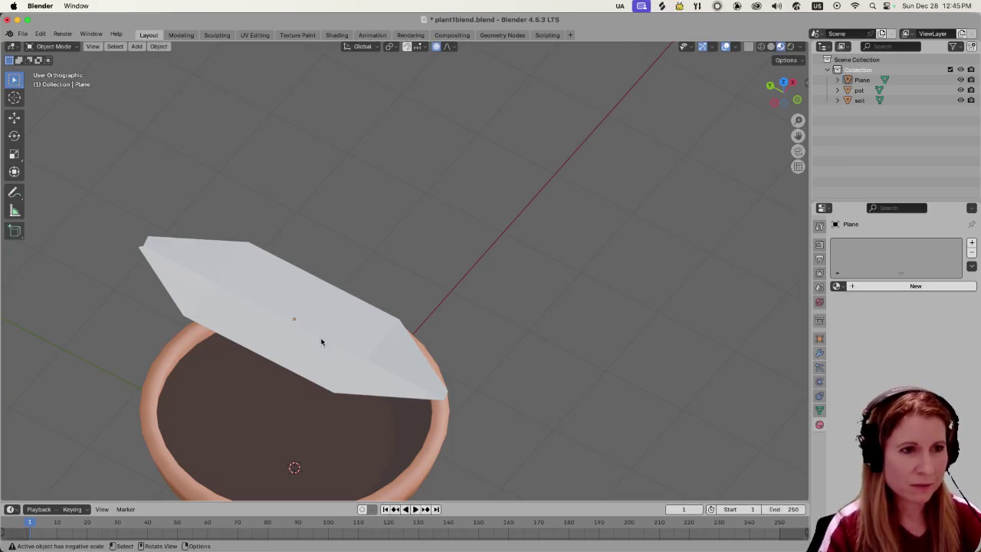
middle_click_drag(321, 342, 375, 318)
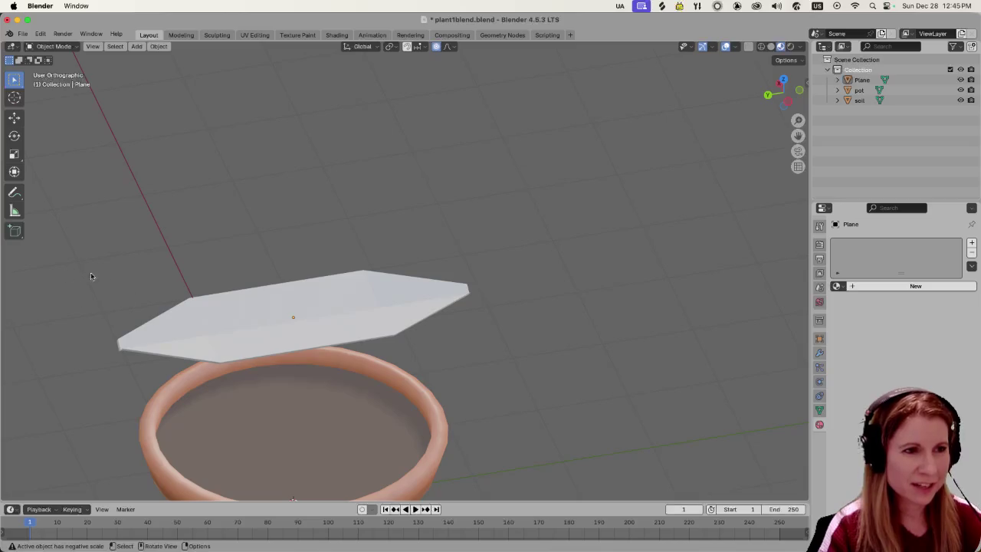
middle_click_drag(90, 276, 237, 298)
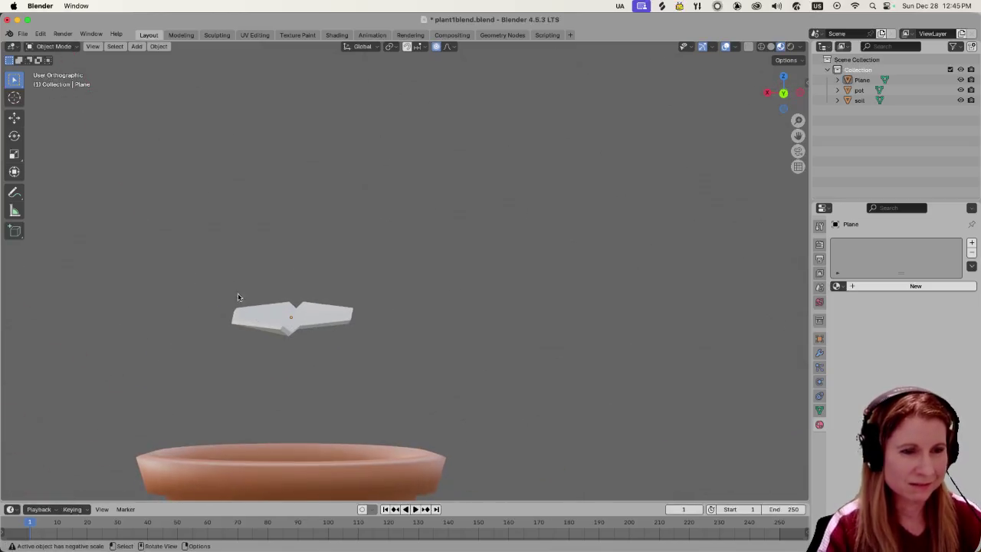
mouse_move(344, 328)
middle_mouse_down()
mouse_move(267, 340)
mouse_move(217, 392)
mouse_move(350, 383)
middle_mouse_up()
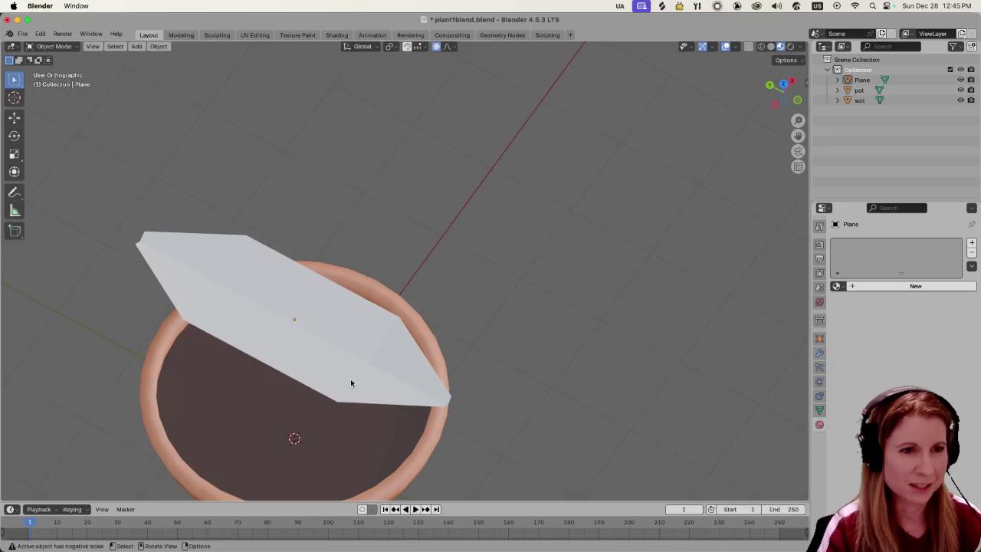
scroll(341, 381, "up", 3)
scroll(488, 284, "down", 2)
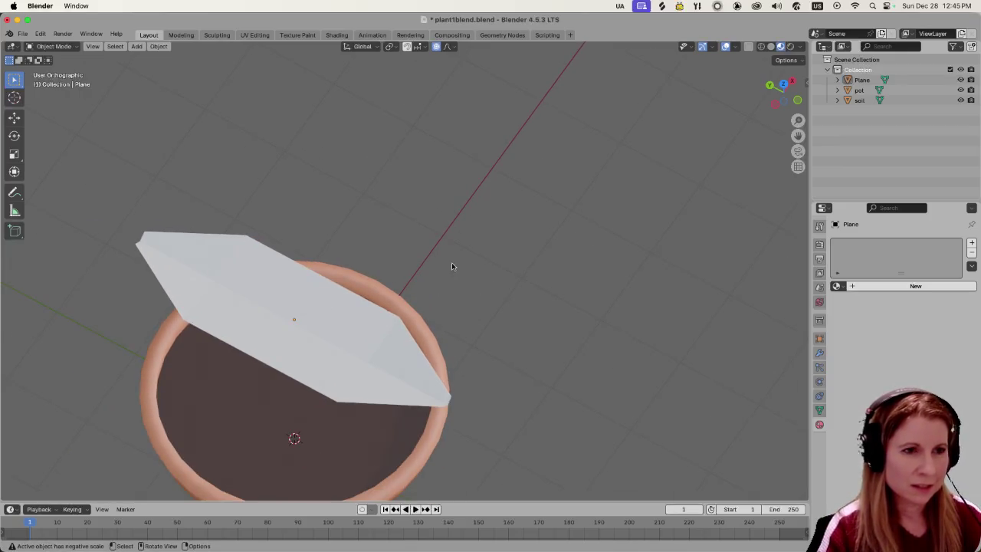
scroll(388, 272, "down", 1)
mouse_move(314, 283)
middle_mouse_down()
mouse_move(281, 270)
mouse_move(300, 257)
middle_mouse_up()
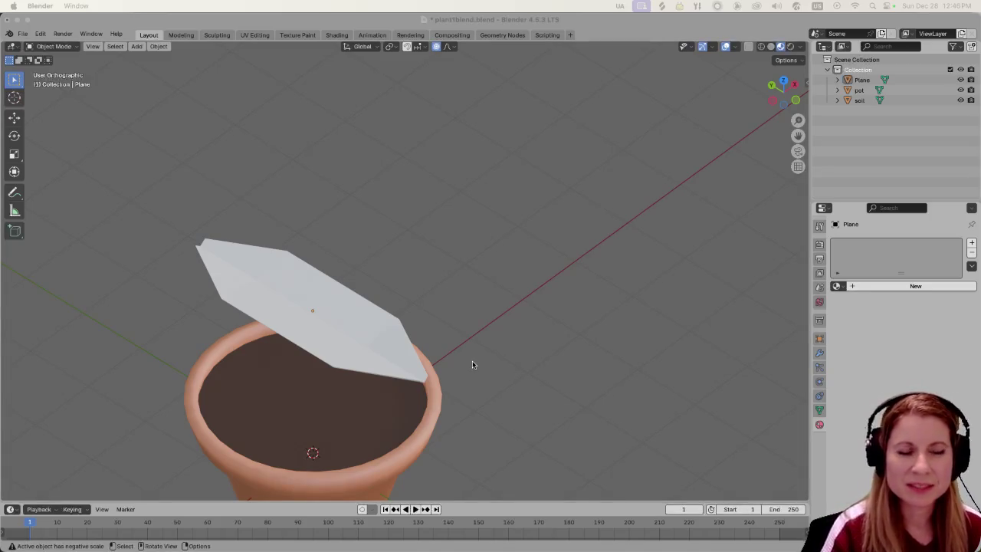
View the leaf slab side-on above the pot, then switch to the browser's reference images.
scroll(472, 365, "up", 3)
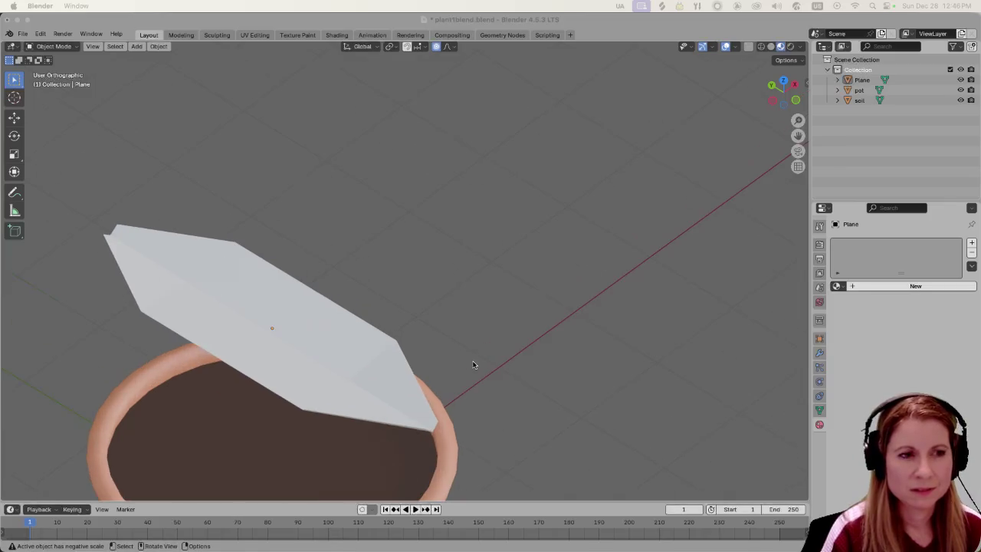
scroll(473, 365, "down", 1)
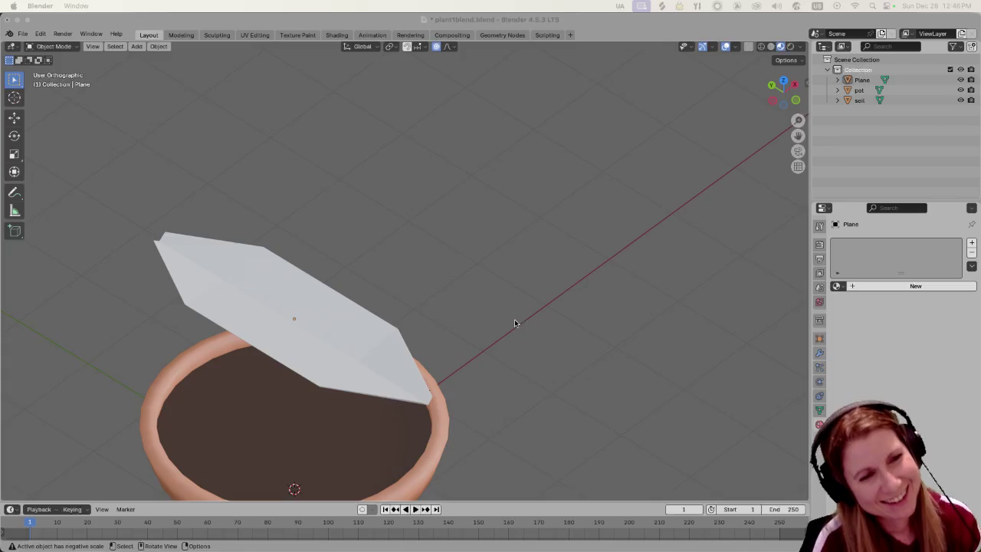
mouse_move(512, 330)
middle_mouse_down()
mouse_move(517, 310)
mouse_move(508, 318)
middle_mouse_up()
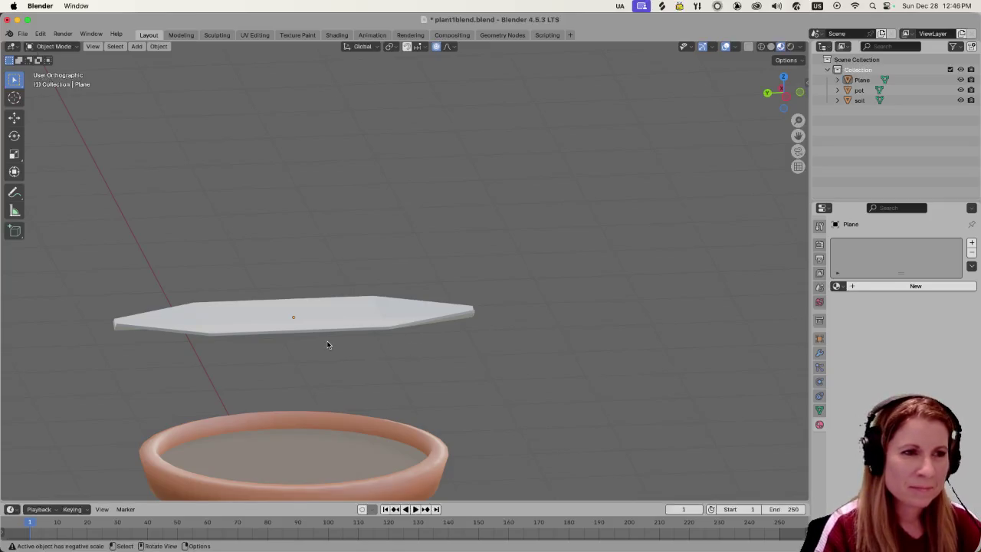
scroll(205, 341, "up", 2)
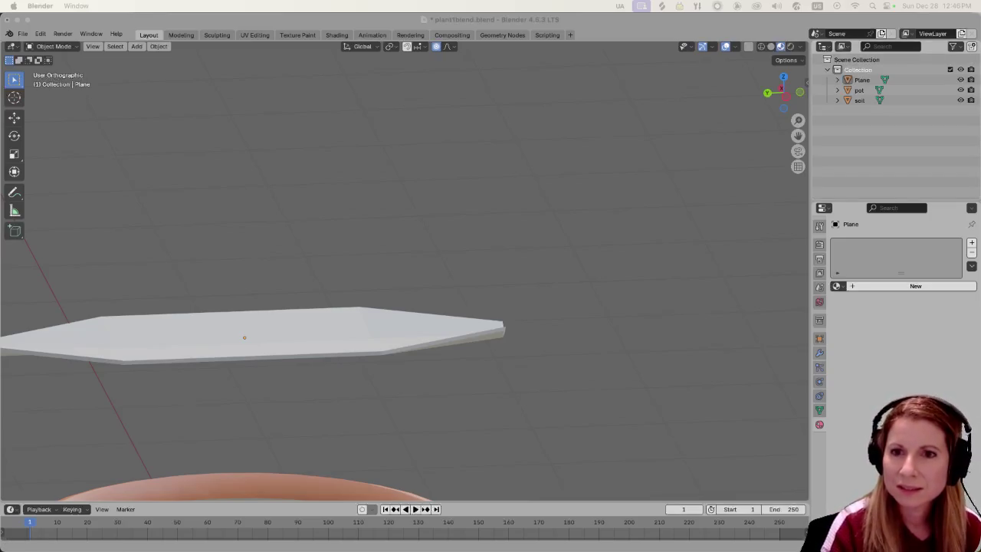
key("super+Tab")
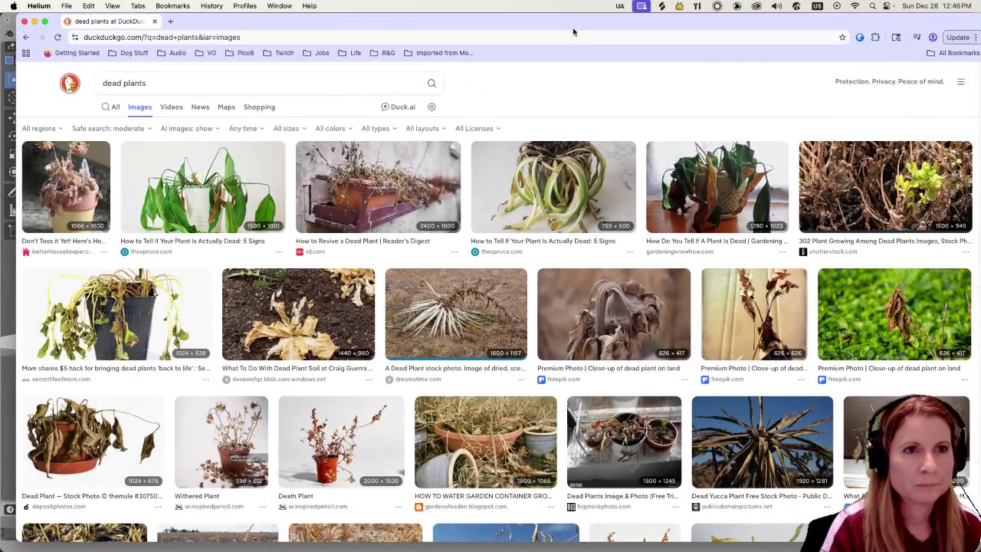
double_click(529, 16)
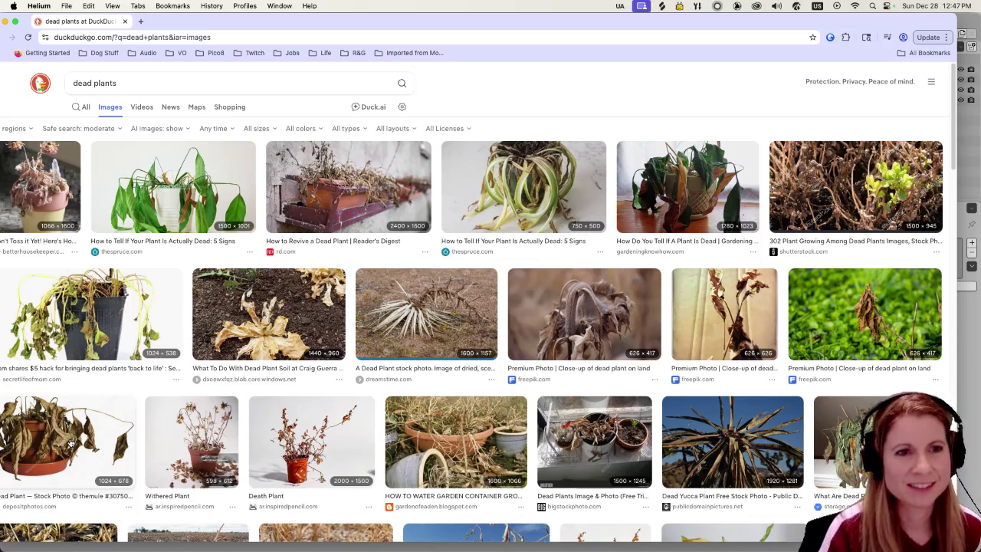
scroll(344, 399, "down", 1)
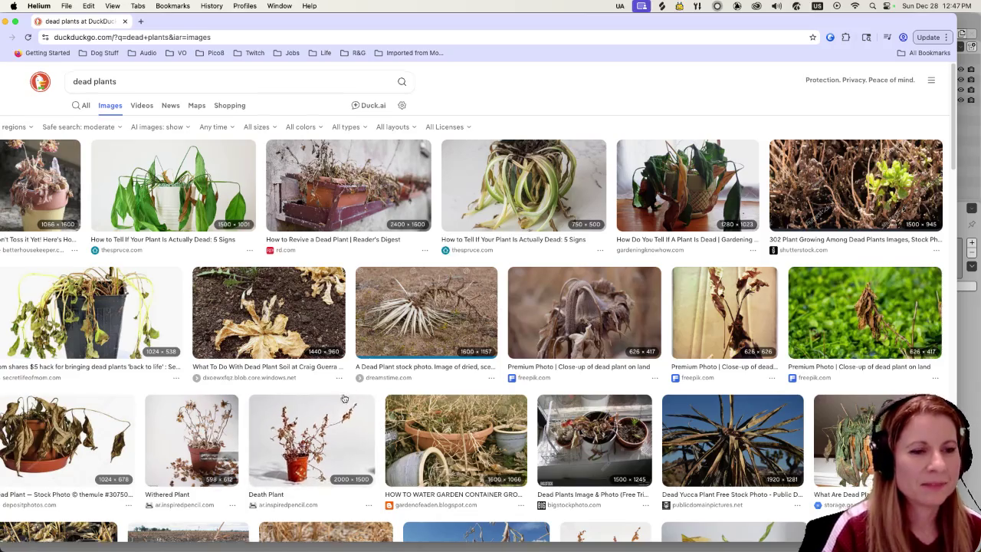
scroll(344, 399, "down", 5)
scroll(322, 379, "up", 5)
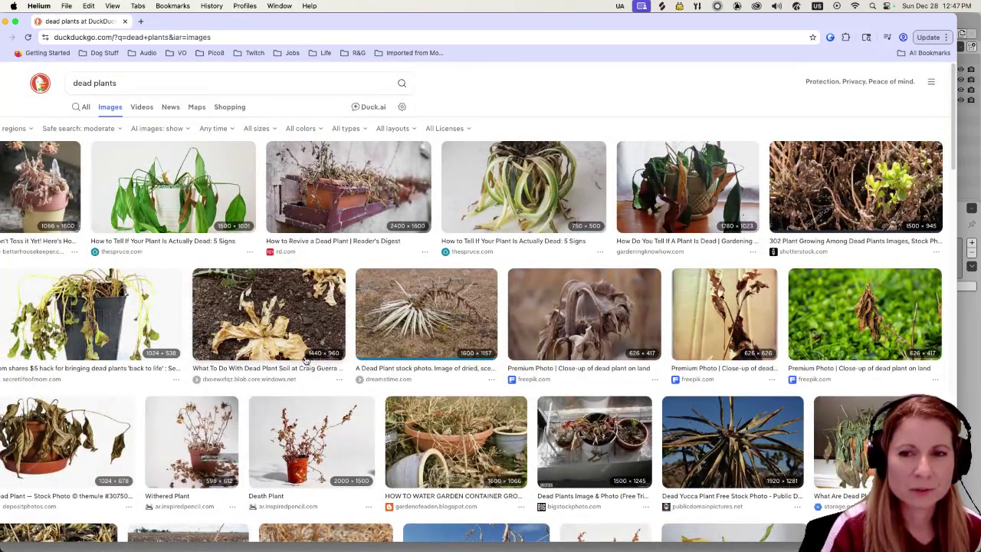
scroll(281, 319, "down", 5)
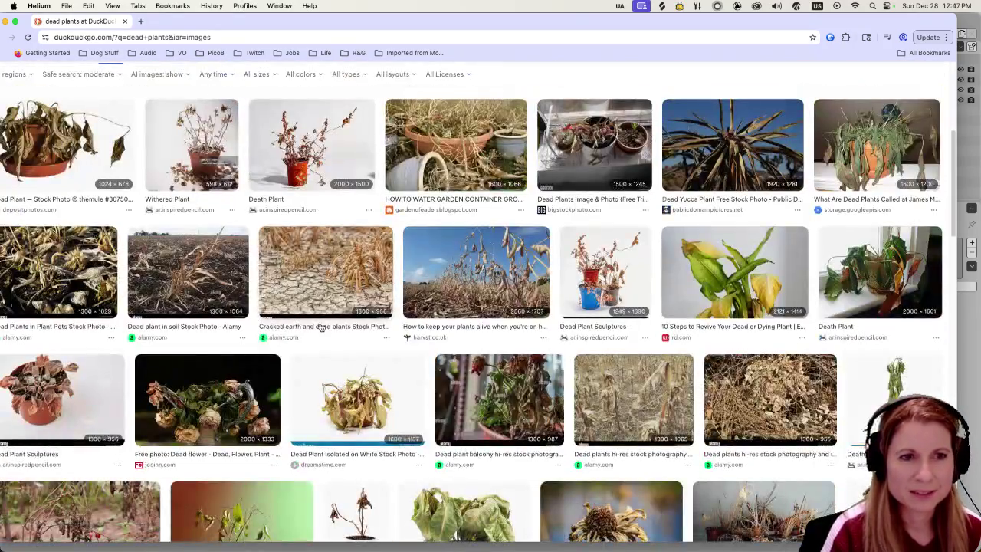
scroll(352, 316, "down", 10)
scroll(356, 314, "down", 5)
scroll(362, 313, "down", 3)
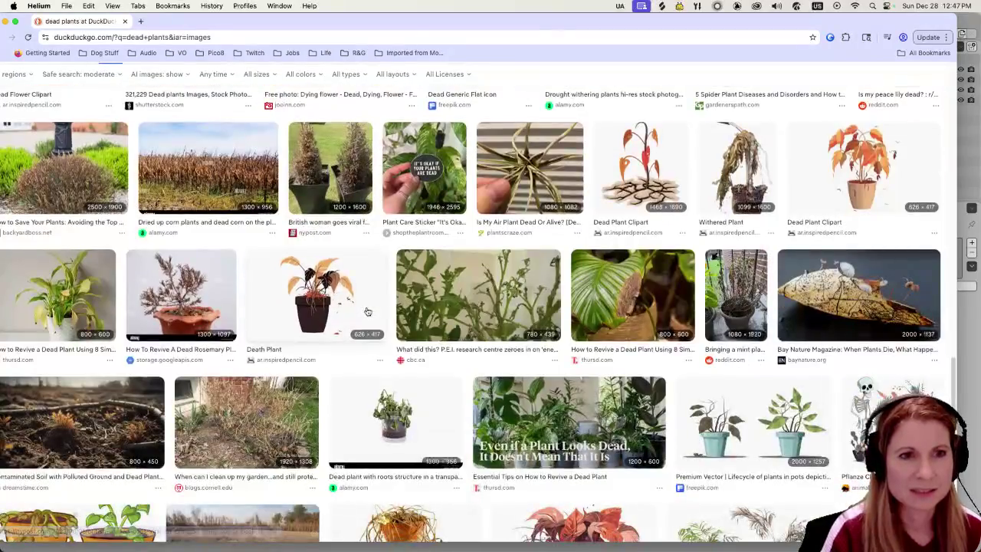
scroll(367, 311, "down", 3)
scroll(368, 312, "down", 2)
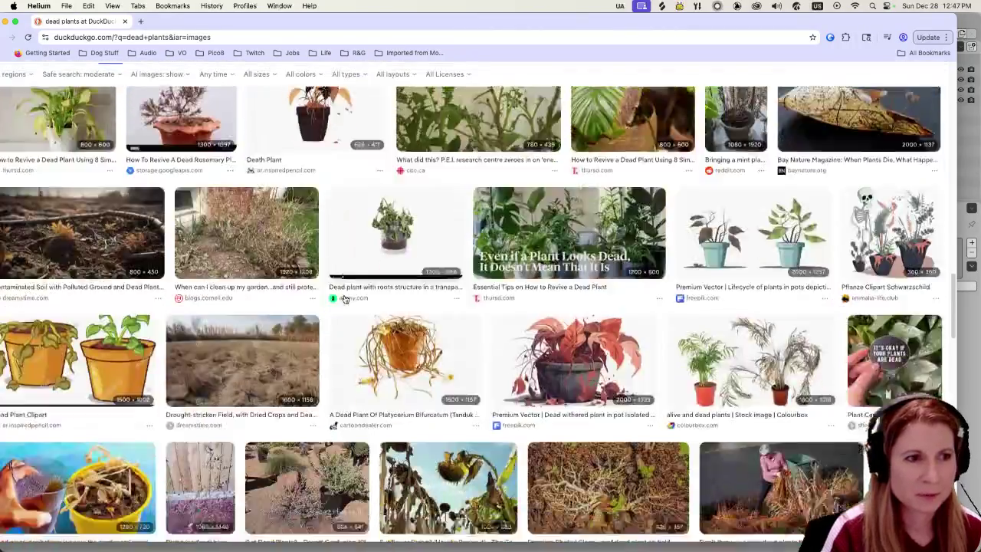
scroll(338, 297, "down", 3)
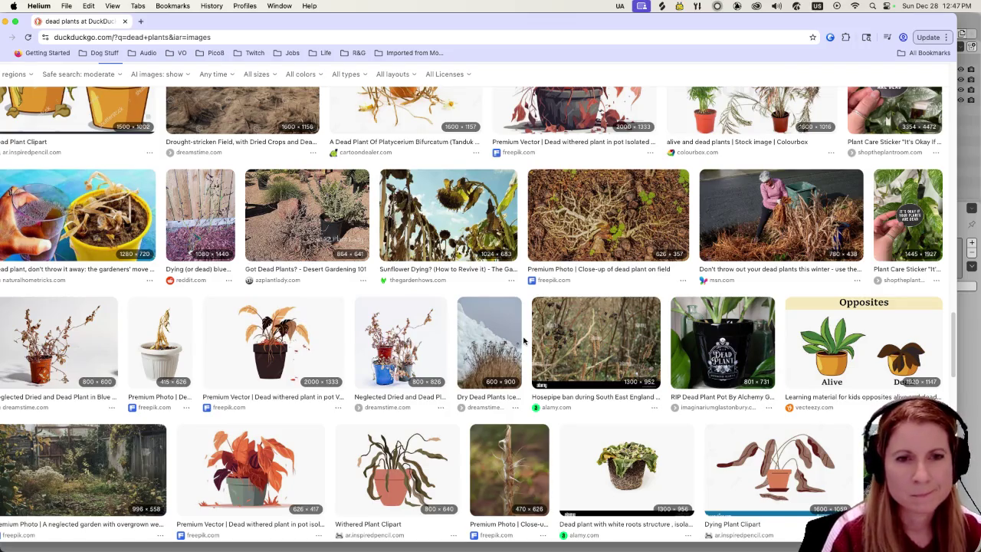
scroll(527, 335, "down", 3)
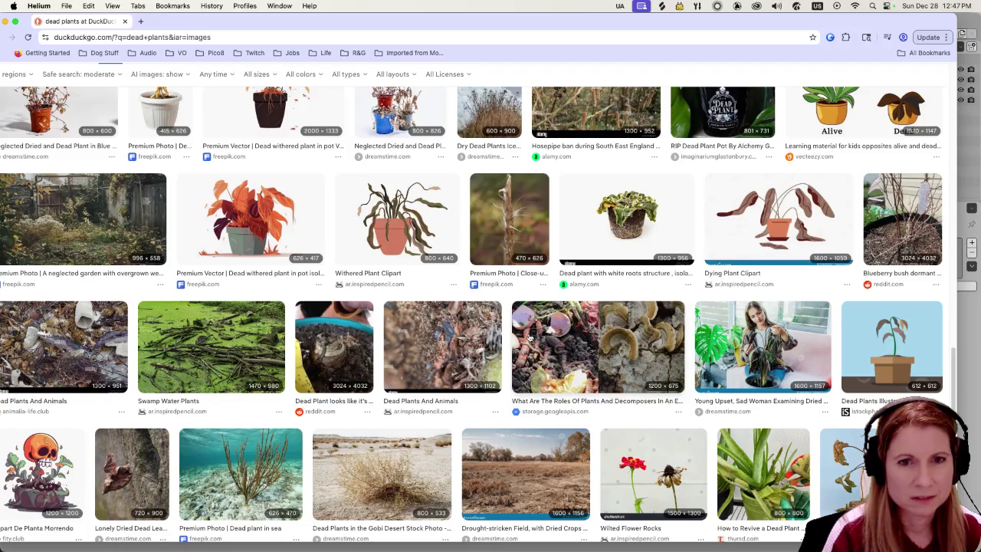
scroll(528, 337, "down", 5)
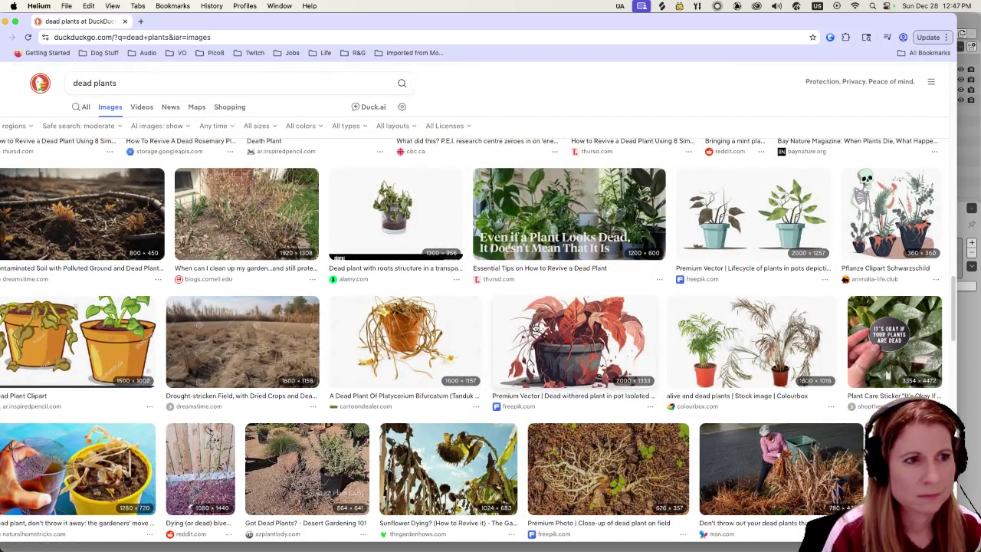
scroll(535, 326, "down", 5)
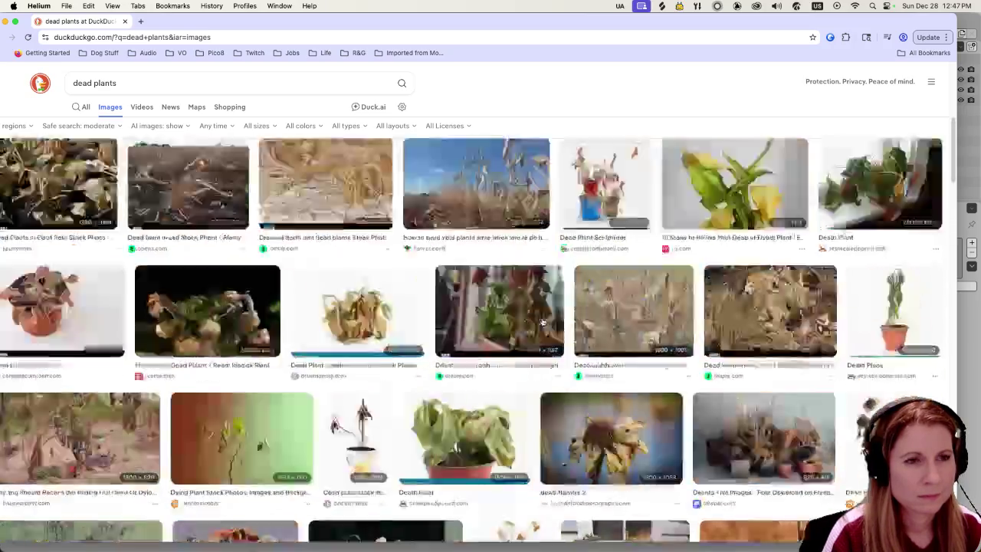
scroll(540, 324, "down", 5)
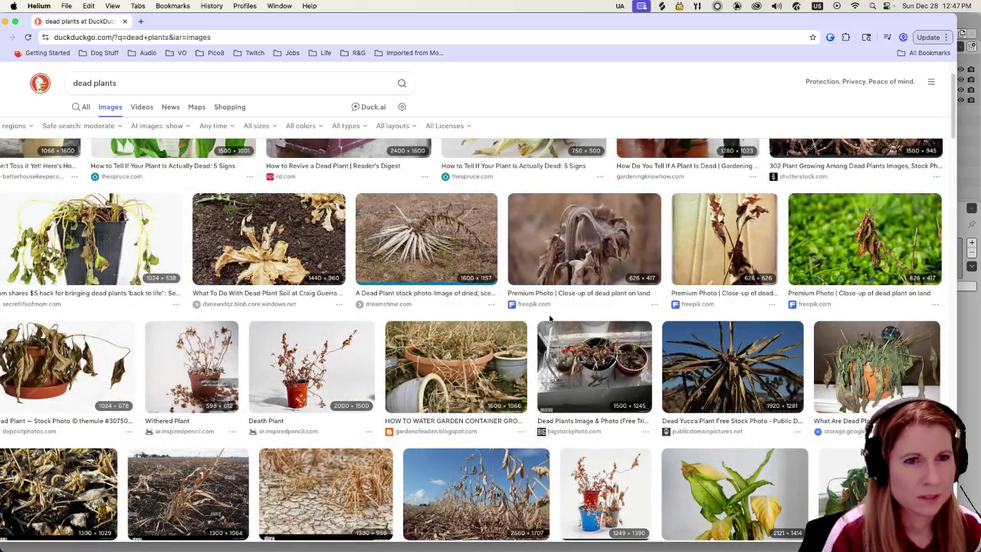
scroll(549, 318, "up", 2)
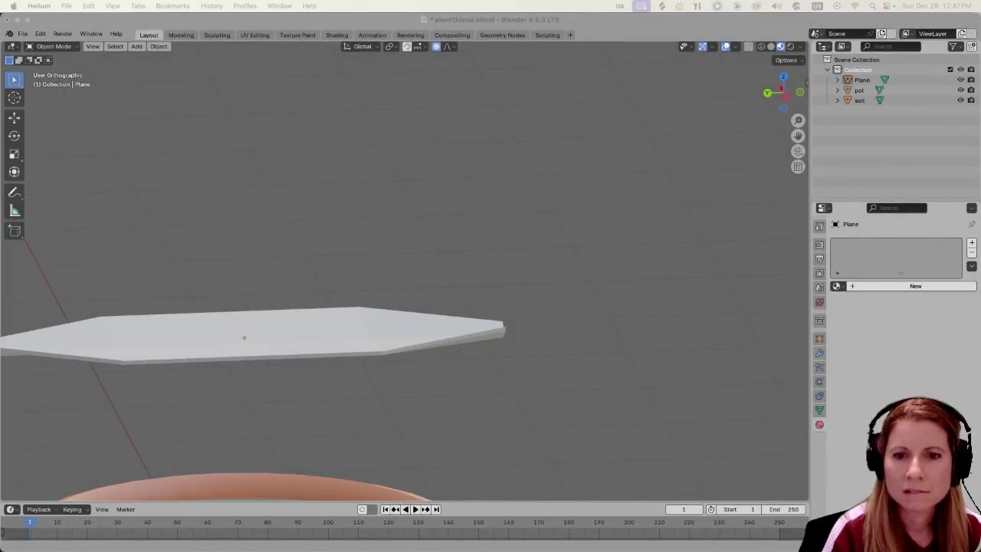
Select the leaf plane and give it a new material named 'leaf'.
left_click(302, 337)
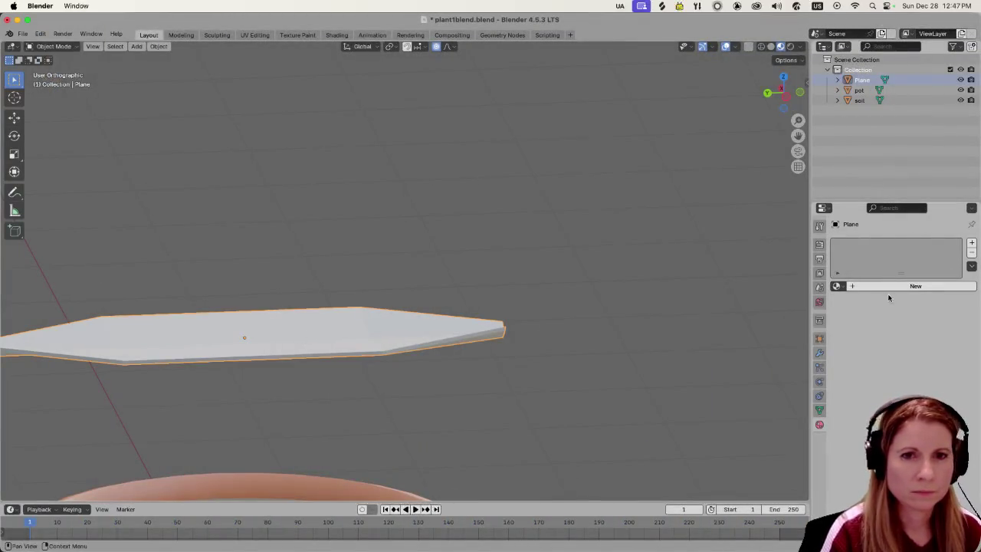
middle_click_drag(301, 337, 370, 338)
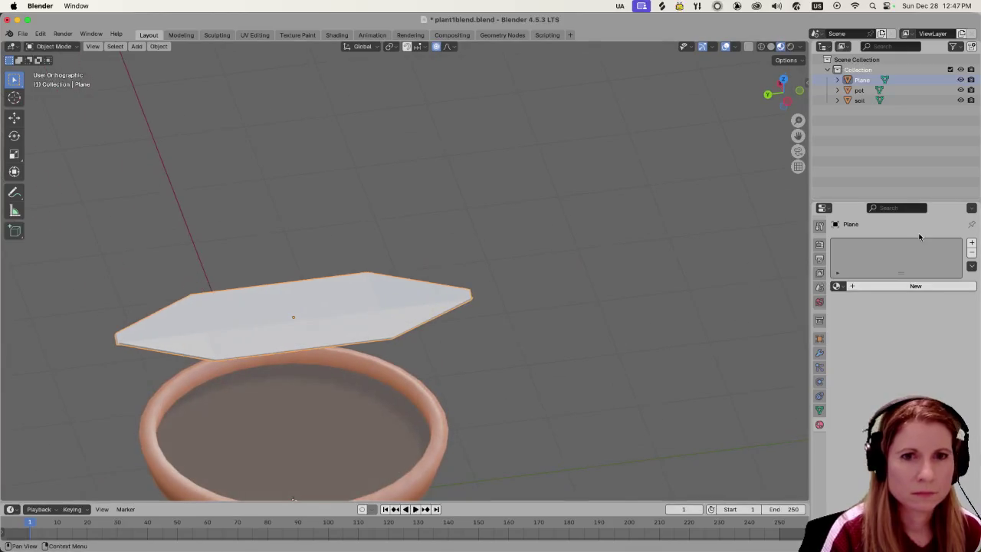
left_click(840, 286)
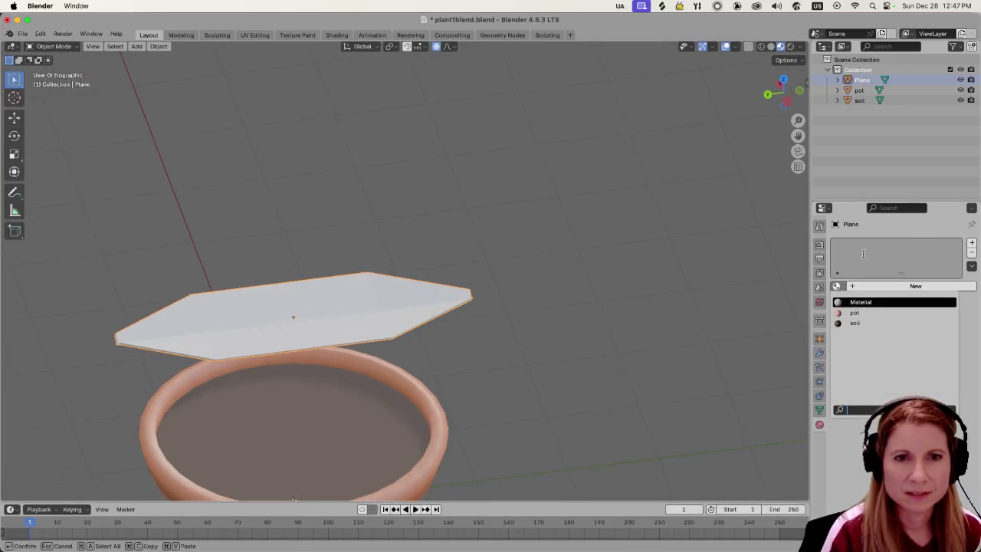
left_click(857, 289)
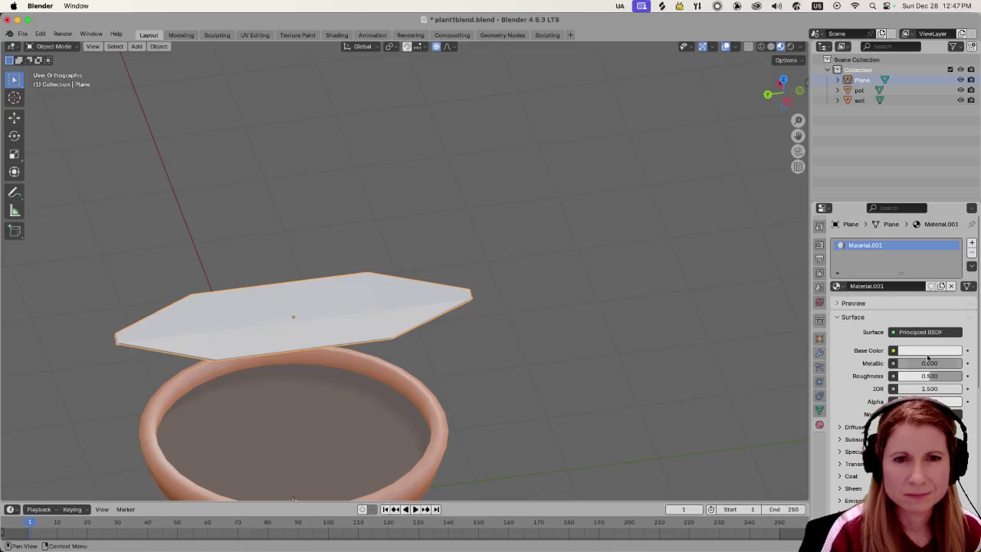
double_click(871, 244)
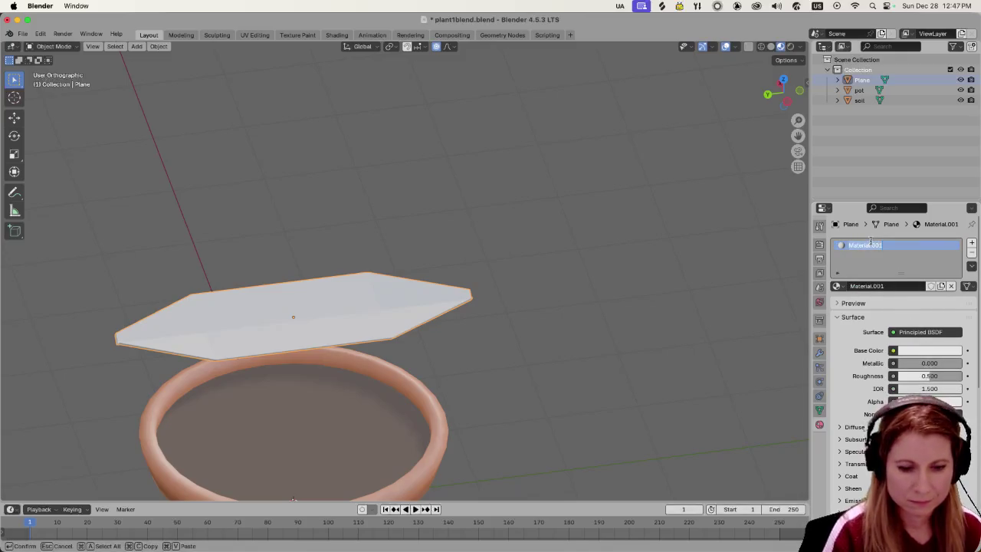
type("leaf")
key("Return")
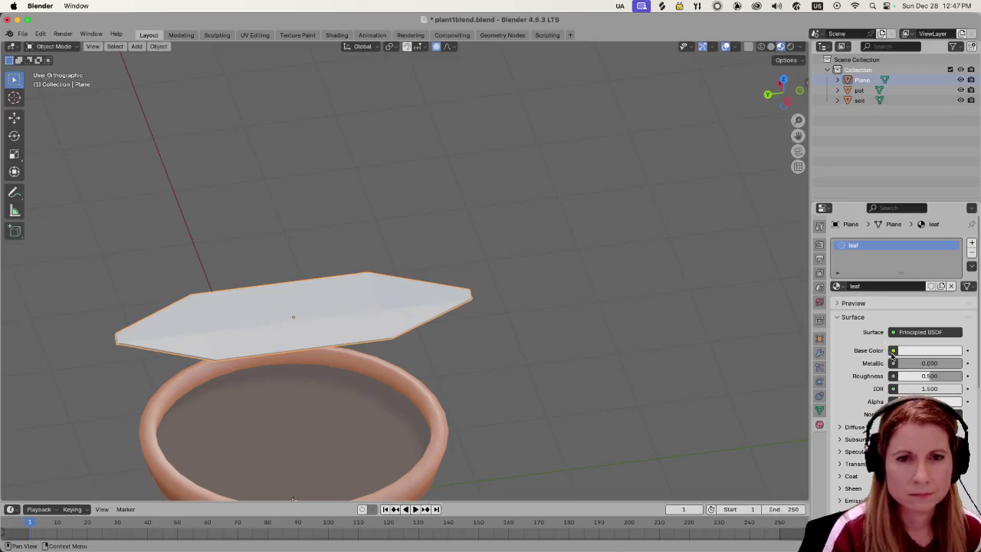
Set the leaf material's Base Color to a dark green and view the leaf from the side.
left_click(943, 352)
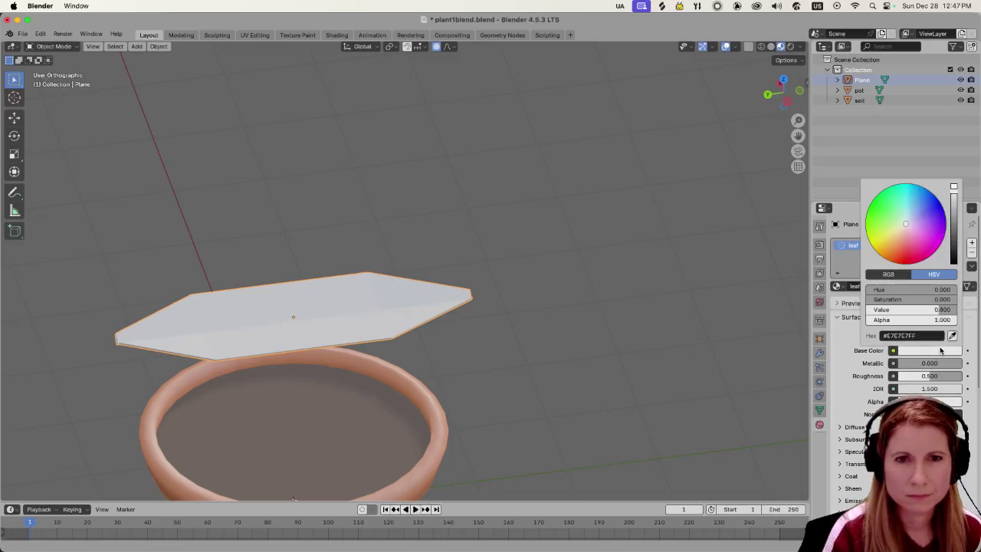
left_click(893, 223)
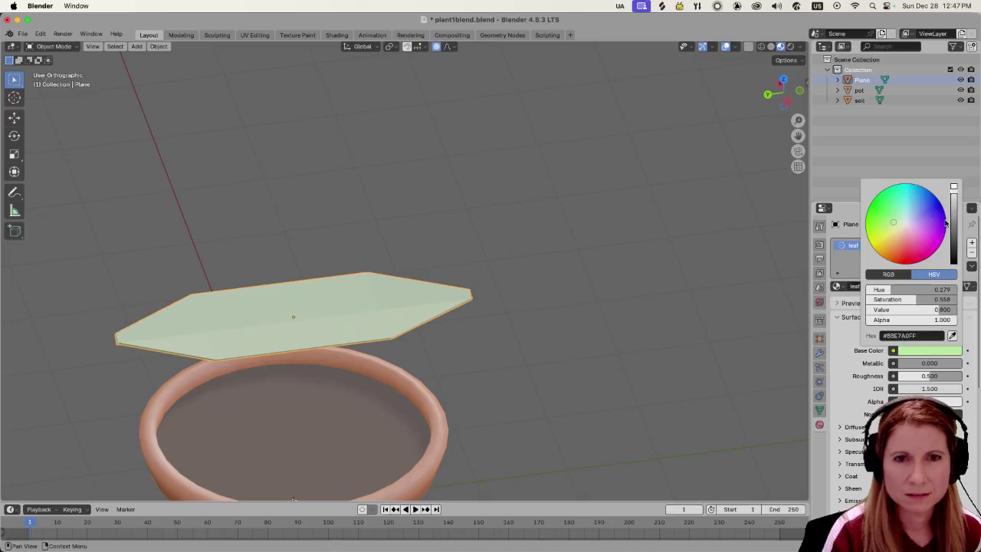
left_click_drag(953, 222, 954, 232)
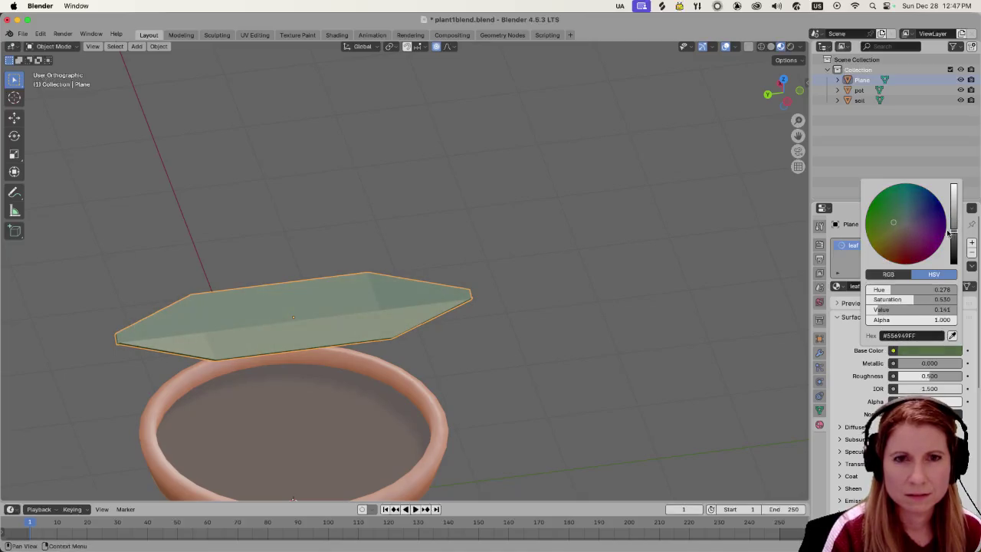
left_click_drag(916, 299, 936, 299)
left_click(509, 347)
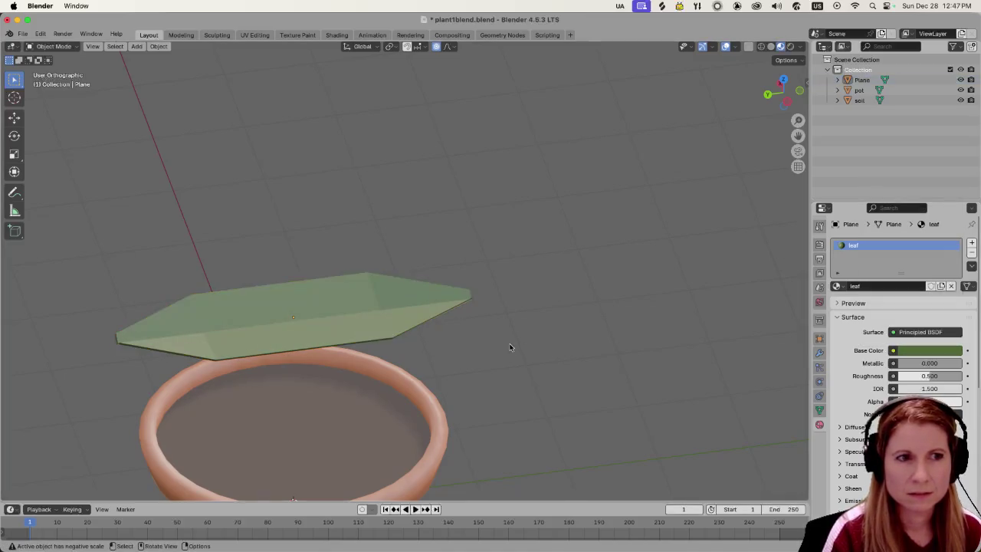
left_click(327, 340)
mouse_move(412, 340)
middle_mouse_down()
mouse_move(403, 303)
mouse_move(356, 357)
middle_mouse_up()
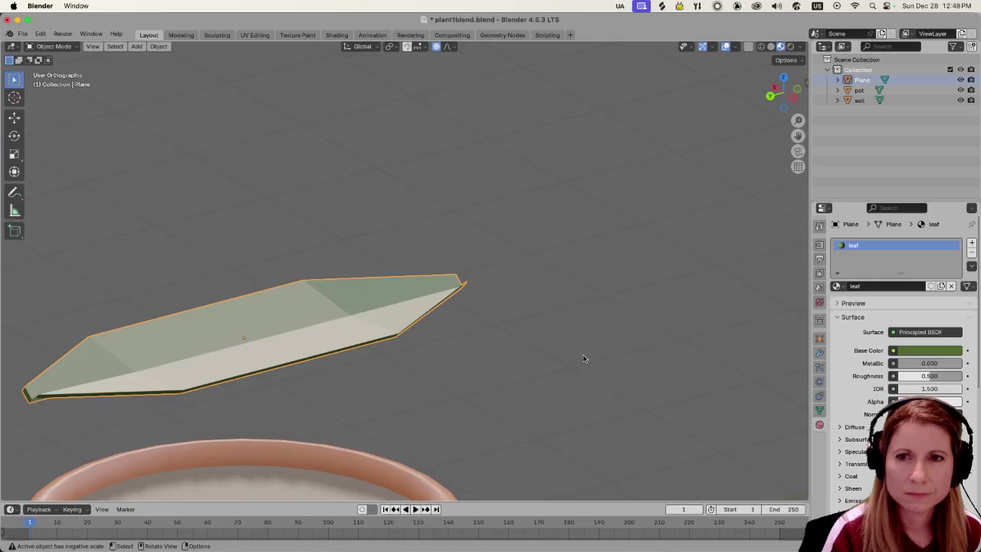
scroll(569, 353, "down", 1)
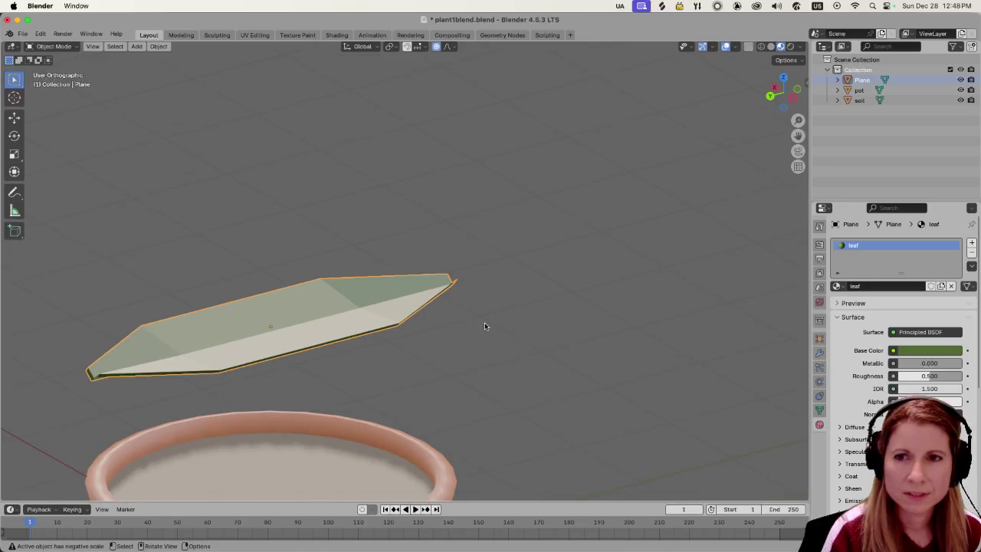
mouse_move(300, 285)
middle_mouse_down()
mouse_move(320, 262)
mouse_move(392, 294)
mouse_move(466, 253)
mouse_move(493, 278)
mouse_move(475, 286)
mouse_move(439, 259)
mouse_move(461, 234)
mouse_move(532, 237)
mouse_move(486, 291)
mouse_move(272, 350)
mouse_move(329, 361)
middle_mouse_up()
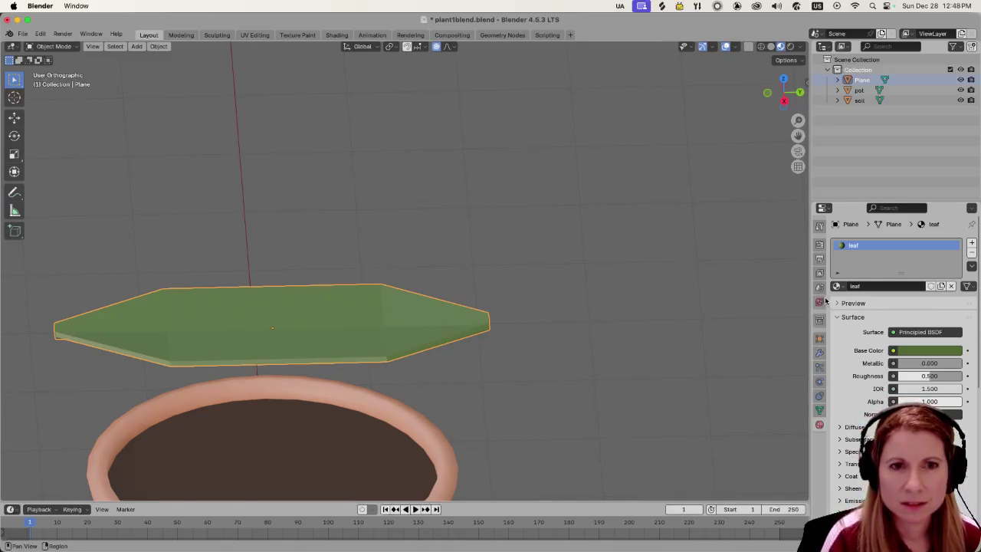
Show the leaf's Modifier Properties and open the Add Modifier Deform list.
left_click(819, 353)
left_click(889, 243)
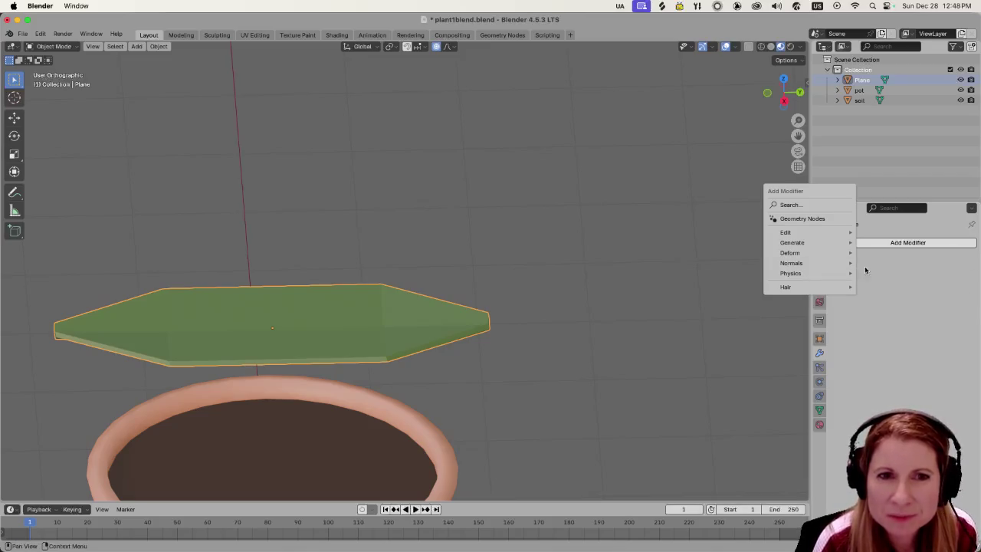
mouse_move(790, 253)
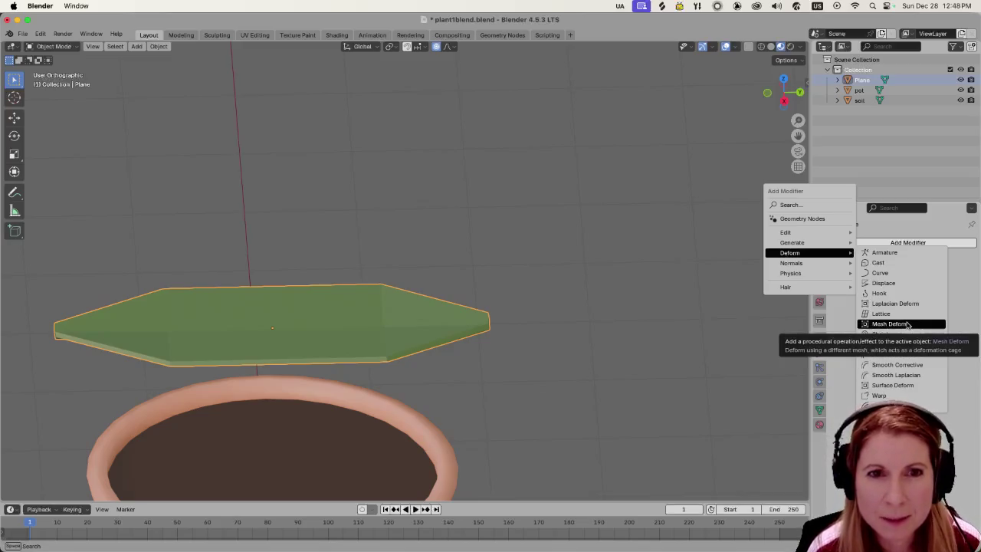
Try a Surface Deform modifier on the leaf, raising its falloff, then remove it.
left_click(902, 385)
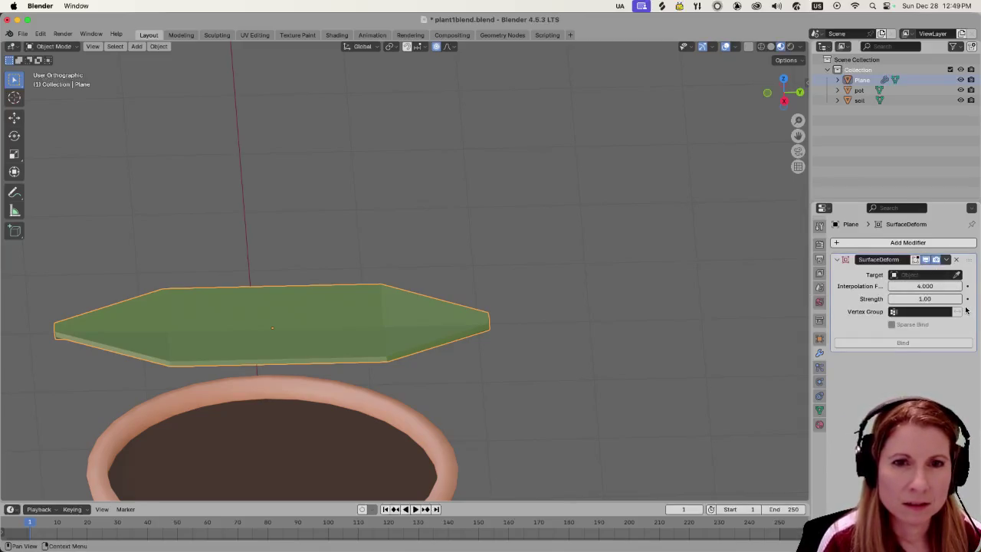
mouse_move(918, 286)
left_mouse_down()
mouse_move(950, 286)
mouse_move(867, 299)
left_mouse_up()
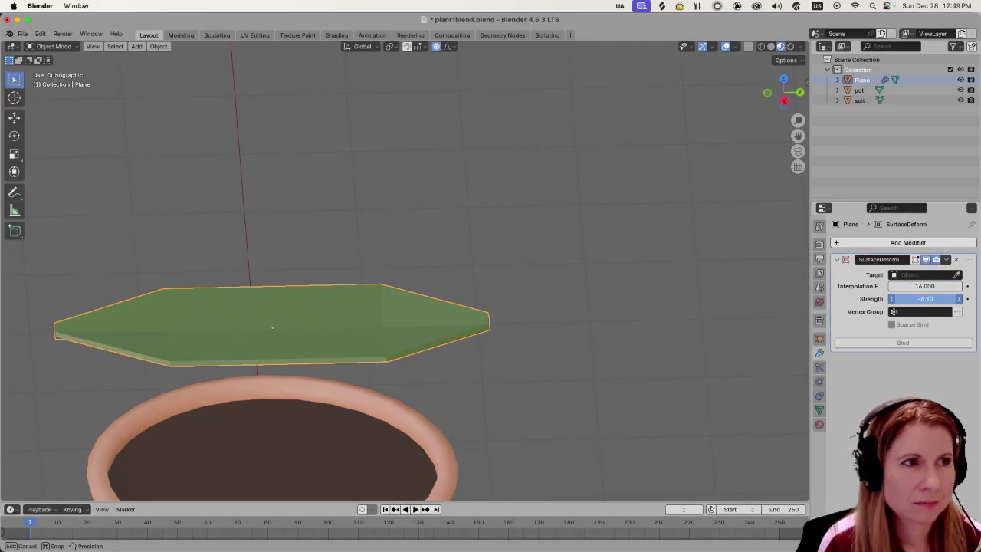
left_click(956, 259)
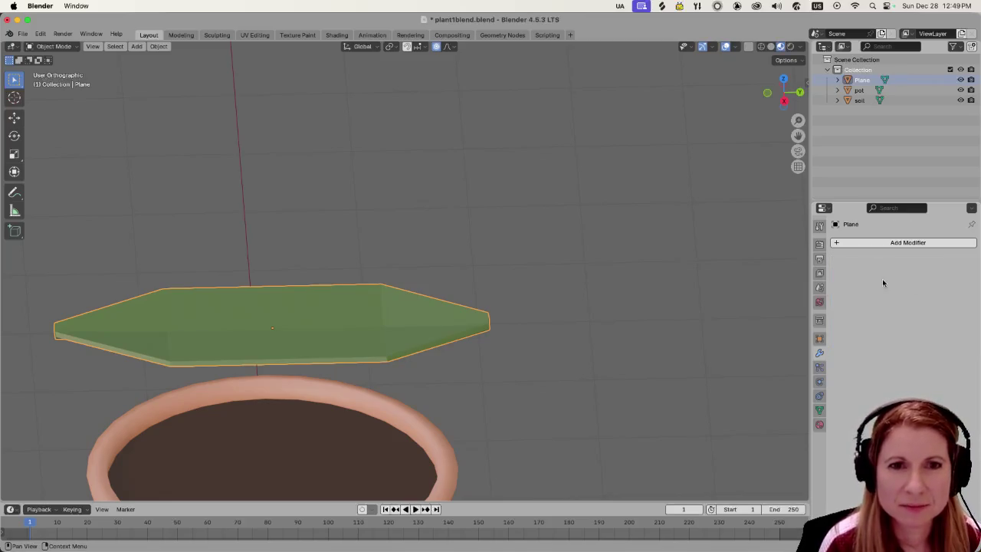
Add a Warp modifier and then a Mesh Deform modifier from the Deform list.
left_click(840, 242)
mouse_move(805, 241)
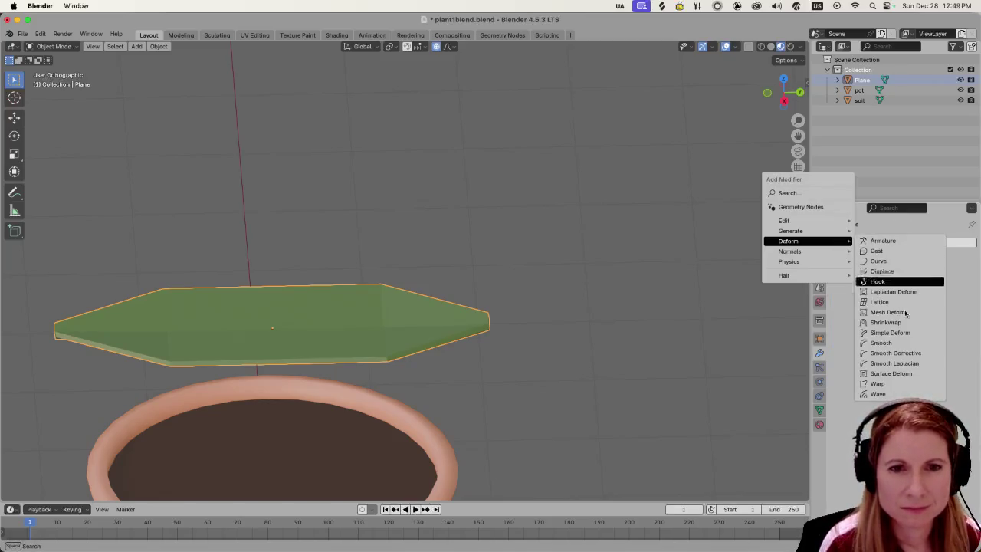
left_click(905, 384)
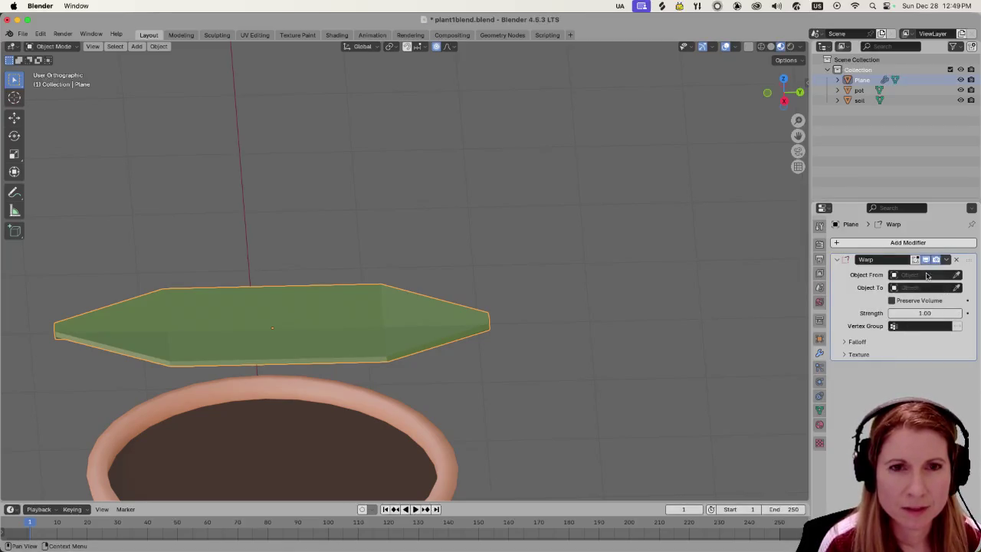
left_click(834, 243)
mouse_move(805, 239)
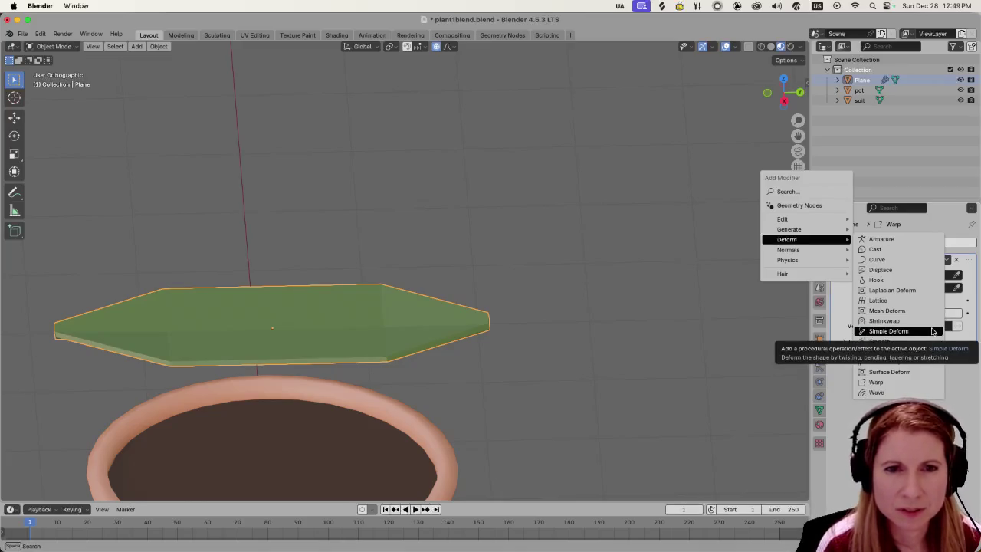
left_click(929, 310)
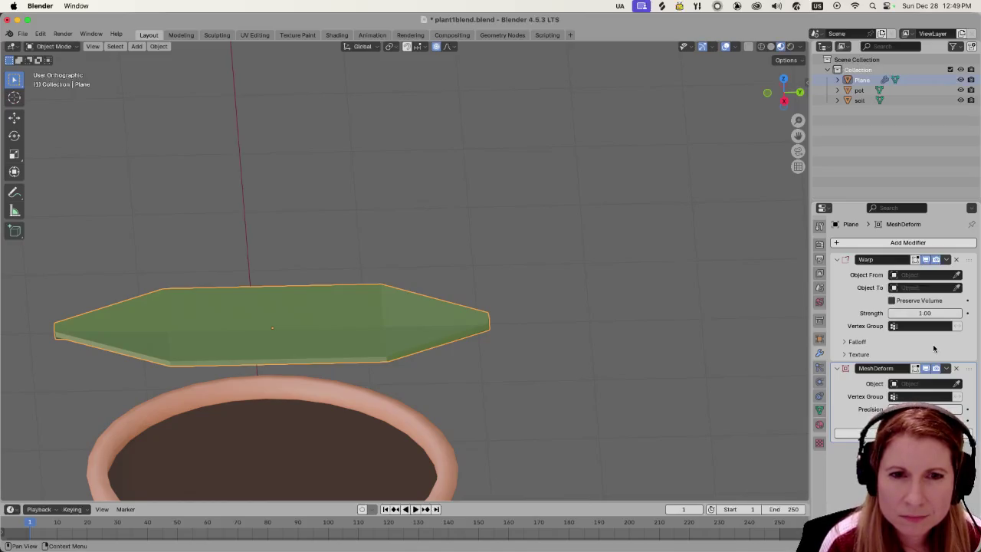
Delete the Warp modifier, try picking the leaf as deform object, then delete Mesh Deform.
left_click(957, 260)
left_click(958, 274)
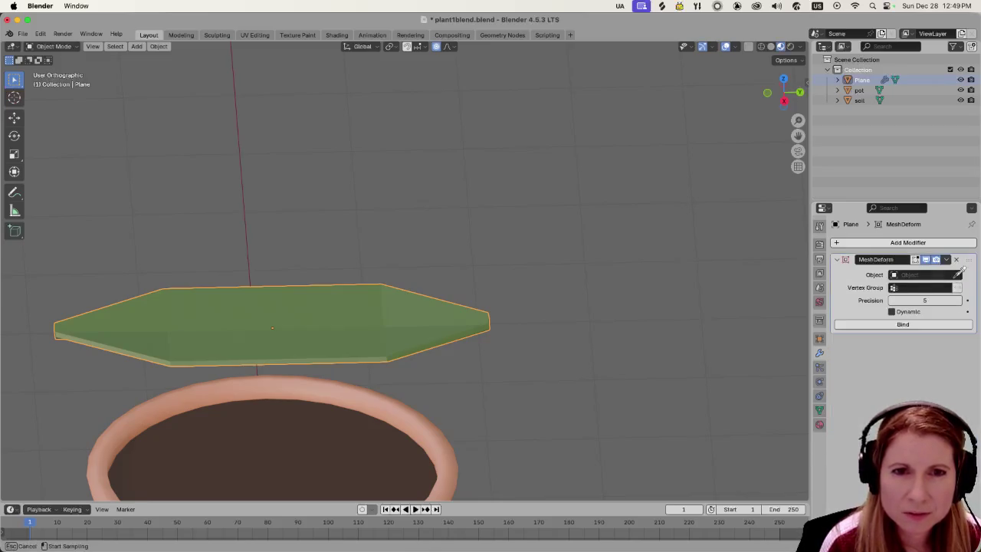
left_click(365, 328)
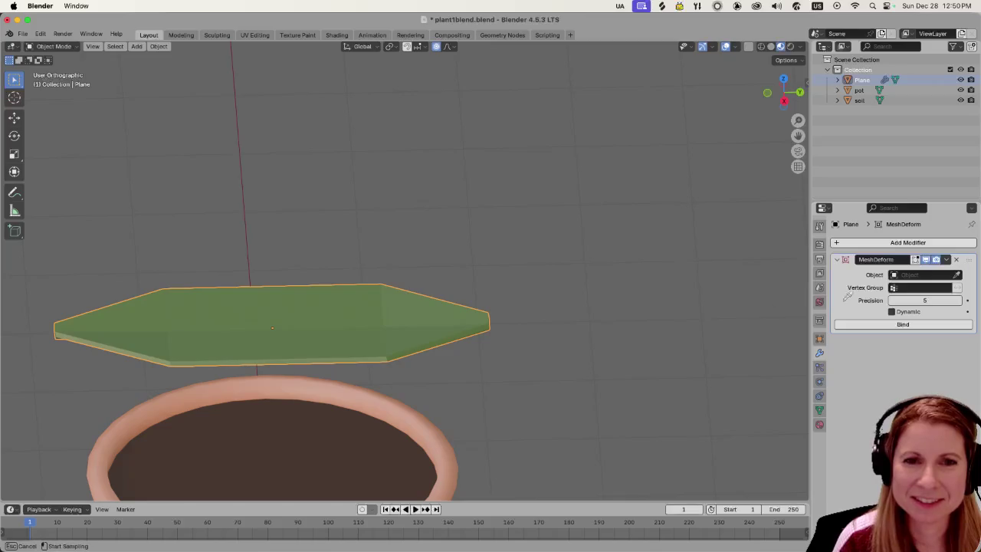
left_click(419, 314)
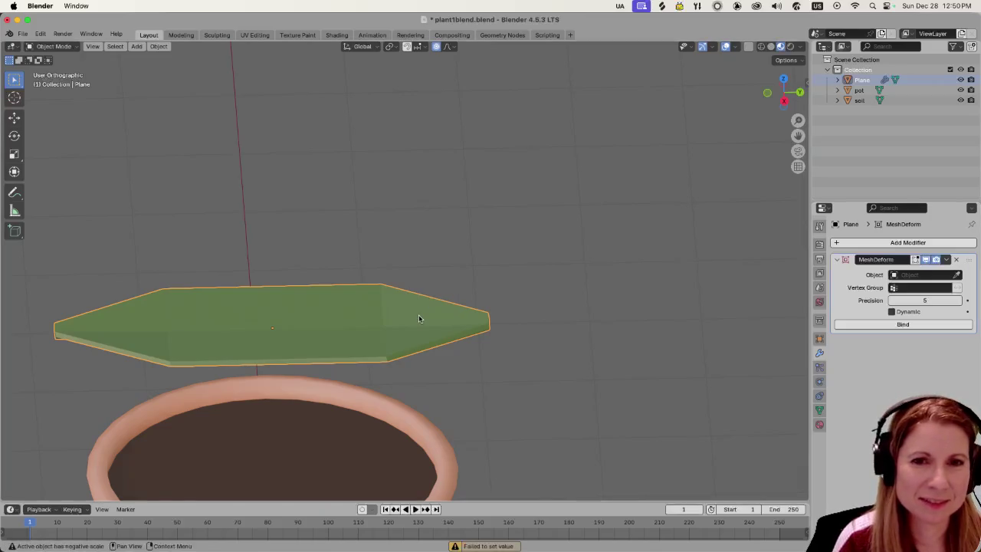
left_click(955, 260)
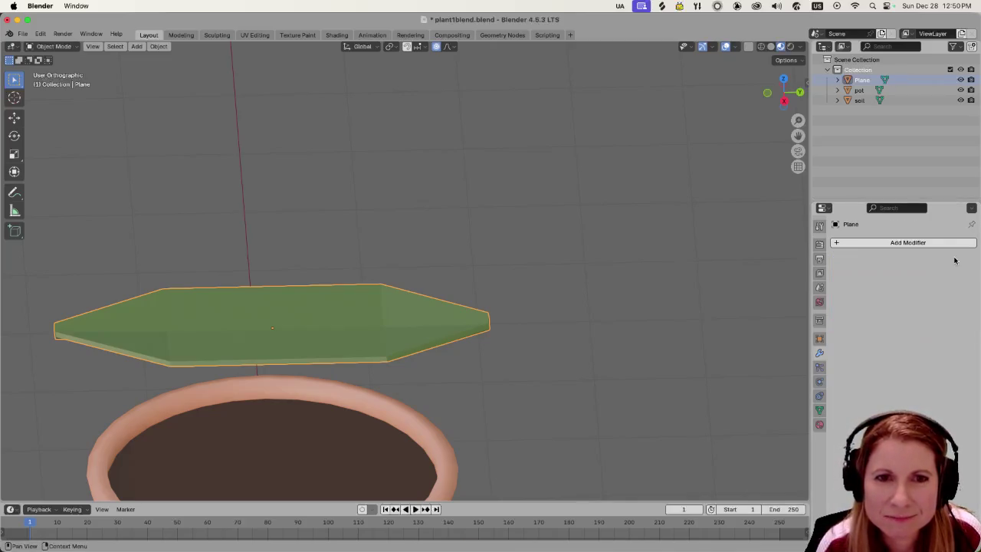
left_click(842, 242)
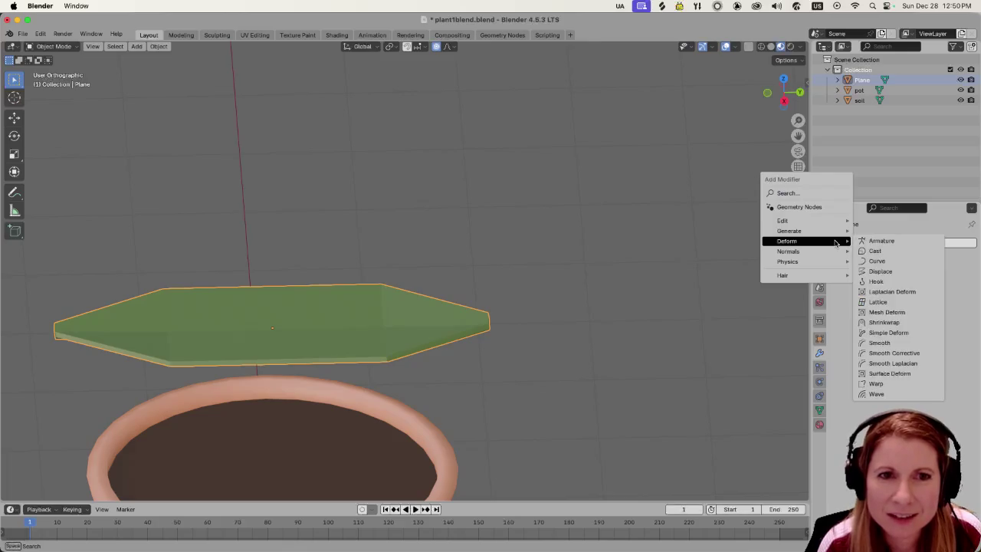
left_click(943, 293)
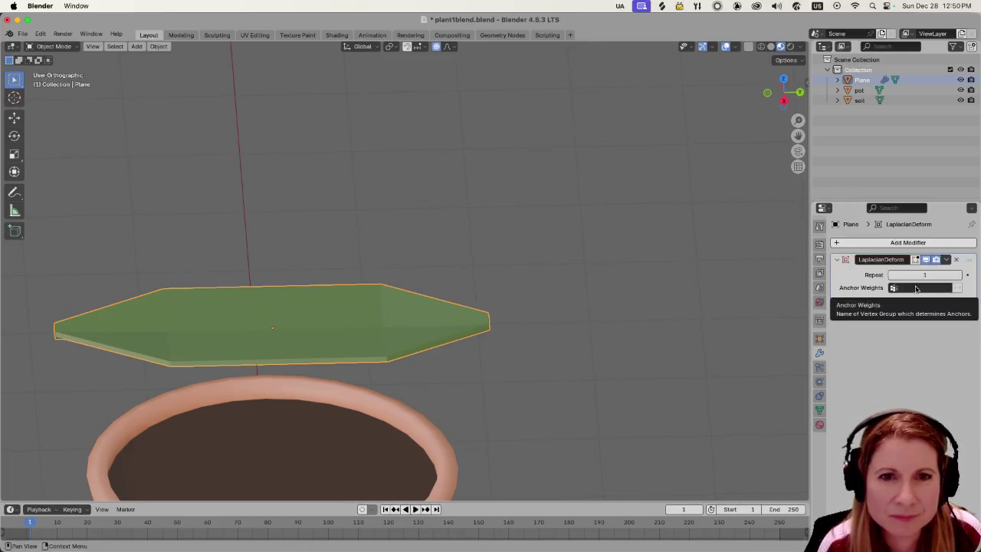
mouse_move(924, 274)
left_mouse_down()
mouse_move(951, 274)
mouse_move(909, 274)
left_mouse_up()
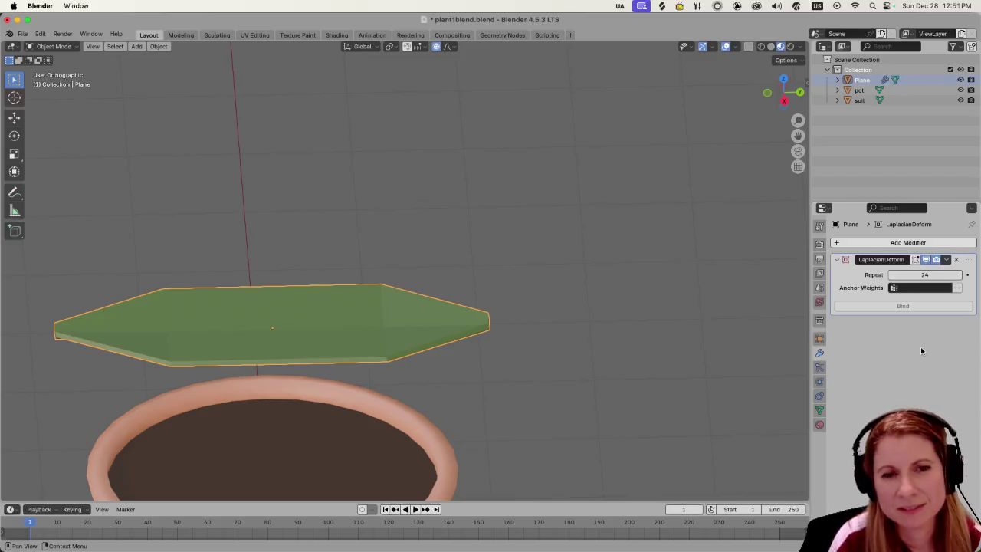
left_click(957, 260)
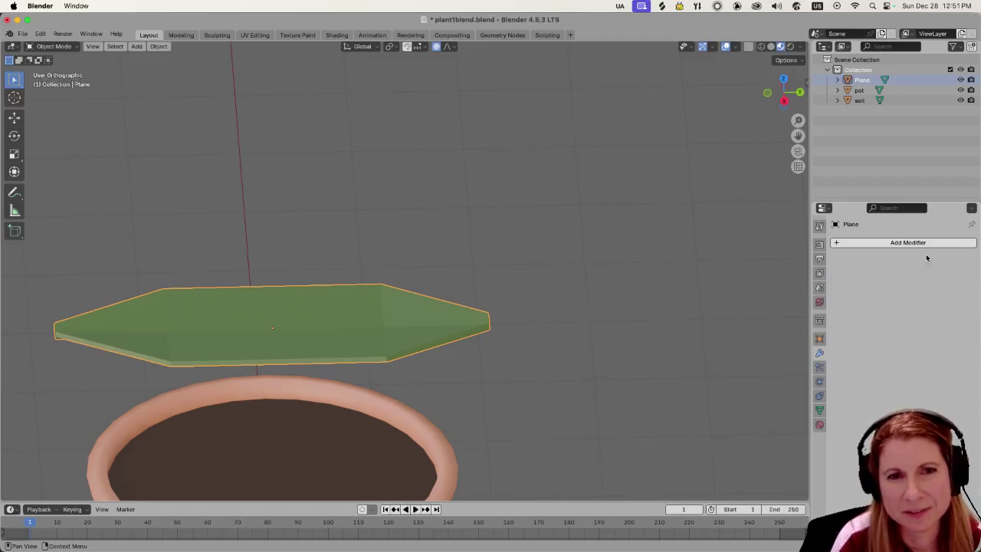
left_click(840, 242)
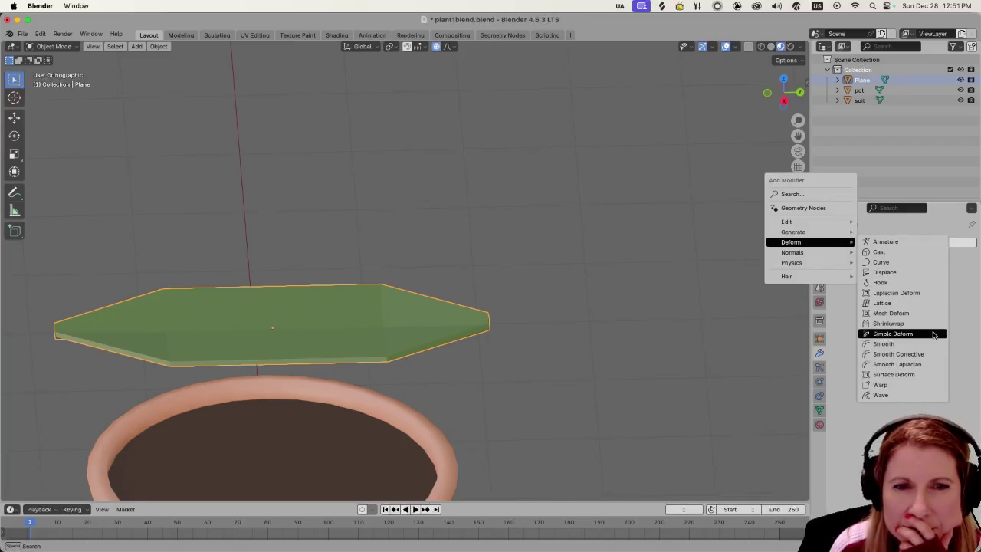
left_click(893, 333)
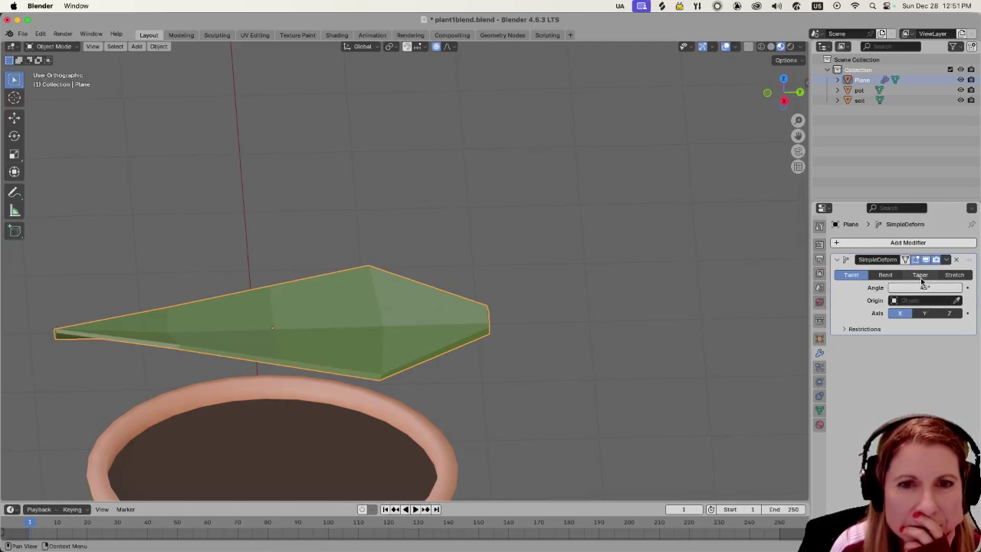
left_click(920, 274)
mouse_move(920, 285)
left_mouse_down()
mouse_move(812, 288)
mouse_move(828, 287)
left_mouse_up()
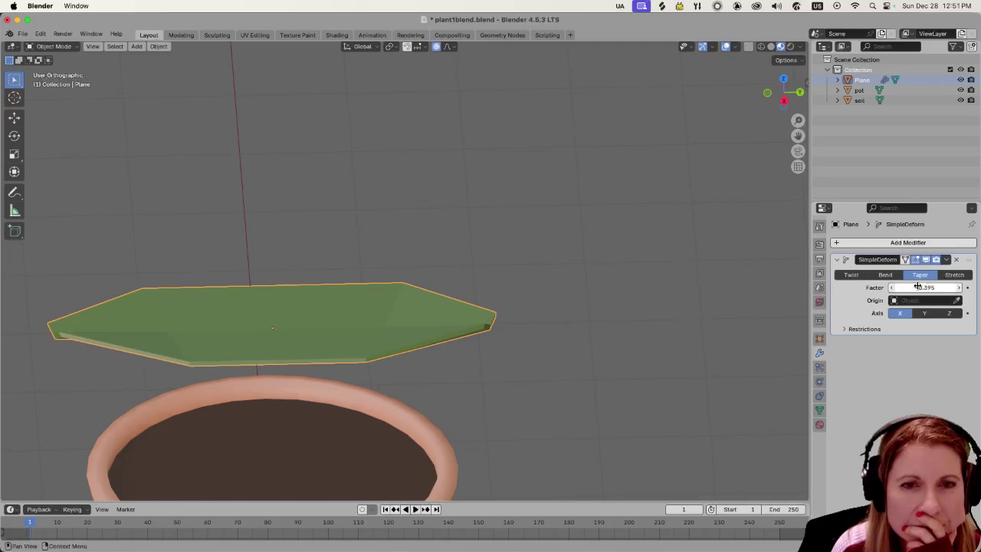
left_click(886, 274)
left_click_drag(920, 288, 943, 288)
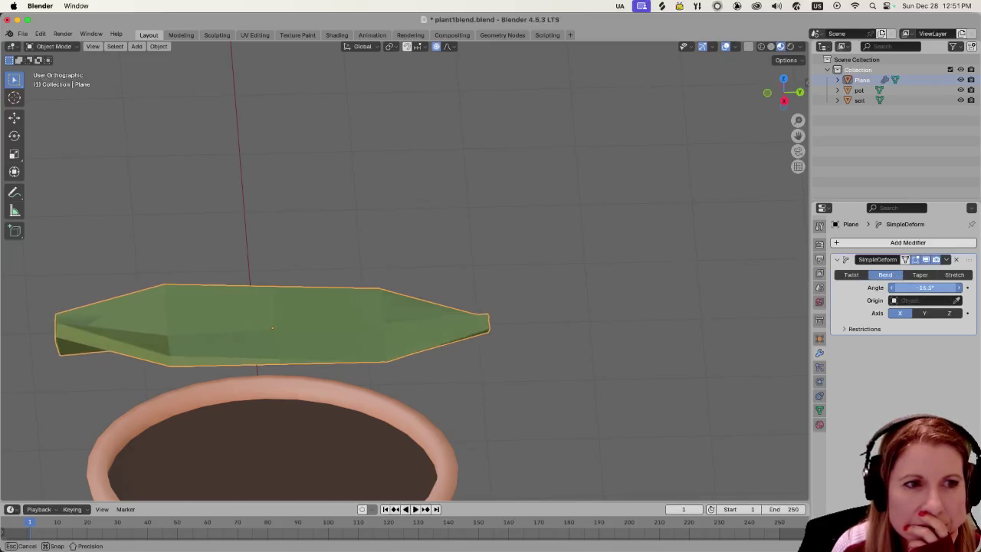
mouse_move(943, 287)
left_mouse_down()
mouse_move(909, 287)
mouse_move(919, 287)
left_mouse_up()
left_click(954, 275)
left_click(851, 274)
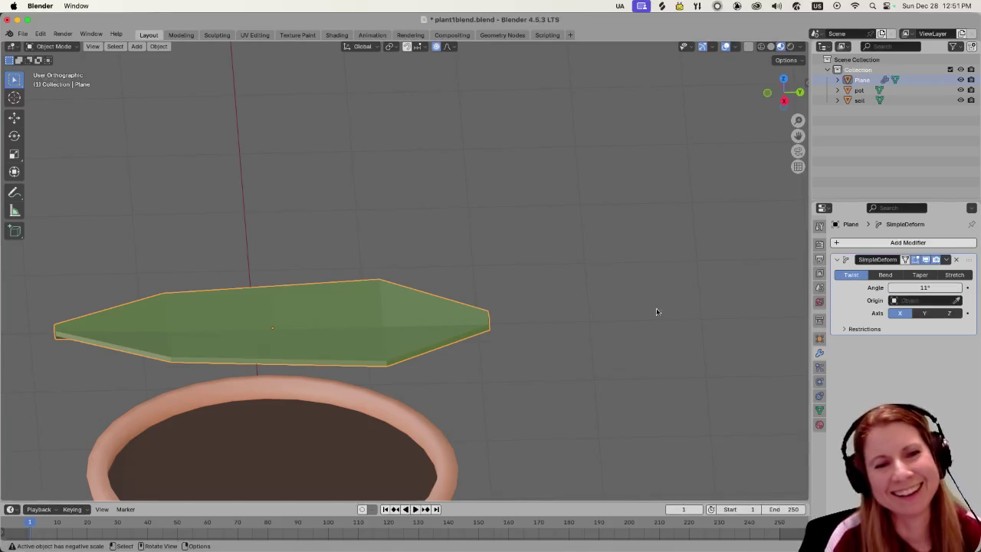
scroll(506, 361, "up", 2)
scroll(491, 351, "down", 3)
mouse_move(473, 347)
middle_mouse_down("shift")
mouse_move(605, 313)
mouse_move(516, 329)
mouse_move(526, 332)
mouse_move(499, 355)
mouse_move(603, 350)
middle_mouse_up("shift")
scroll(601, 320, "up", 3)
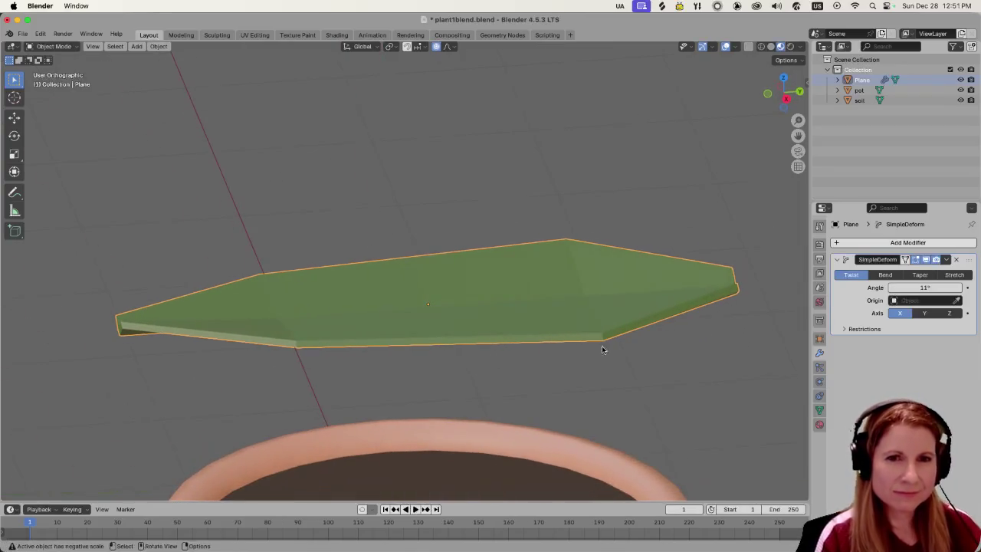
left_click(924, 313)
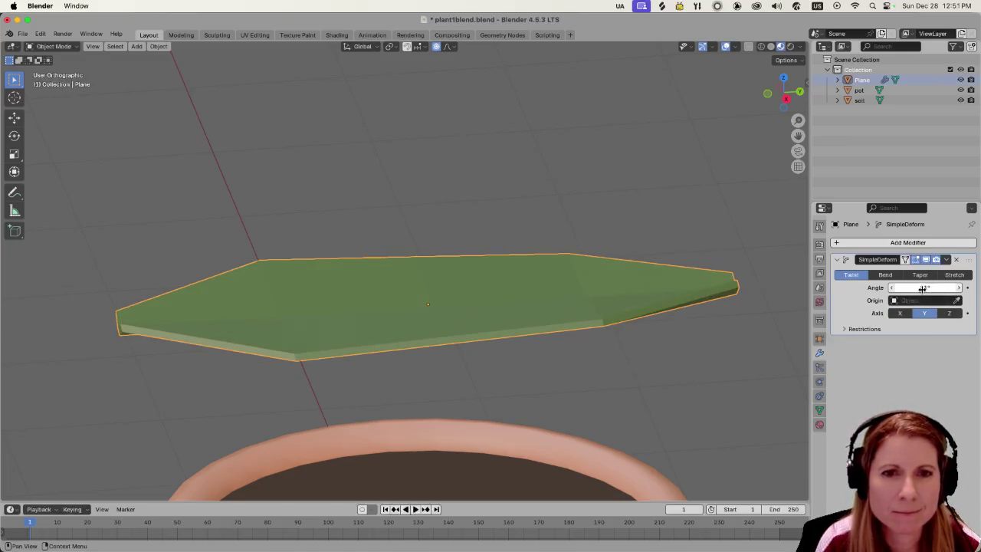
mouse_move(926, 287)
left_mouse_down()
mouse_move(945, 287)
mouse_move(913, 288)
mouse_move(931, 288)
left_mouse_up()
left_click(952, 314)
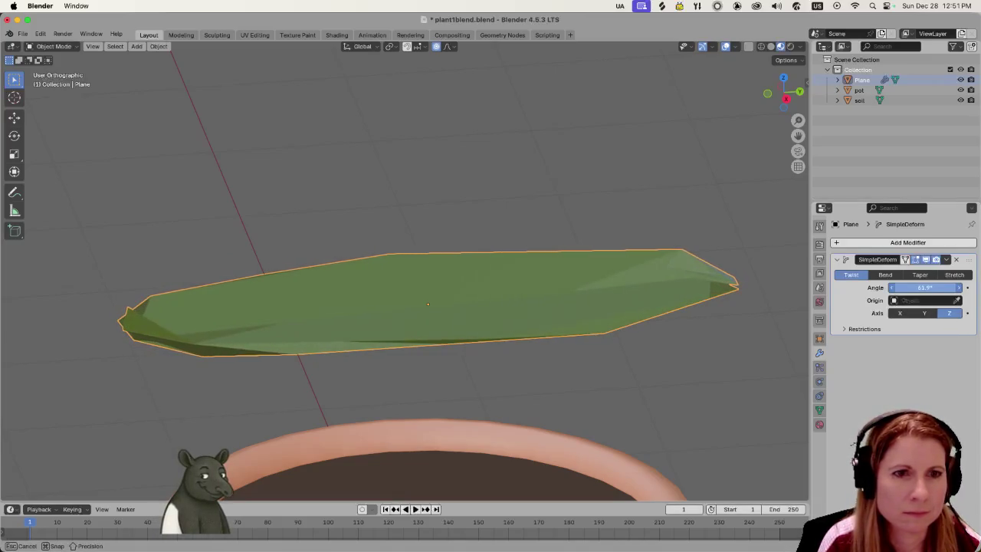
mouse_move(926, 287)
left_mouse_down()
mouse_move(958, 288)
mouse_move(905, 288)
left_mouse_up()
left_click(885, 275)
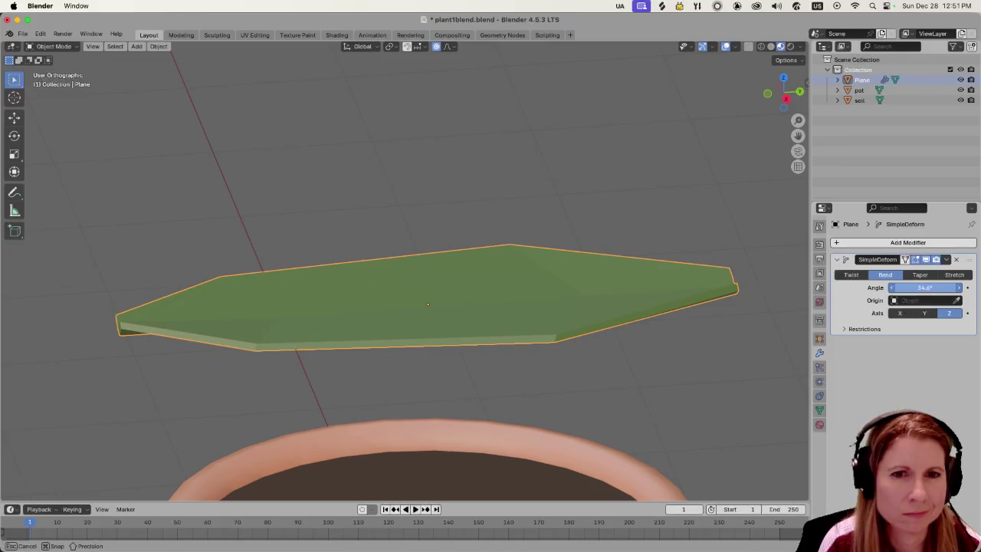
left_click_drag(925, 287, 910, 282)
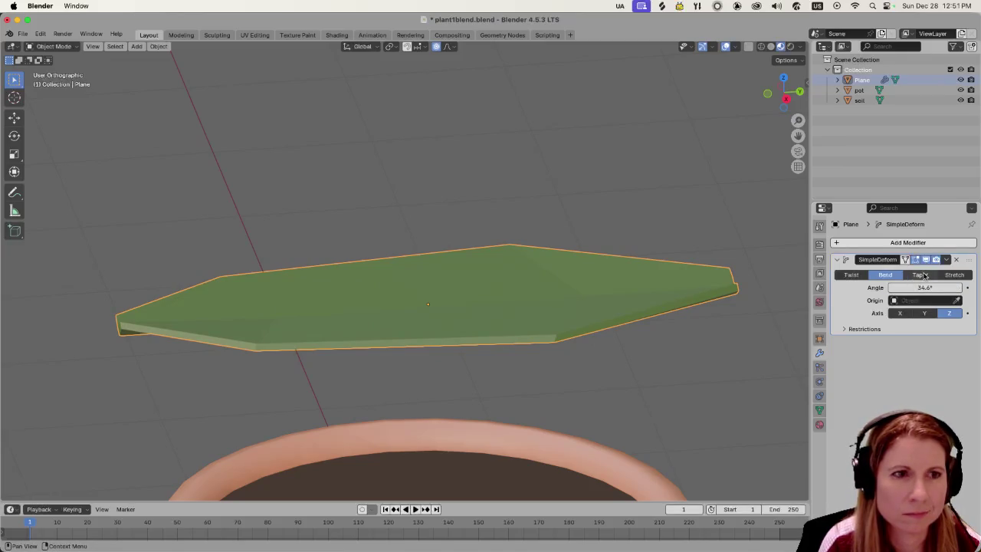
left_click(925, 275)
mouse_move(914, 287)
left_mouse_down()
mouse_move(882, 287)
mouse_move(910, 288)
left_mouse_up()
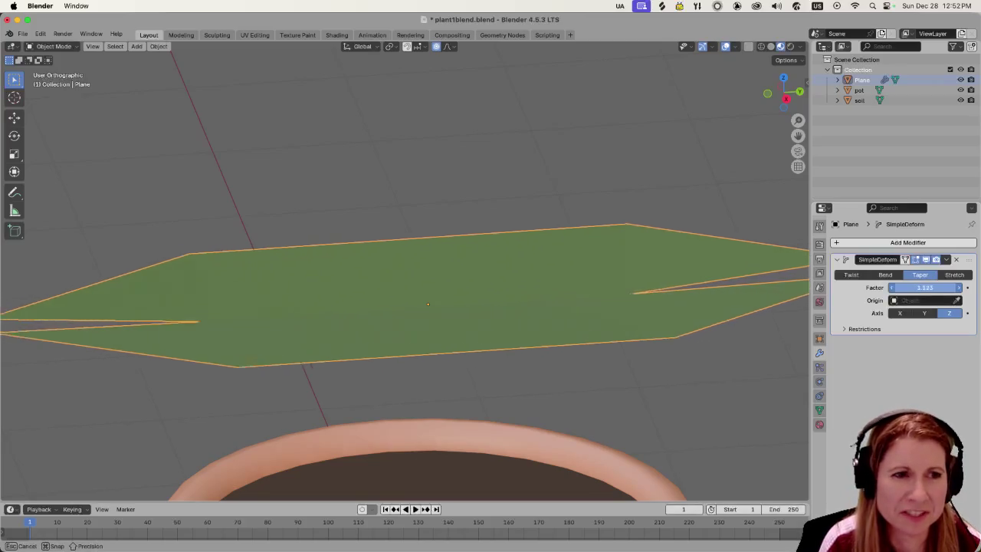
left_click(954, 275)
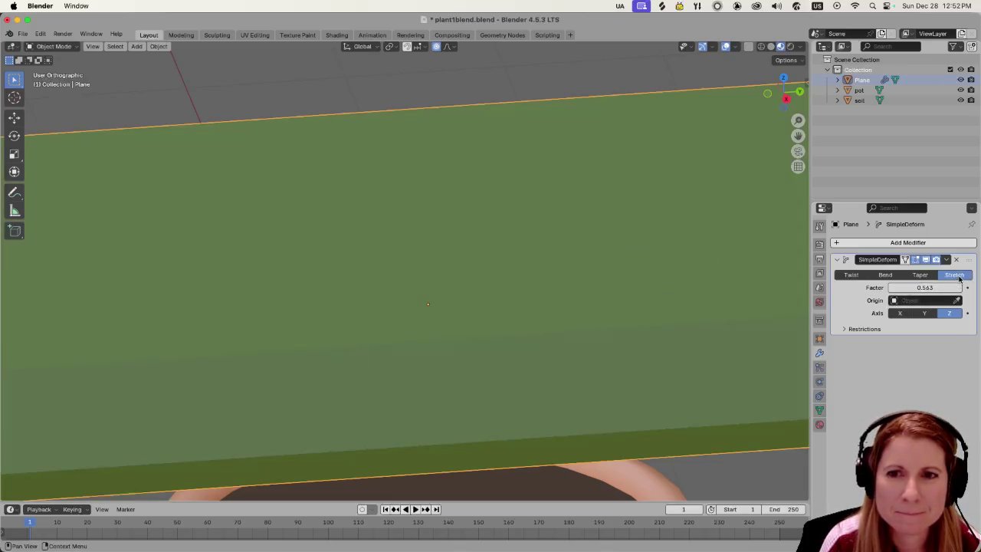
left_click(920, 276)
left_click(885, 275)
left_click(850, 275)
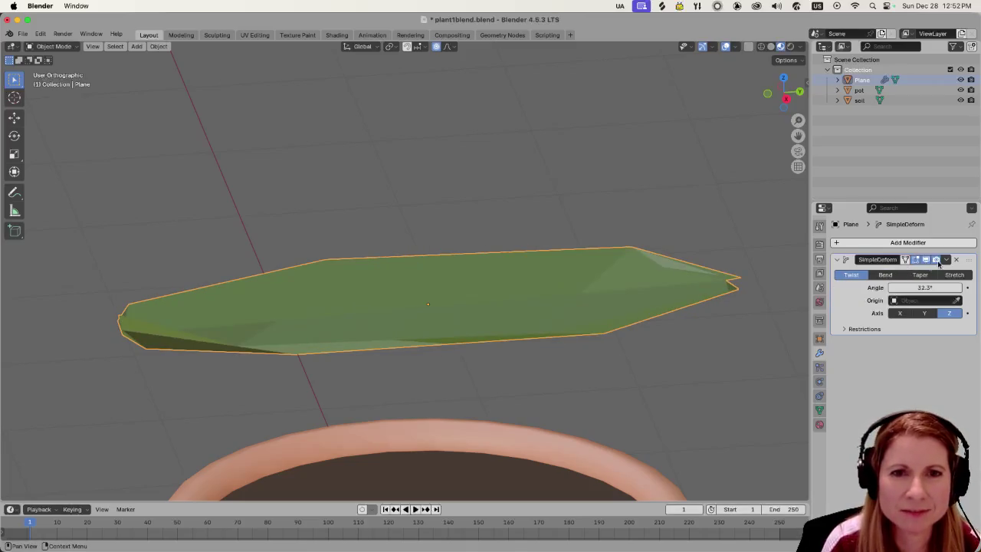
left_click(956, 261)
scroll(517, 310, "down", 1)
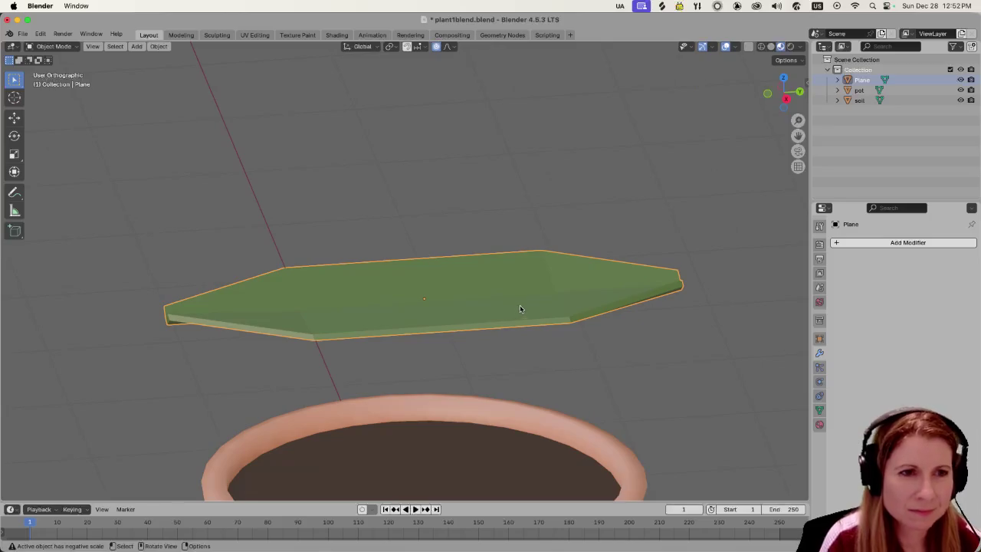
Subdivide the whole leaf mesh with 4 cuts in Edit Mode.
key("Tab")
scroll(492, 310, "down", 5)
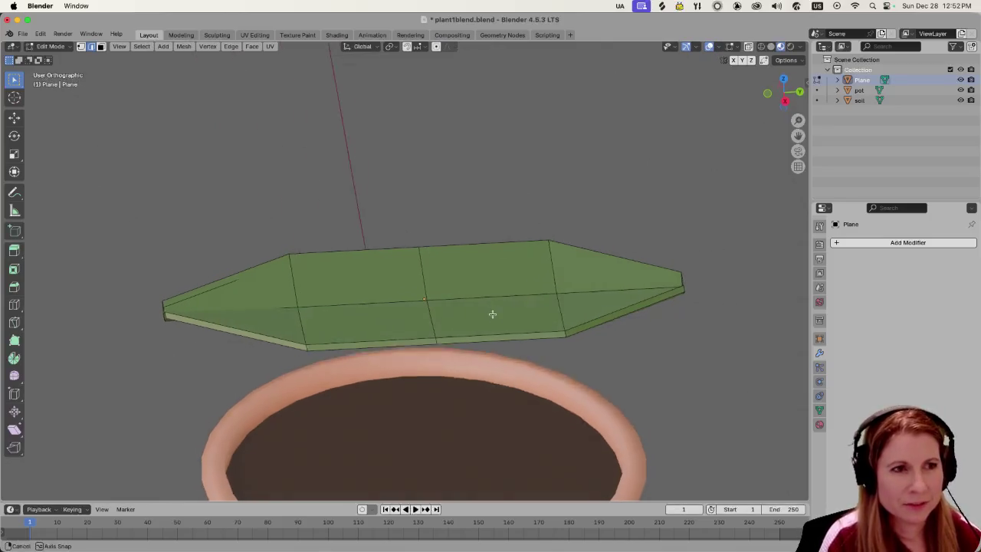
key("a")
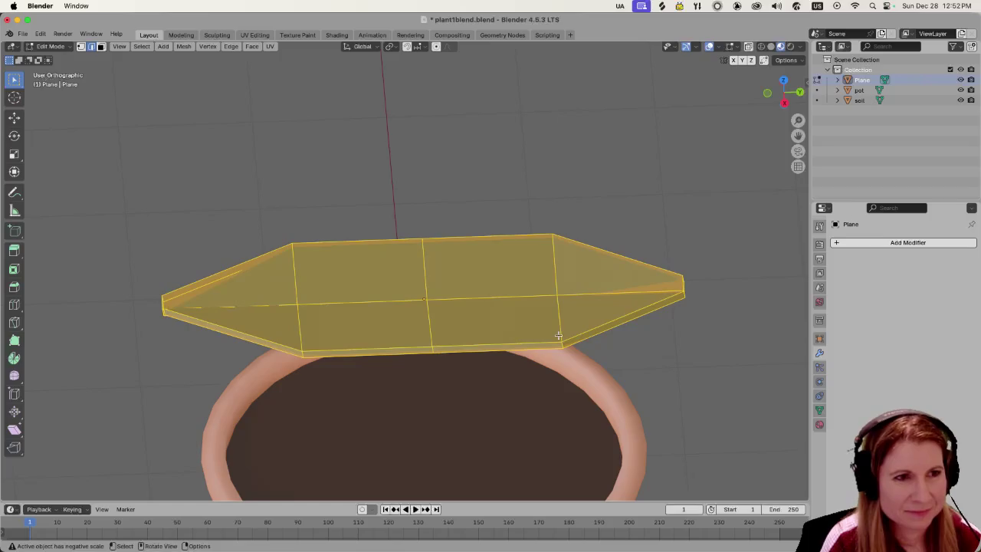
mouse_move(559, 335)
middle_mouse_down()
mouse_move(621, 292)
mouse_move(476, 309)
middle_mouse_up()
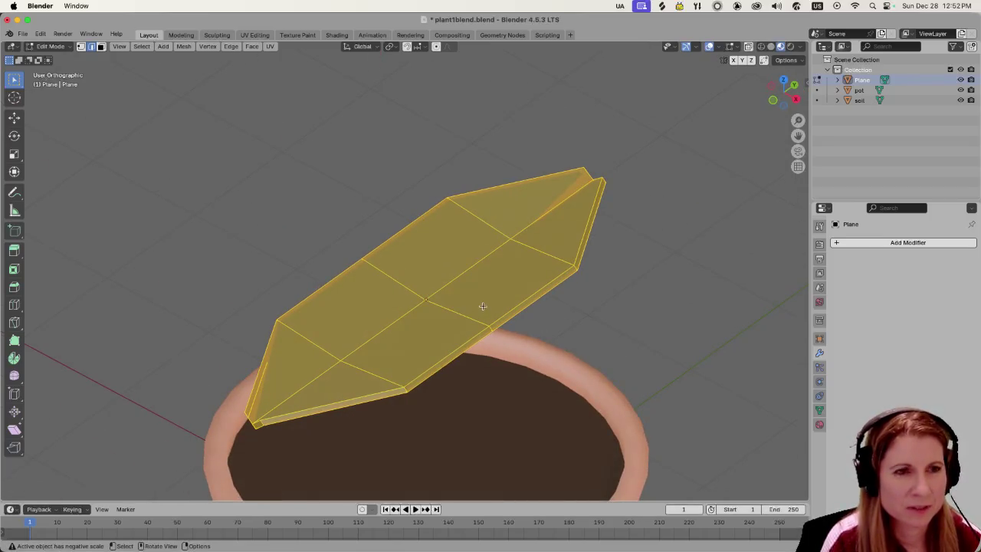
right_click(482, 306)
left_click(479, 244)
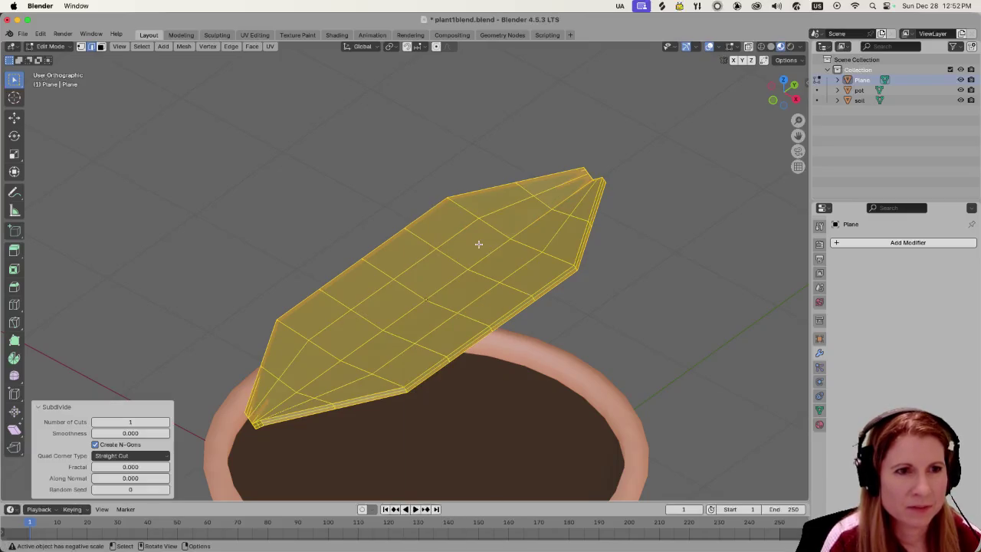
left_click_drag(130, 422, 153, 422)
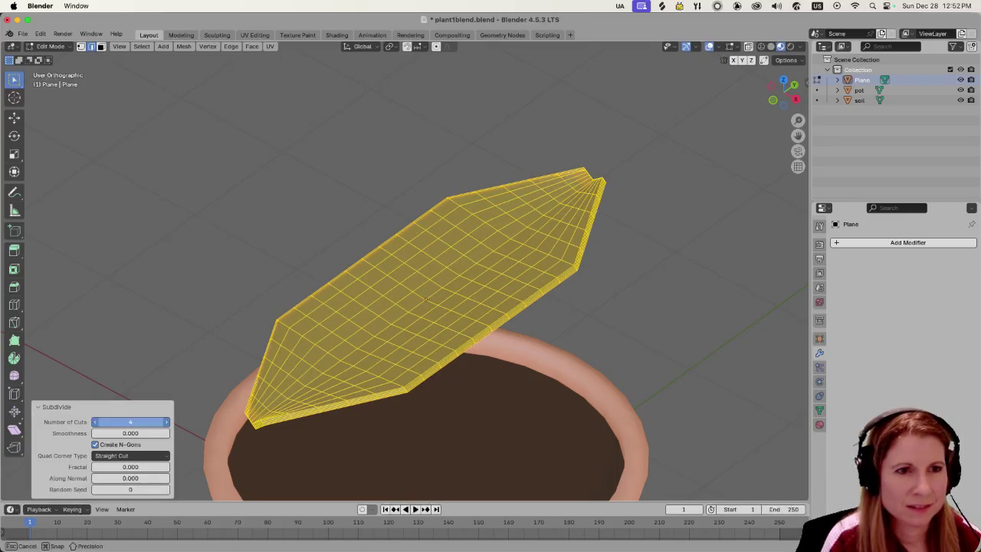
Deselect all the leaf geometry and return to Object Mode.
key("alt+a")
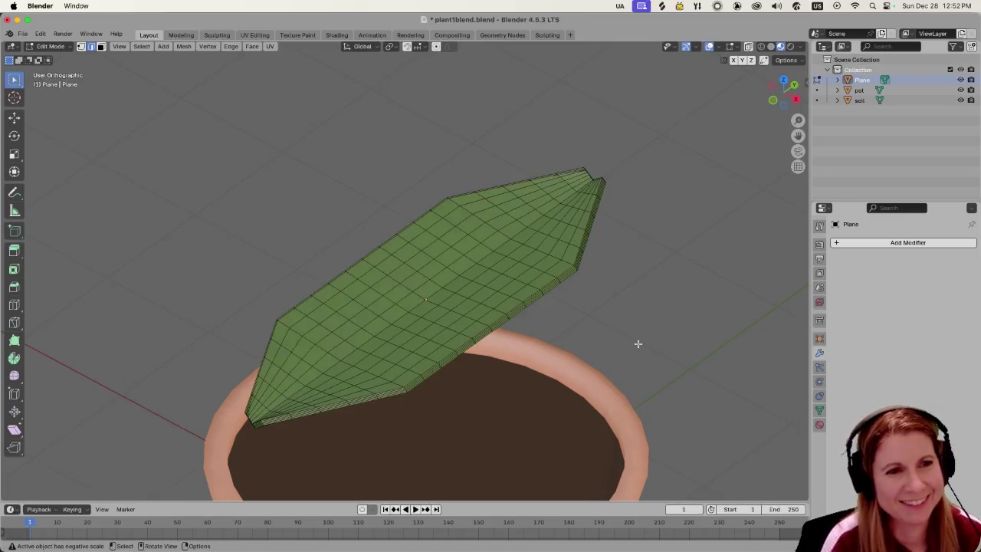
mouse_move(637, 342)
middle_mouse_down()
mouse_move(653, 338)
mouse_move(631, 342)
middle_mouse_up()
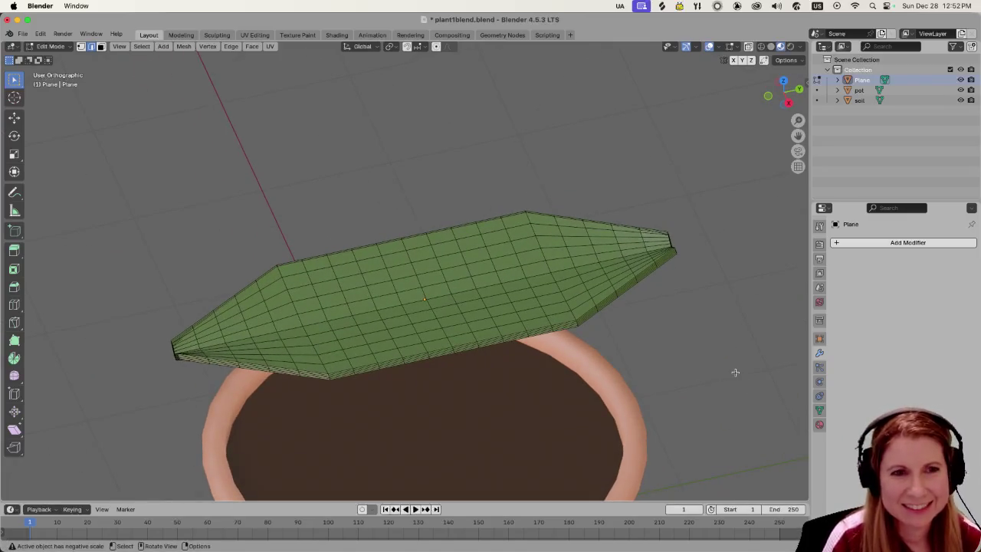
key("Tab")
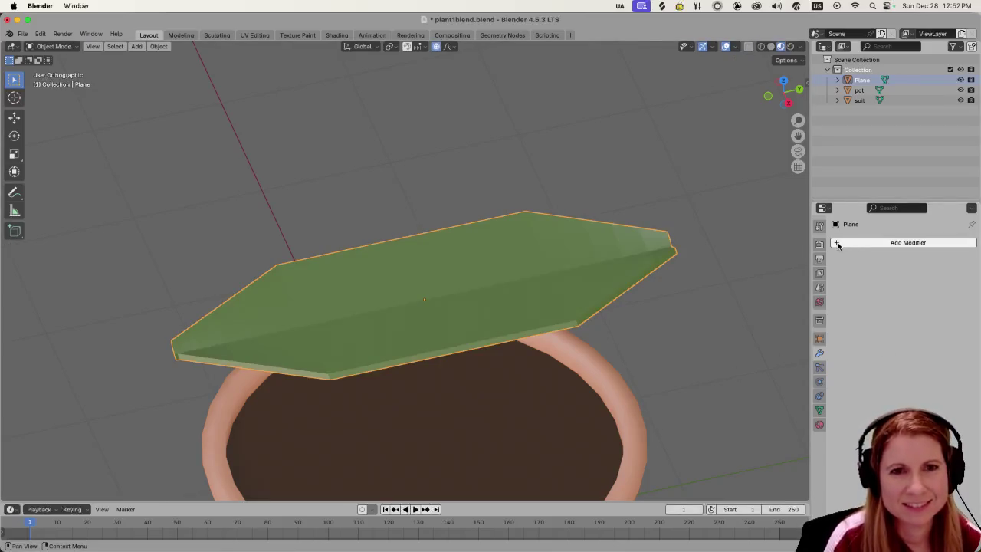
left_click(839, 243)
mouse_move(791, 243)
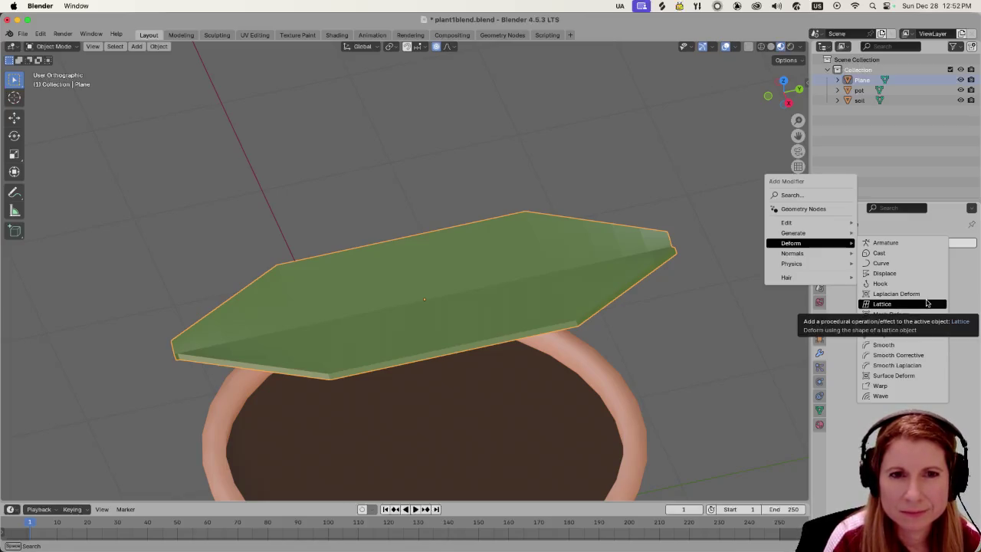
left_click(927, 304)
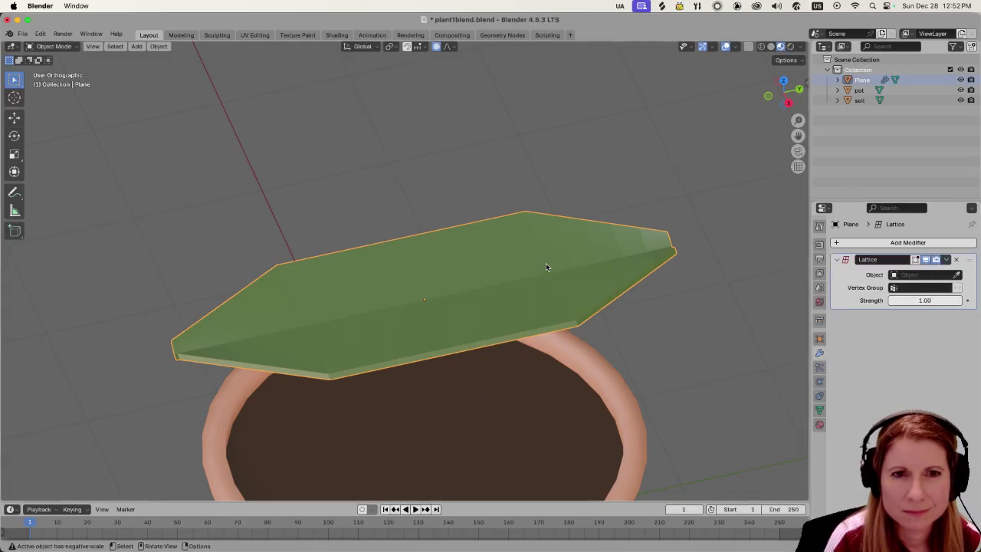
left_click(957, 261)
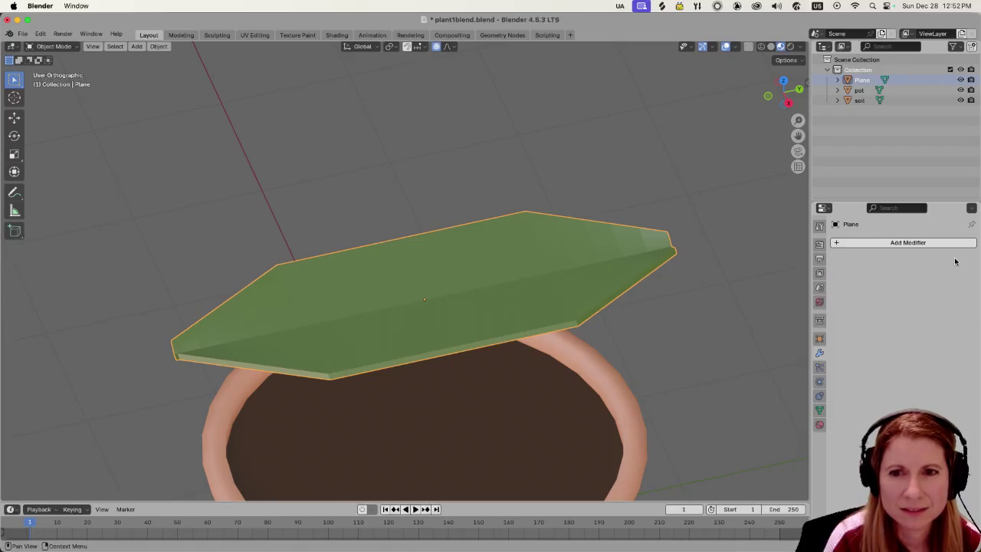
left_click(837, 243)
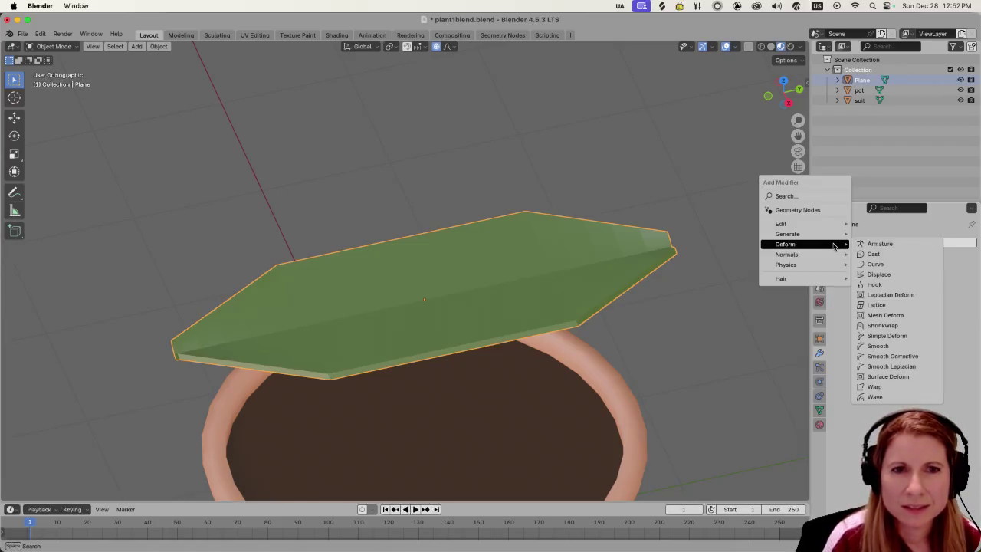
left_click(915, 316)
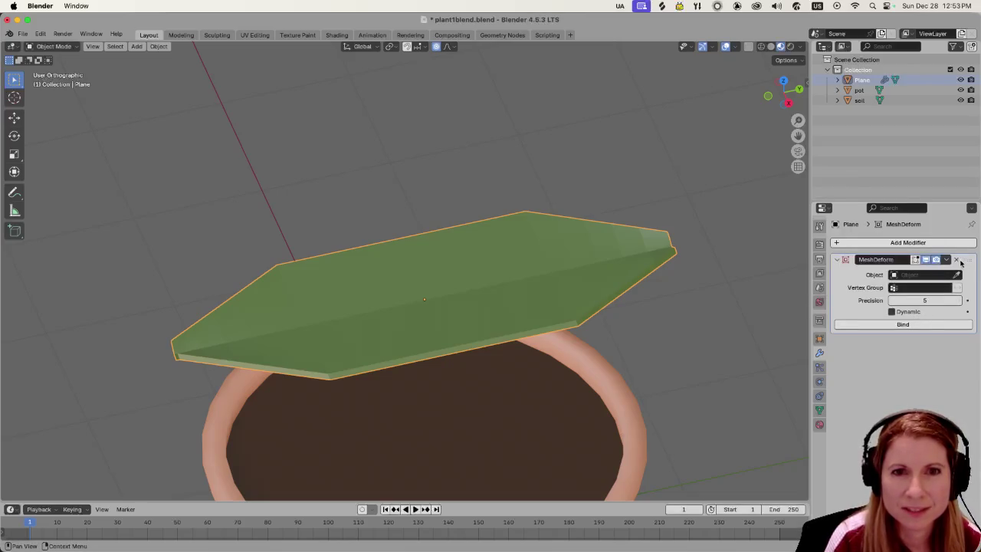
left_click(956, 261)
left_click(855, 244)
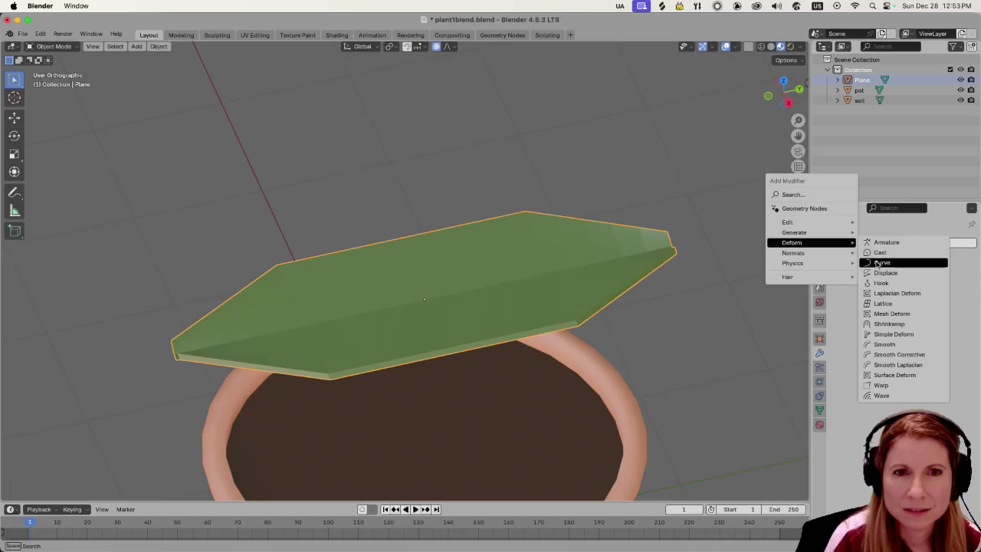
left_click(897, 293)
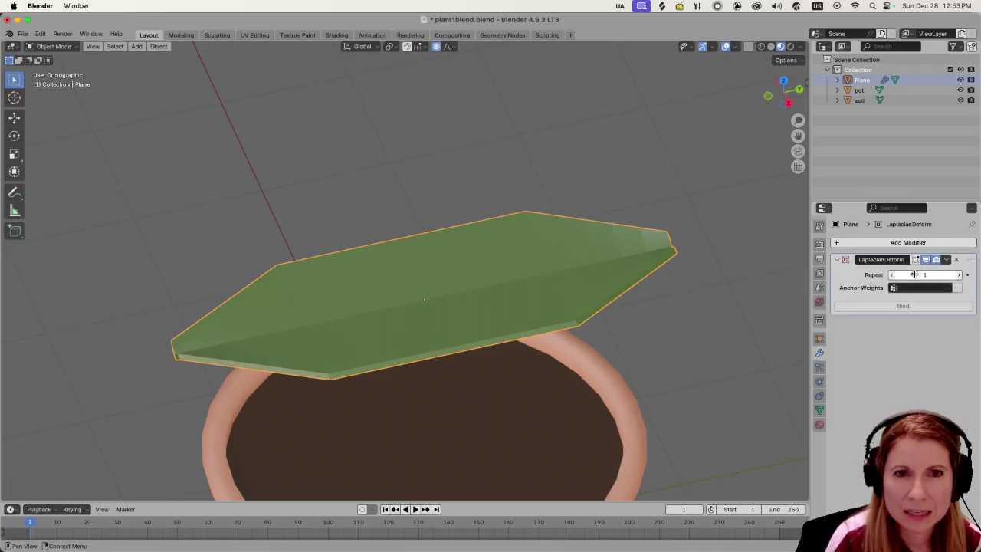
mouse_move(915, 275)
left_mouse_down()
mouse_move(932, 275)
mouse_move(920, 275)
left_mouse_up()
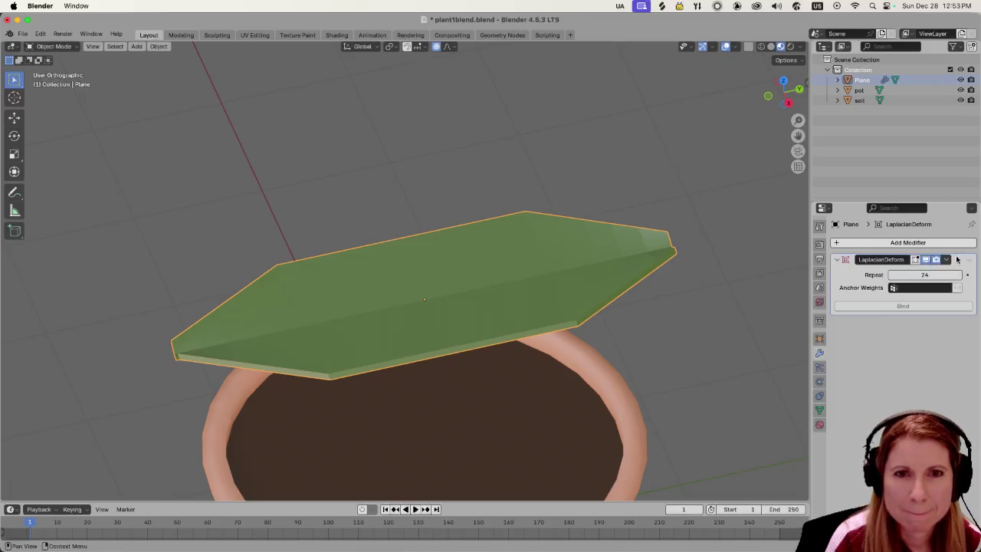
key("ctrl+x")
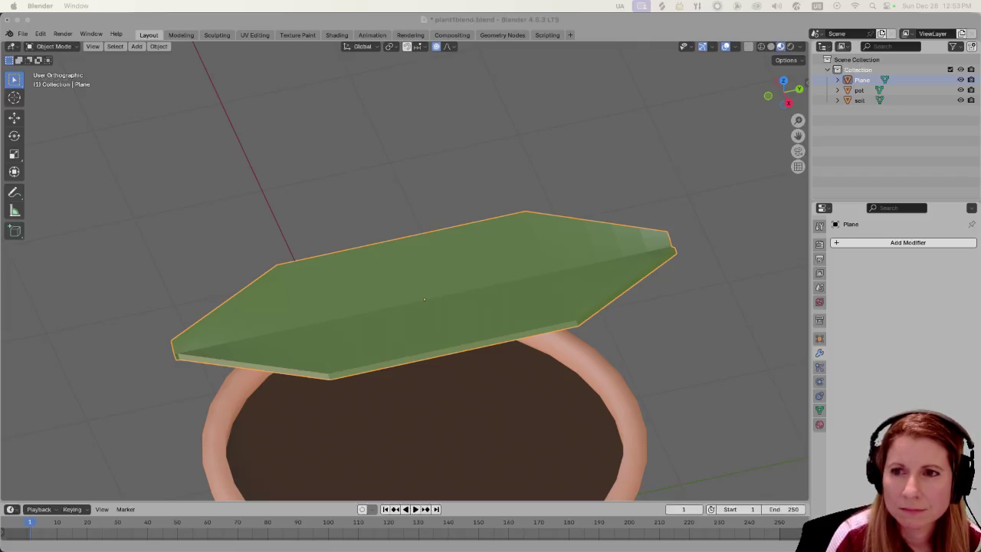
left_click(736, 319)
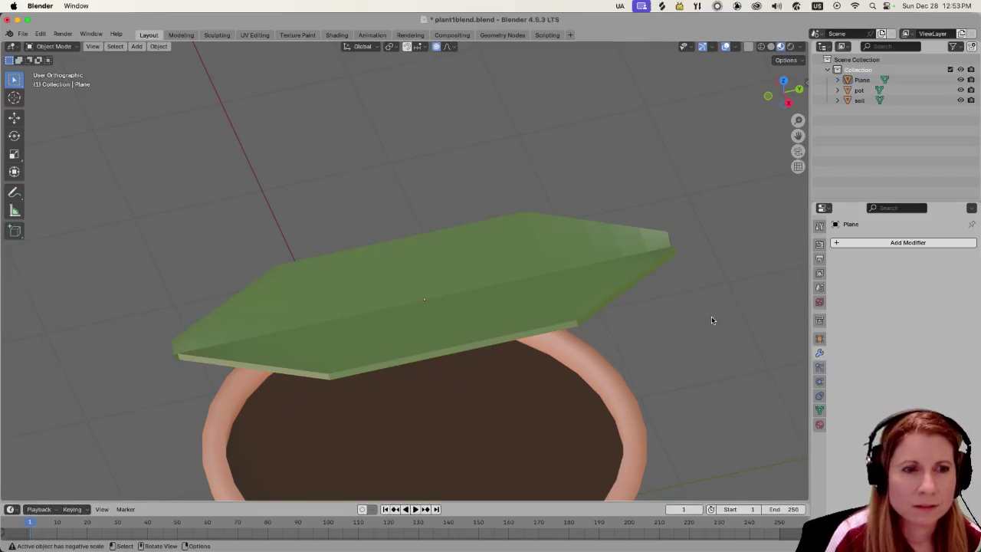
In Edit Mode, select the leaf's rim edge loops and a side-band loop.
key("Tab")
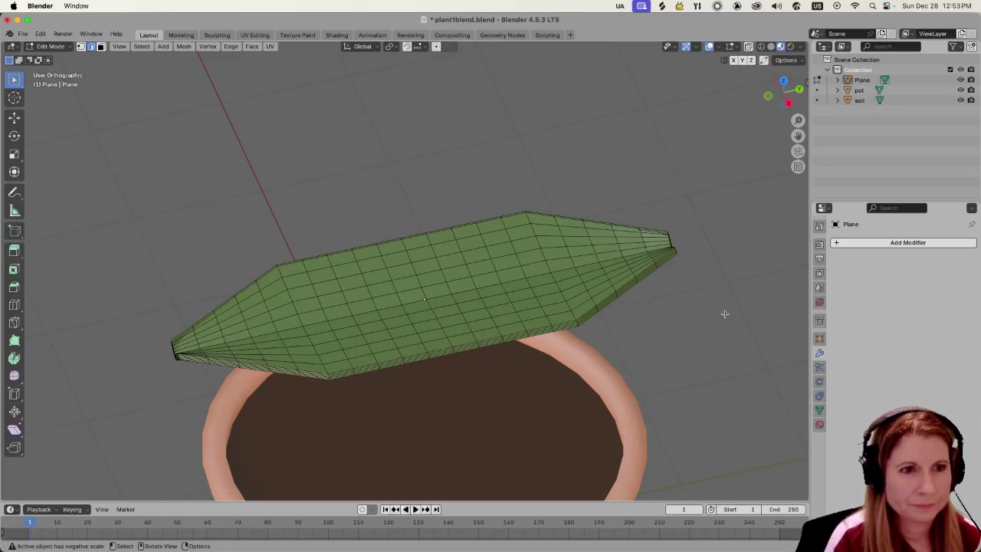
mouse_move(718, 314)
middle_mouse_down()
mouse_move(671, 304)
mouse_move(628, 273)
mouse_move(470, 346)
middle_mouse_up()
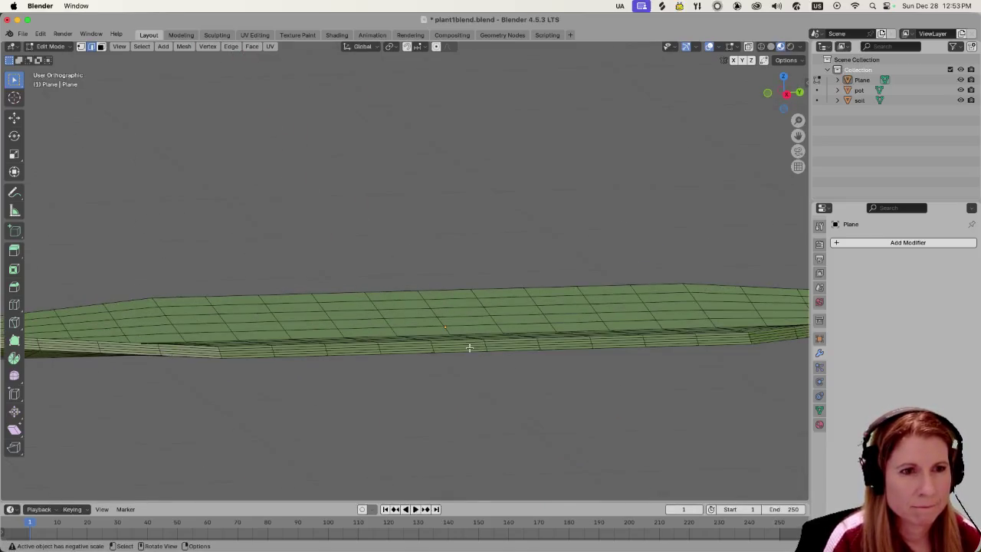
left_click(454, 344, "alt")
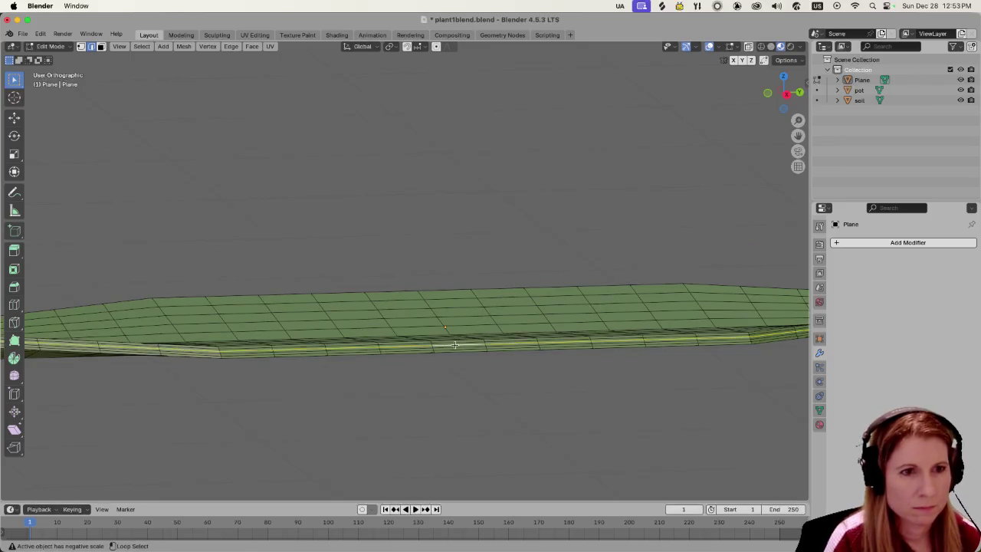
left_click(450, 352, "alt+shift")
left_click(451, 349, "alt+shift")
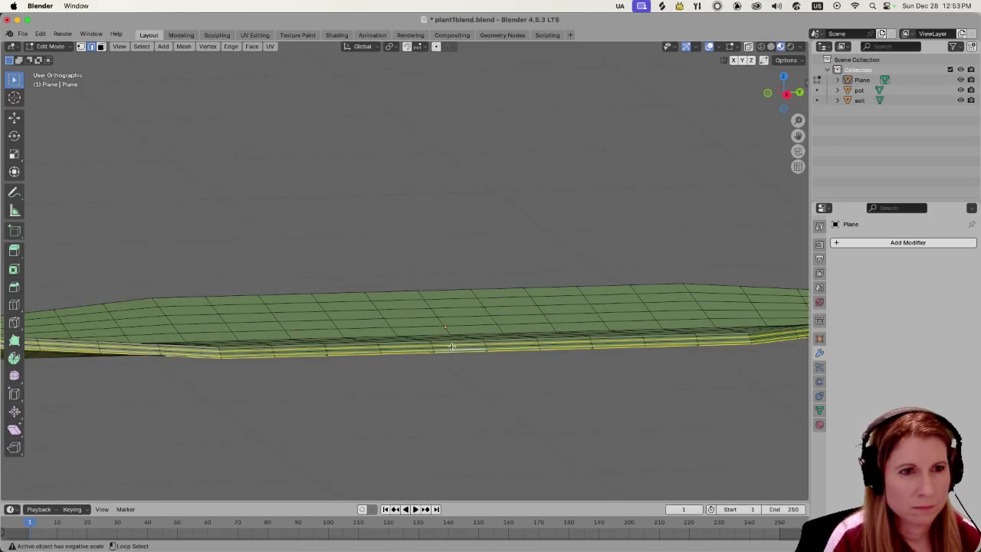
left_click(453, 346, "alt+shift")
left_click(453, 342, "alt+shift")
mouse_move(458, 337)
middle_mouse_down()
mouse_move(576, 324)
mouse_move(605, 355)
mouse_move(604, 366)
mouse_move(508, 386)
mouse_move(467, 407)
middle_mouse_up()
left_click(416, 452, "alt")
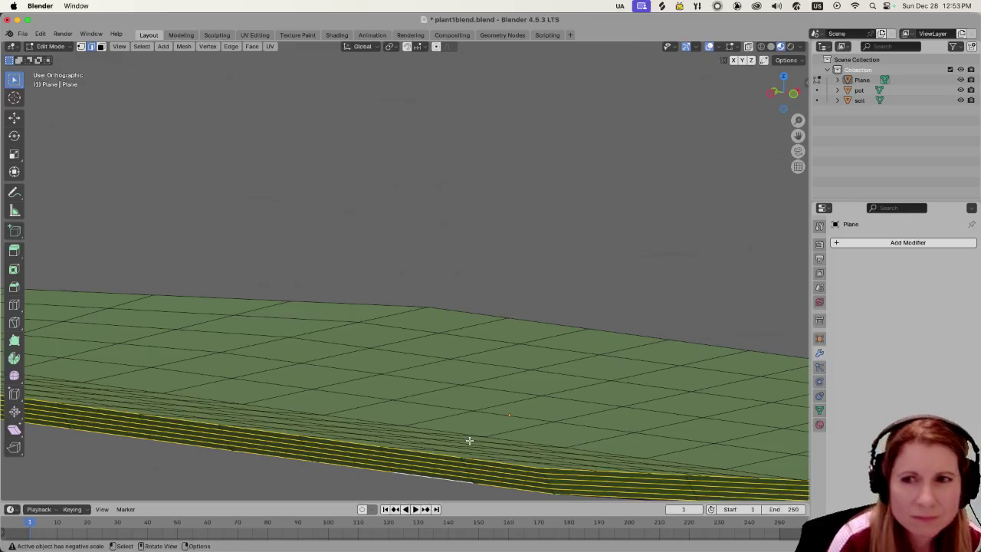
mouse_move(469, 440)
middle_mouse_down()
mouse_move(482, 407)
mouse_move(588, 370)
mouse_move(559, 388)
mouse_move(723, 370)
middle_mouse_up()
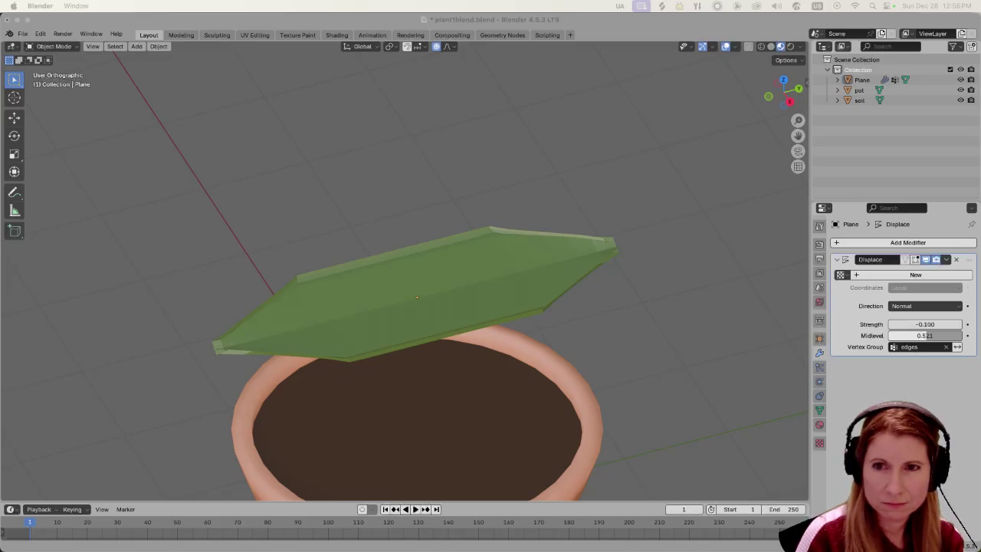
Try Displace directions Z and Y in Local space, testing strengths on the leaf rim.
scroll(671, 339, "up", 2)
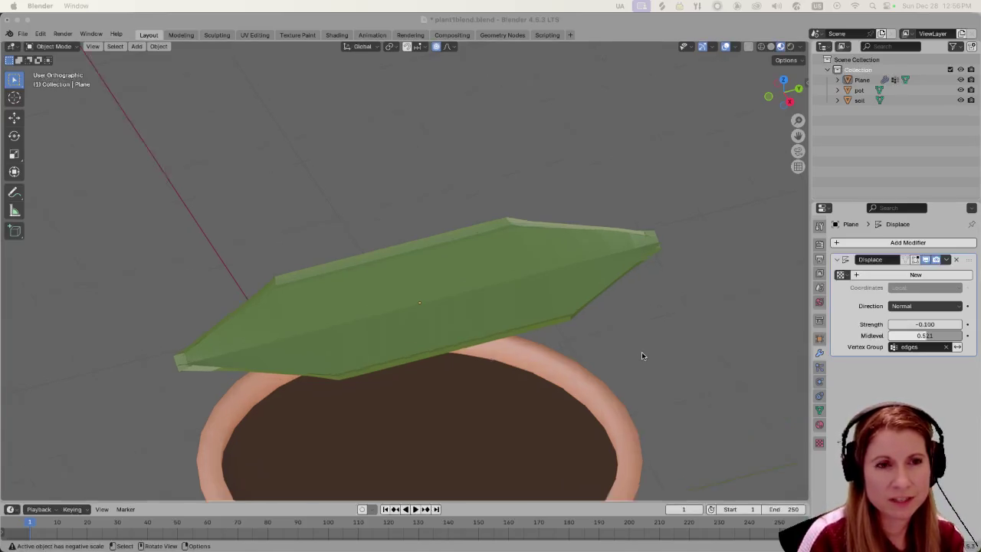
scroll(641, 354, "up", 2)
scroll(681, 355, "down", 2)
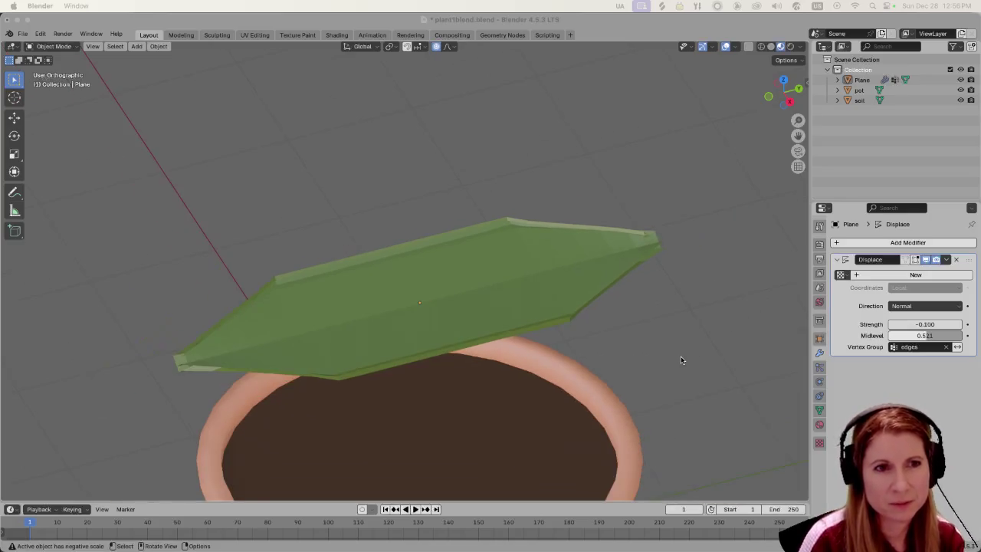
mouse_move(681, 356)
middle_mouse_down()
mouse_move(700, 346)
mouse_move(700, 331)
middle_mouse_up()
scroll(699, 361, "up", 3)
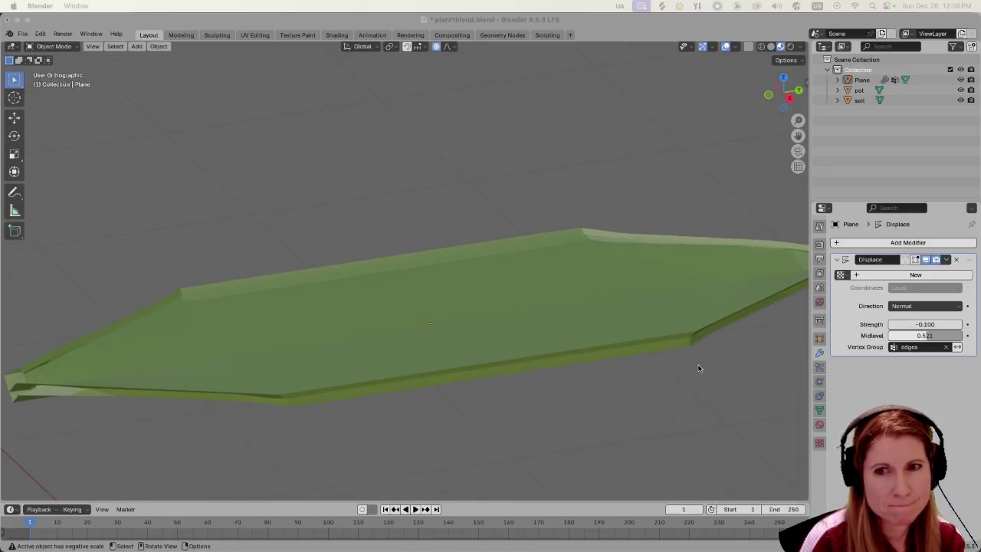
mouse_move(687, 371)
middle_mouse_down()
mouse_move(683, 342)
mouse_move(685, 361)
middle_mouse_up()
scroll(685, 361, "down", 2)
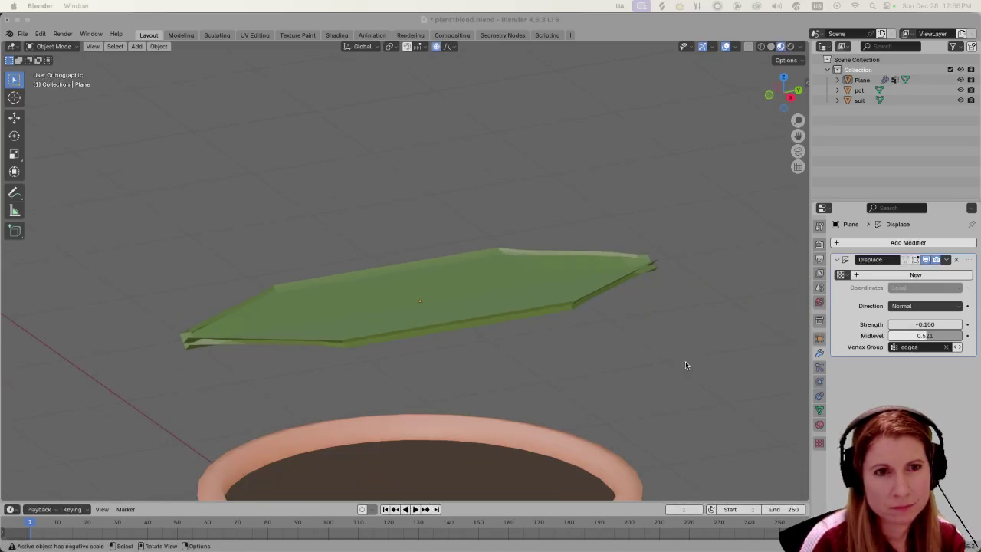
scroll(654, 326, "up", 2)
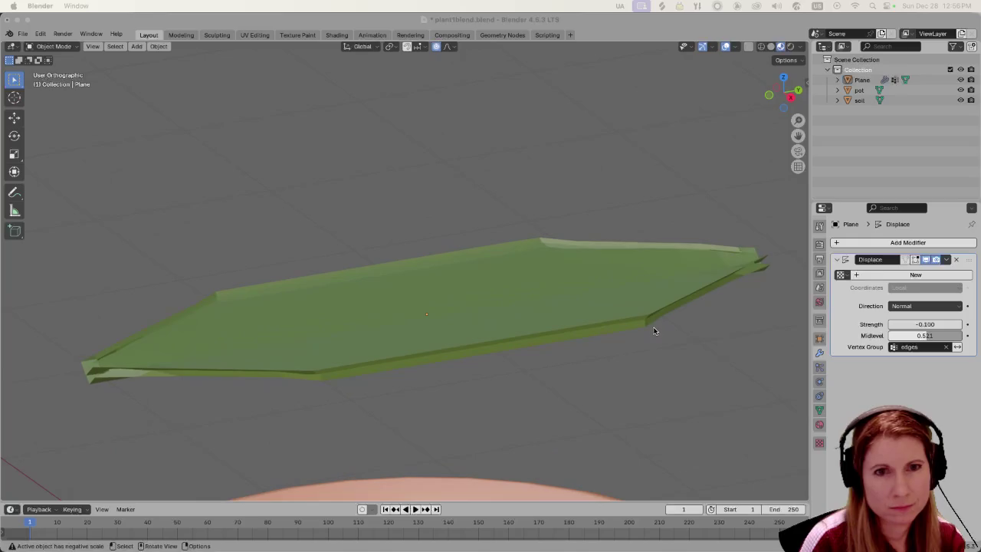
left_click(898, 305)
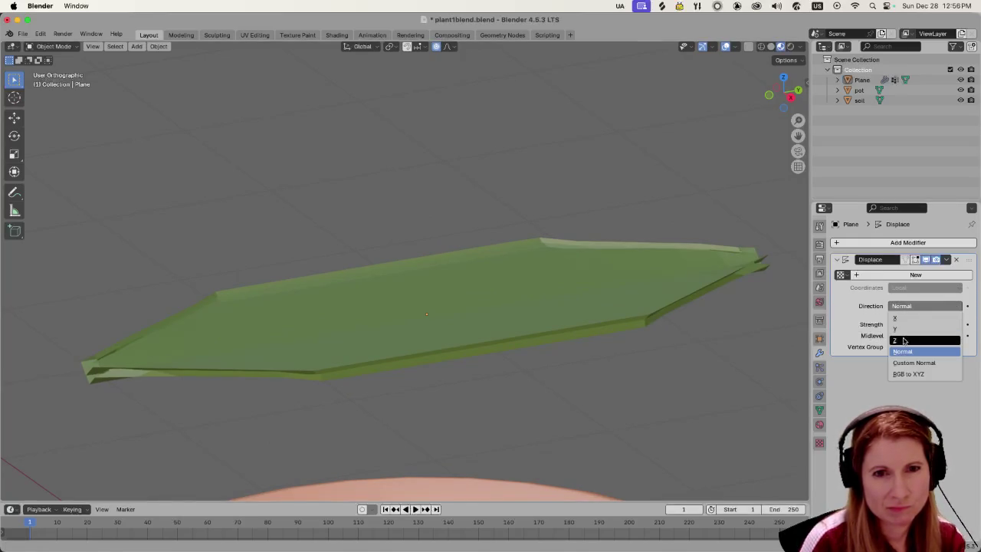
left_click(903, 339)
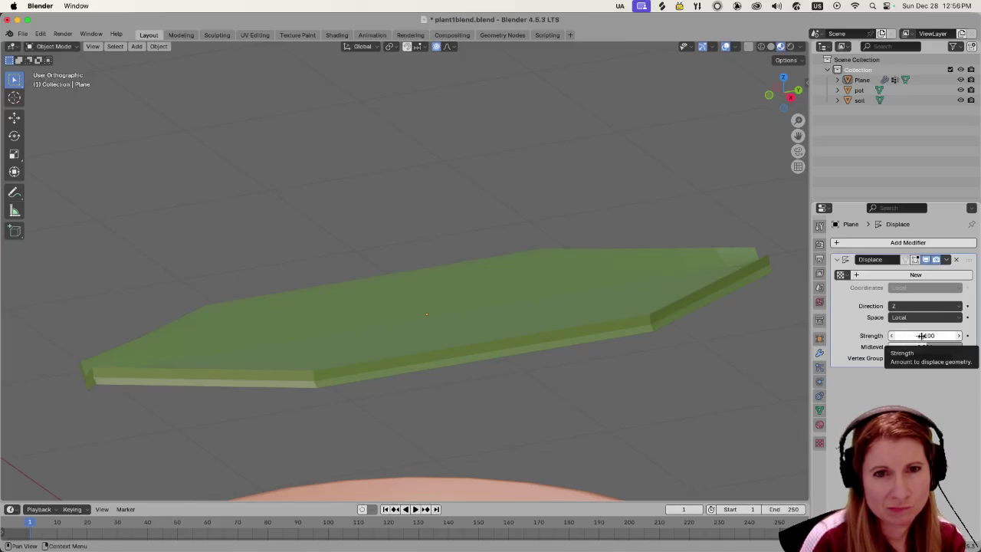
mouse_move(921, 336)
left_mouse_down()
mouse_move(905, 336)
mouse_move(920, 336)
left_mouse_up()
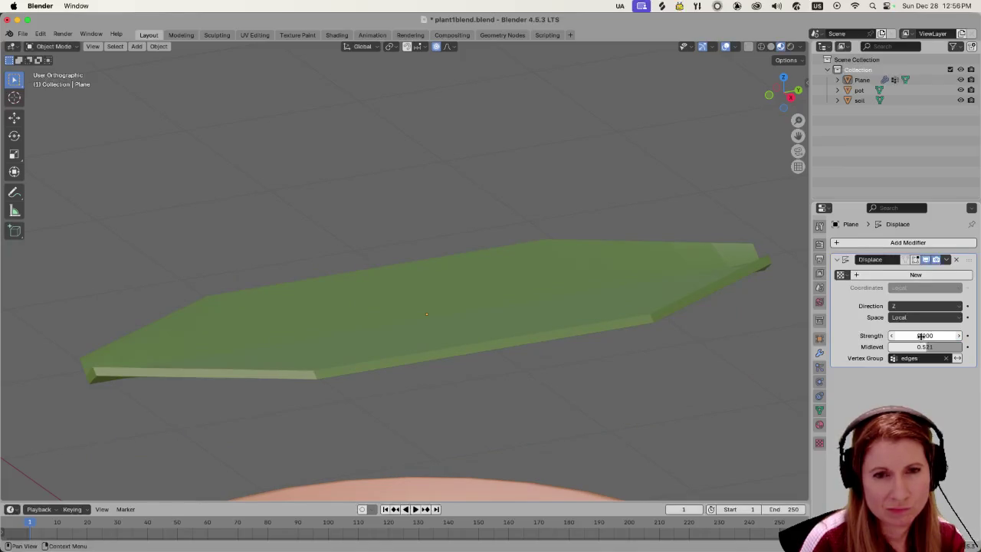
left_click(911, 307)
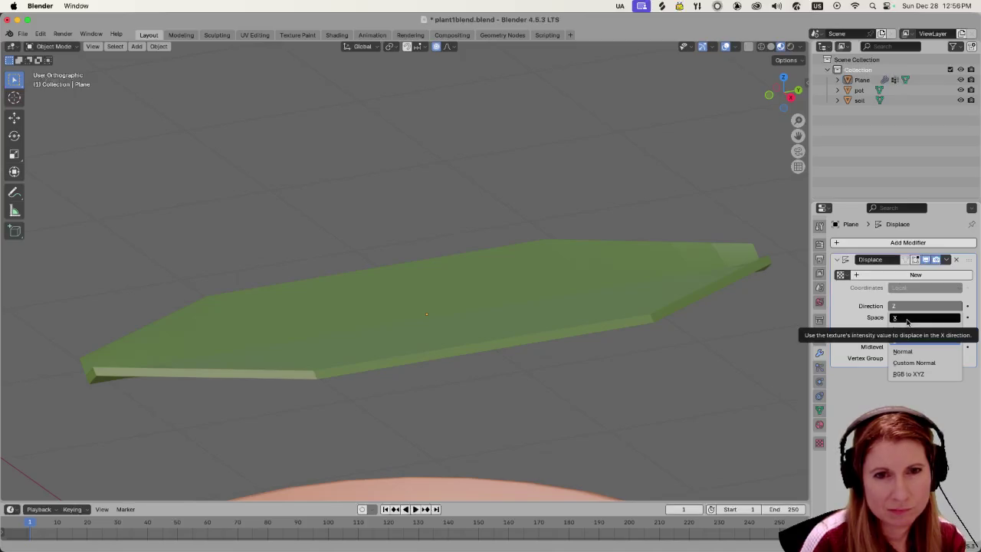
left_click(910, 331)
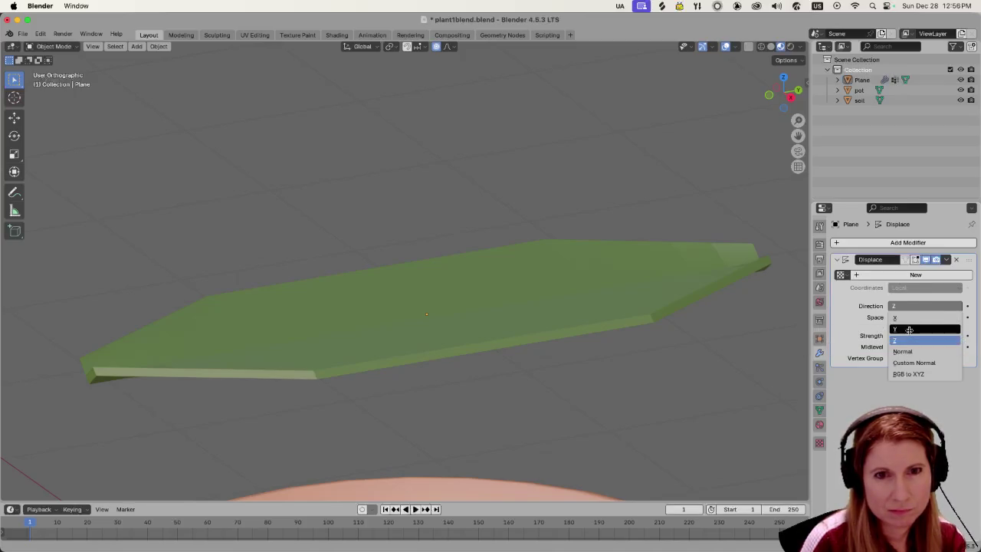
left_click(914, 317)
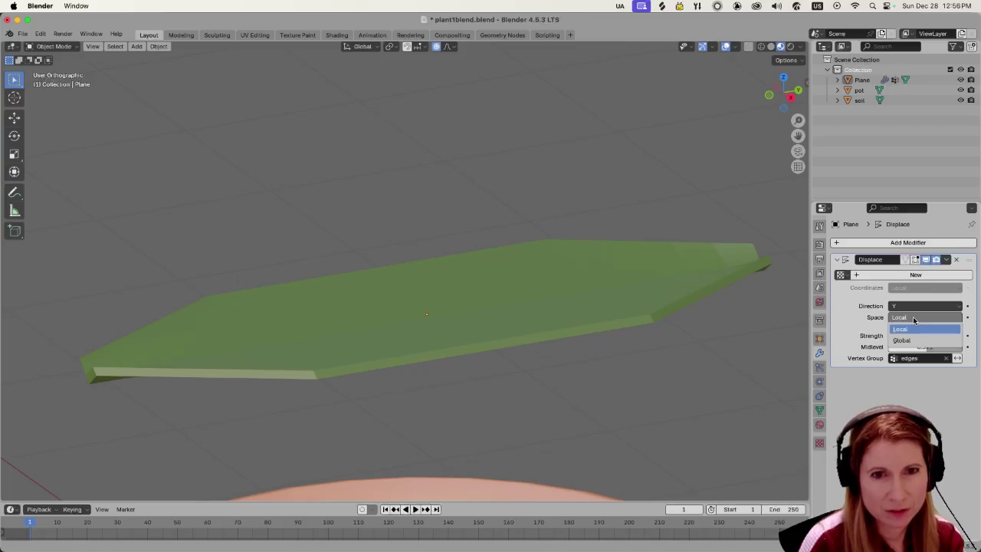
left_click(910, 329)
left_click_drag(907, 335, 912, 335)
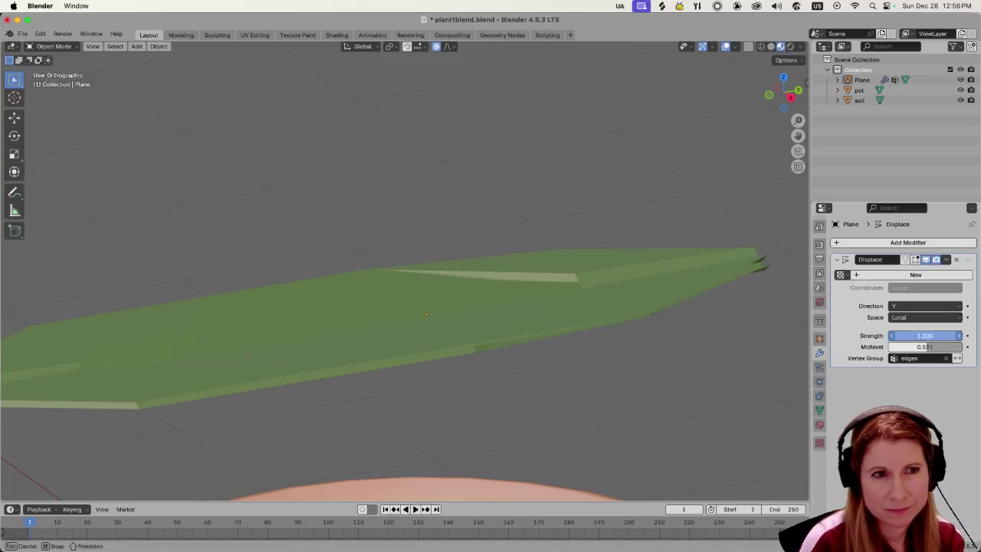
Set Displace direction to X, strength -0.300, adjust midlevel, then remove the modifier.
left_click(913, 307)
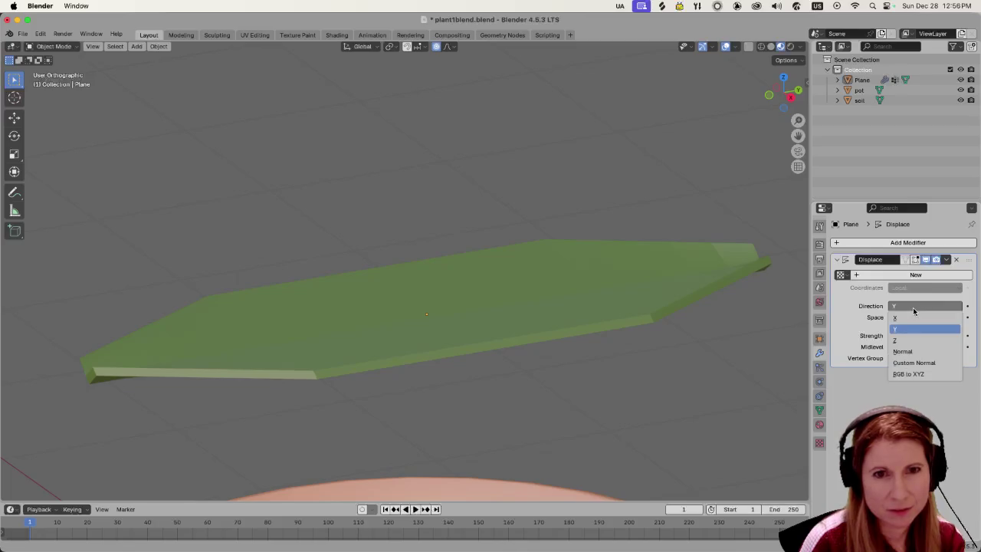
left_click(912, 317)
left_click_drag(908, 335, 902, 335)
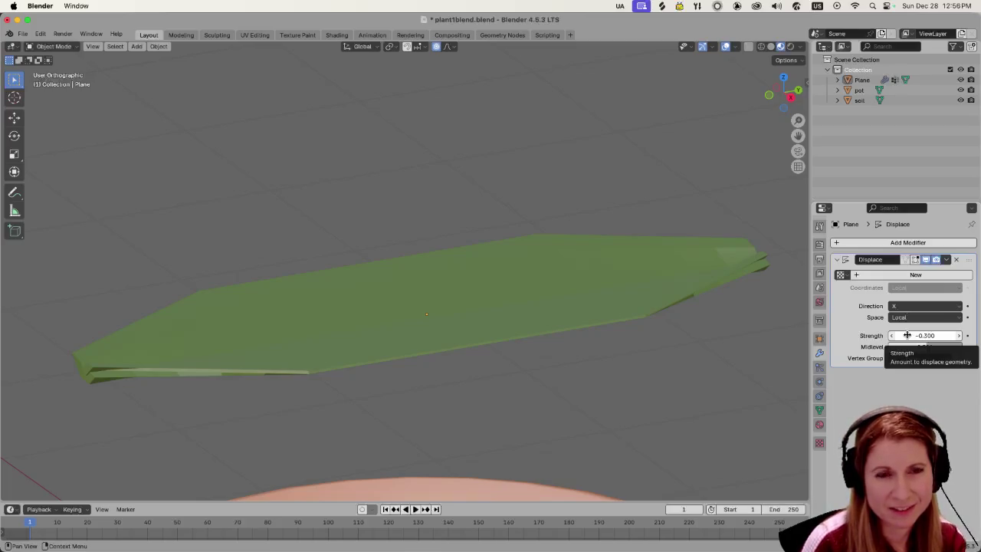
mouse_move(924, 347)
left_mouse_down()
mouse_move(933, 347)
mouse_move(919, 347)
left_mouse_up()
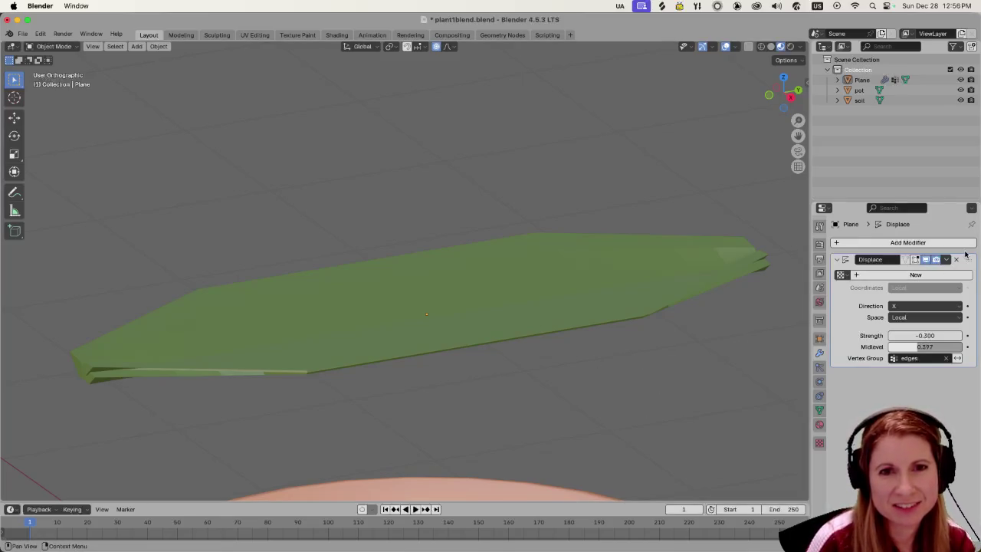
left_click(957, 261)
View the flat leaf above the terracotta pot, then enter Edit Mode on the leaf.
scroll(546, 354, "down", 1)
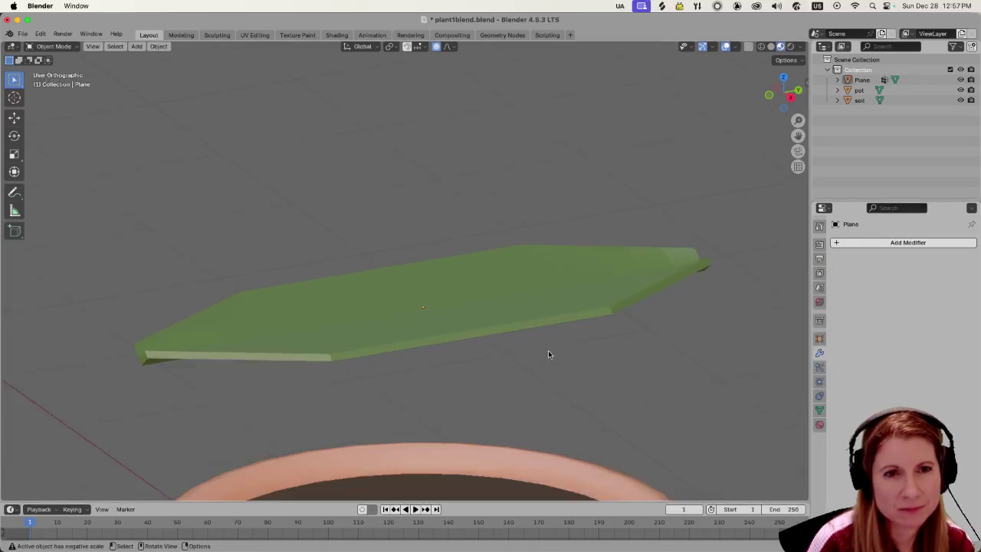
scroll(549, 350, "down", 1)
scroll(562, 350, "up", 1)
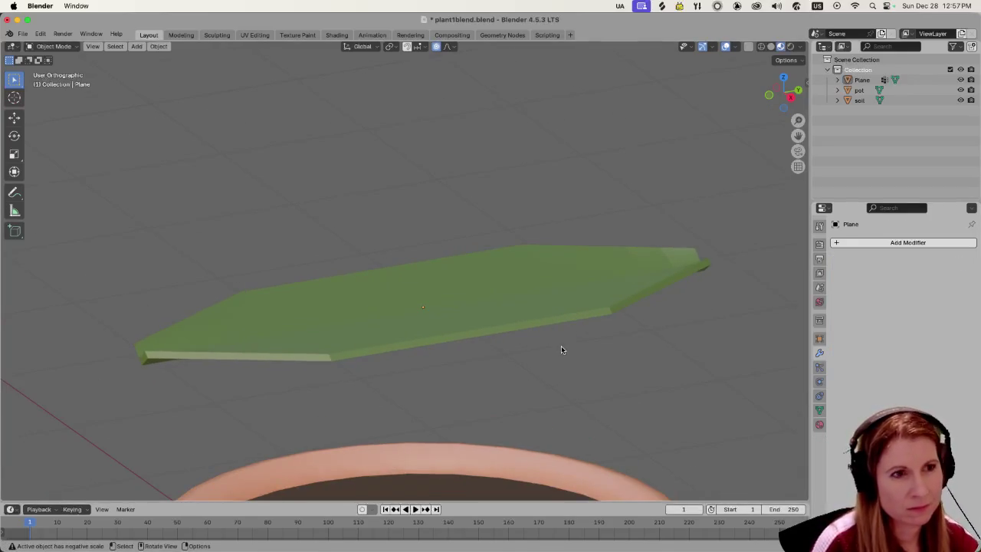
middle_click_drag(556, 350, 566, 351)
scroll(566, 351, "up", 1)
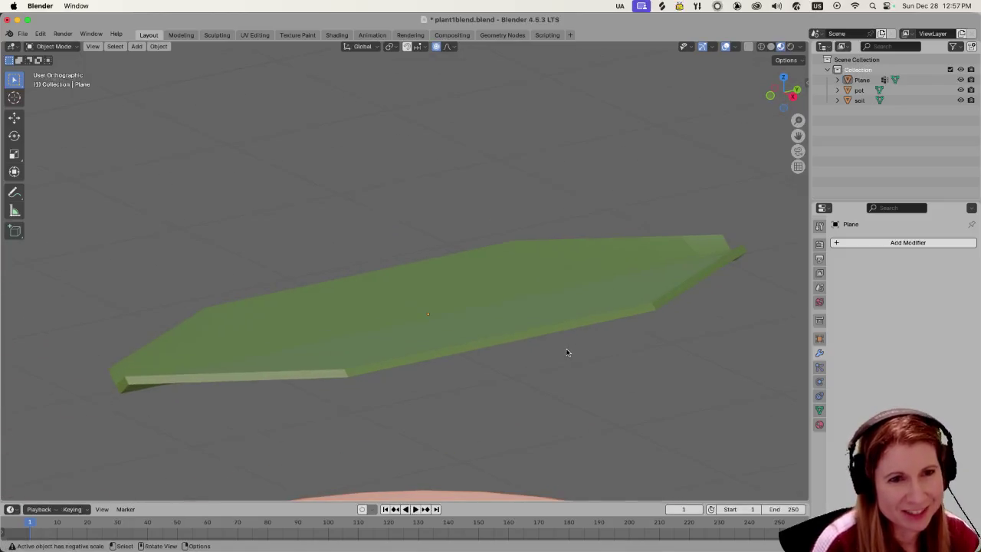
scroll(560, 354, "down", 1)
scroll(552, 359, "down", 2)
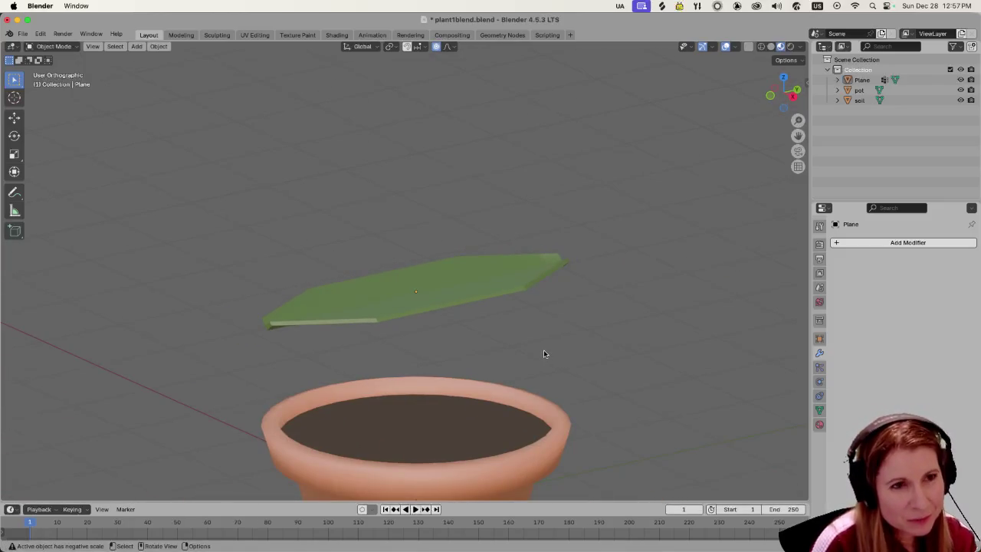
key("Tab")
Select the leaf's lower front edge strip, inspect it, then clear the selection.
scroll(542, 350, "up", 2)
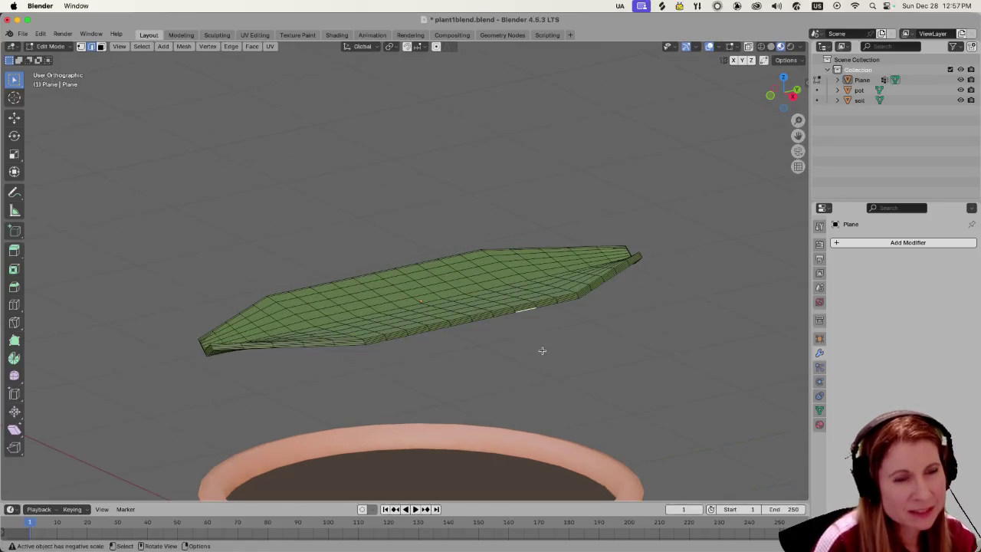
mouse_move(506, 353)
middle_mouse_down()
mouse_move(525, 340)
mouse_move(460, 335)
mouse_move(417, 372)
middle_mouse_up()
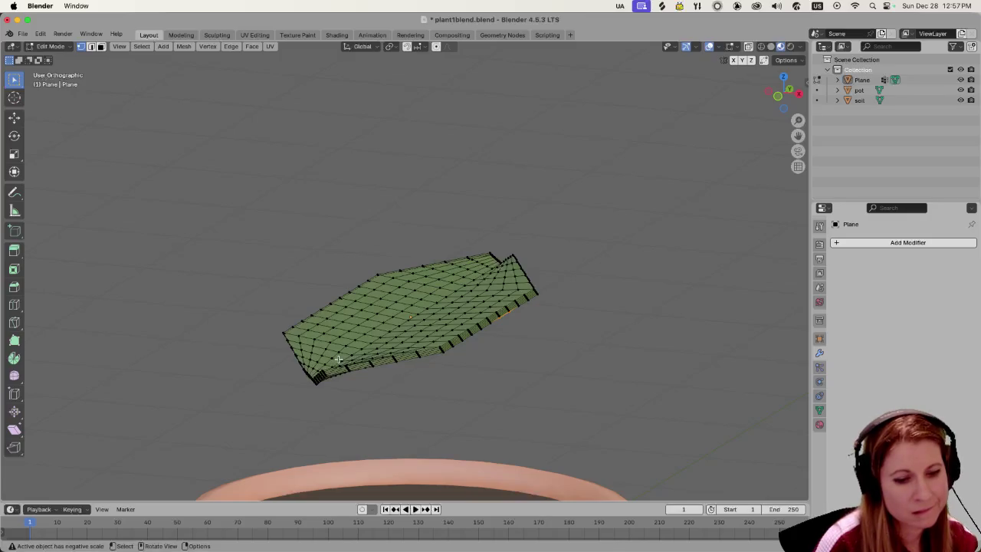
left_click(457, 376, "alt")
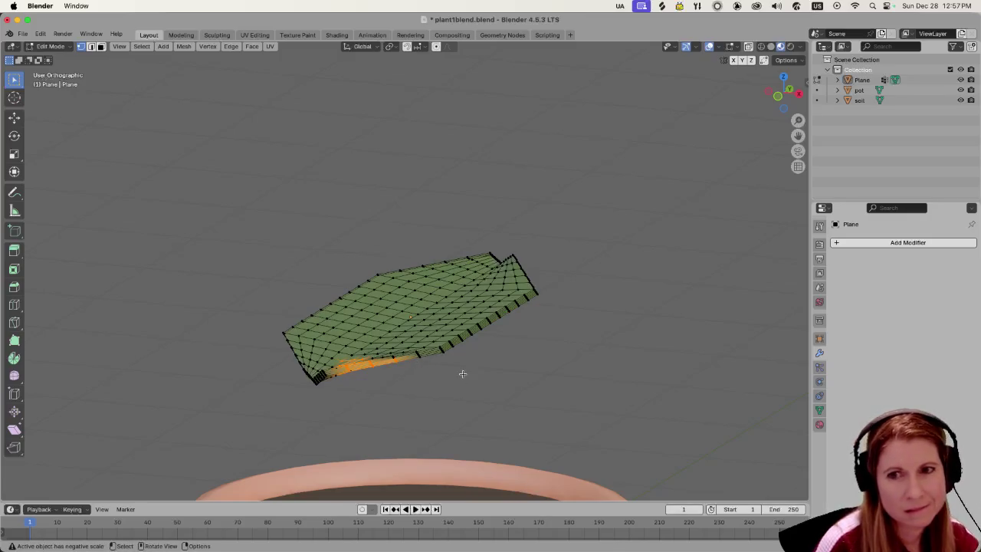
scroll(467, 376, "up", 1)
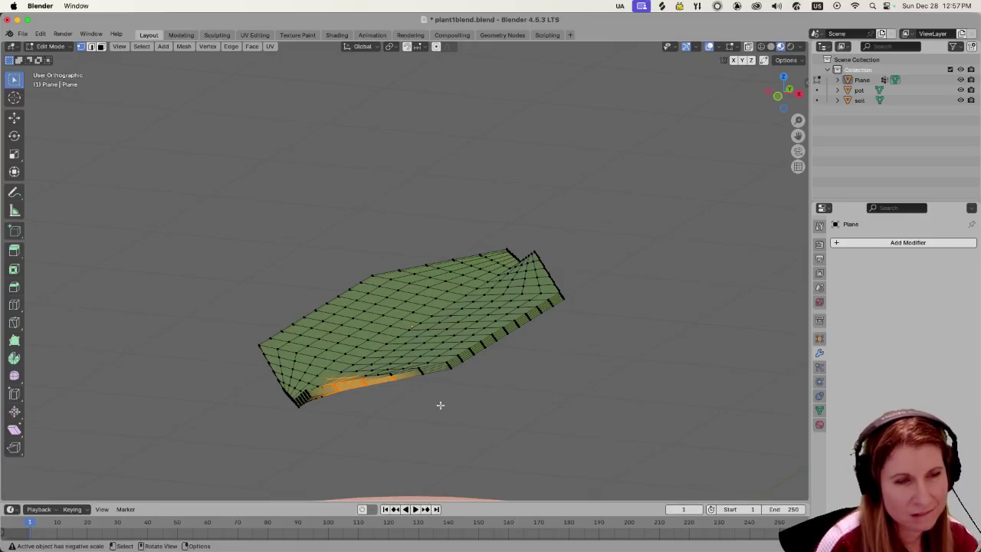
mouse_move(512, 436)
middle_mouse_down()
mouse_move(567, 445)
mouse_move(555, 440)
middle_mouse_up()
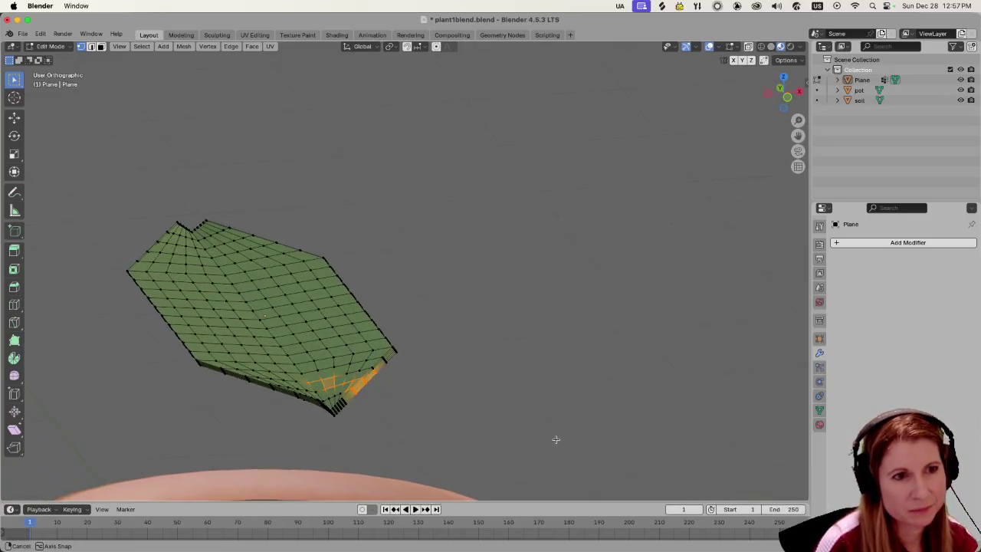
left_click(414, 367)
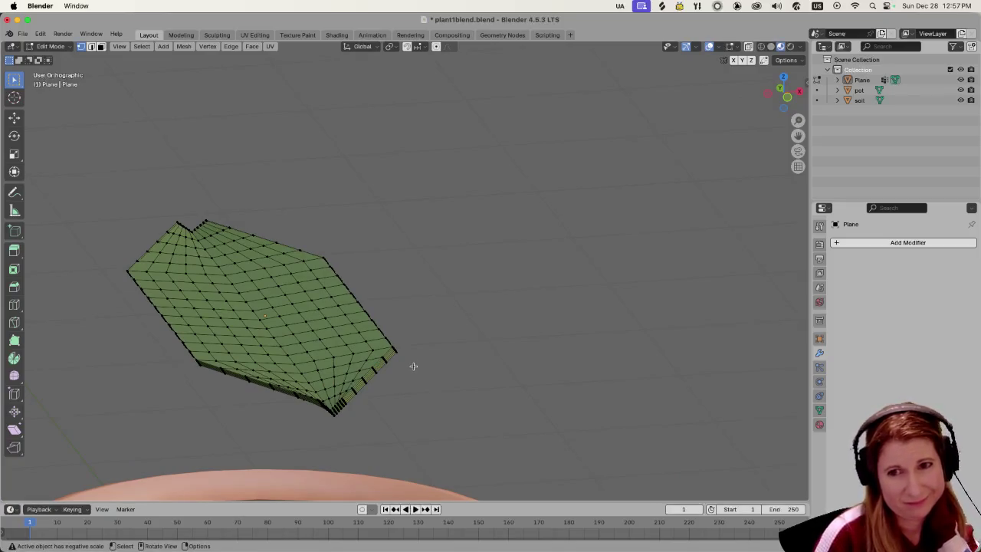
middle_click_drag(419, 378, 347, 365)
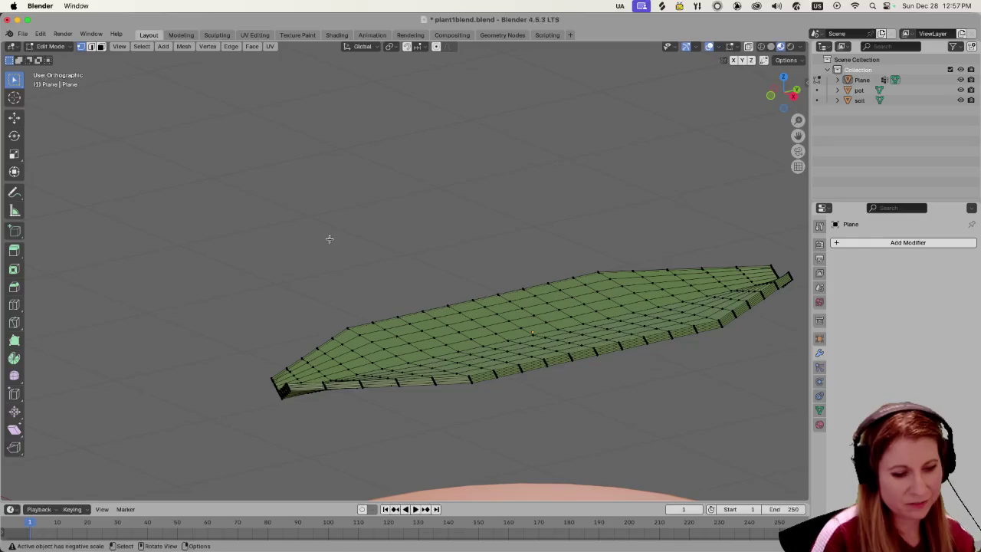
Switch to edge selection, toggle Edit Mode and adjust the displacement midlevel.
key("2")
key("Tab")
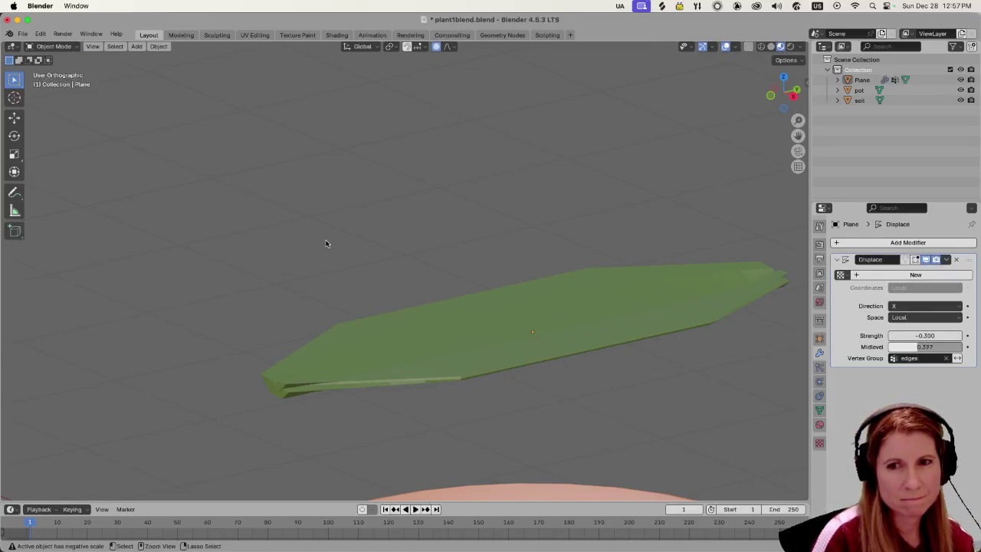
left_click_drag(925, 347, 943, 347)
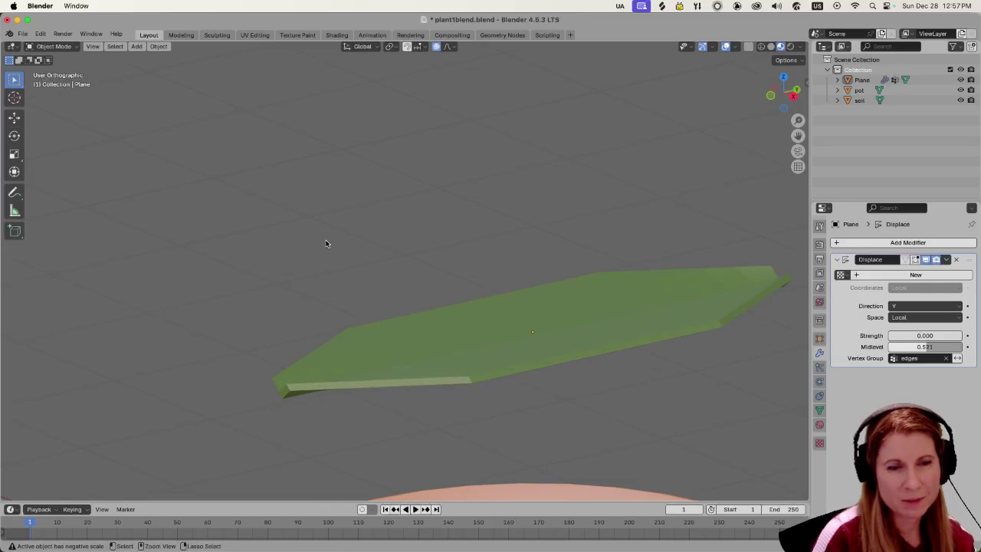
Undo six times back to the coarse, unsubdivided leaf and return to Object Mode.
key("super+z")
key("super+z")
key("super+z")
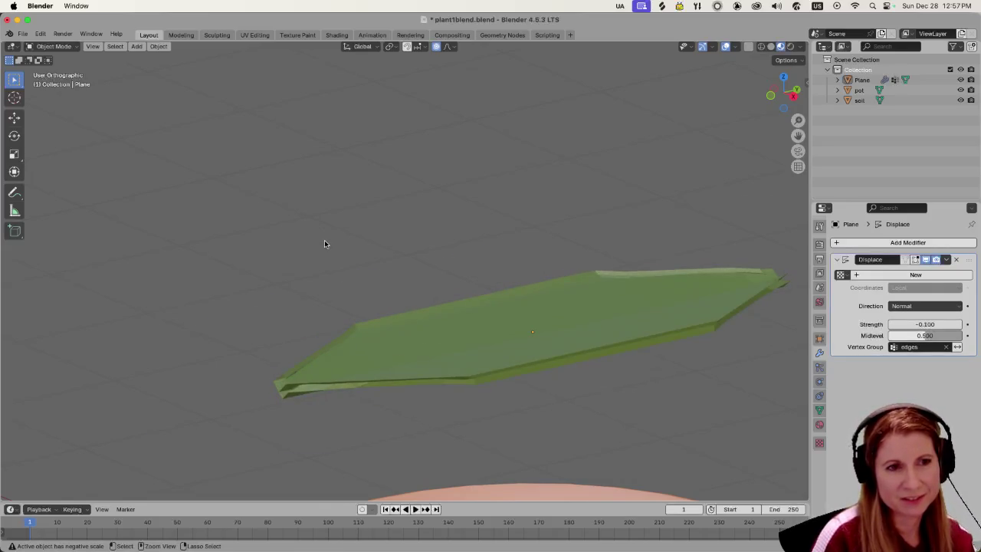
key("super+z")
key("super+z")
key("super+z")
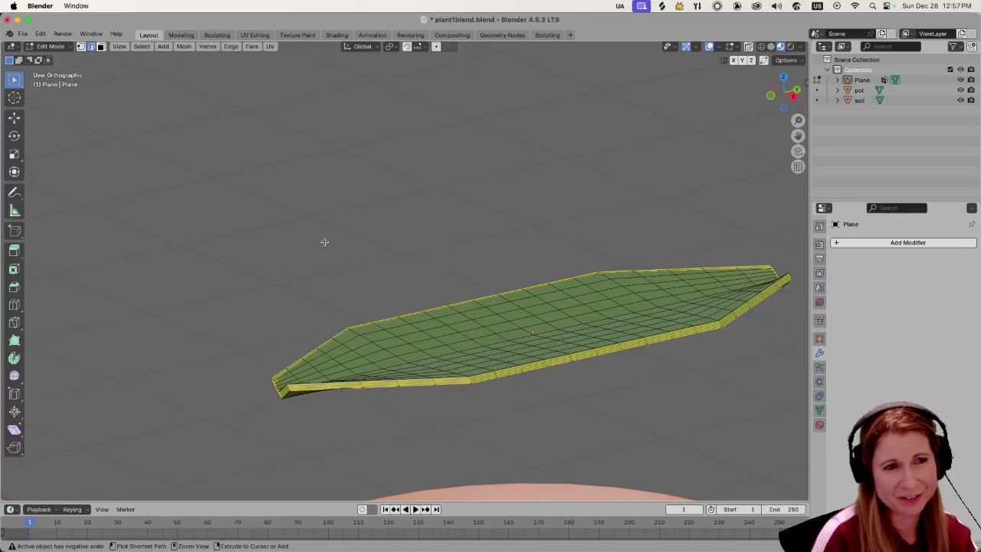
key("super+z")
key("super+z")
key("super+z")
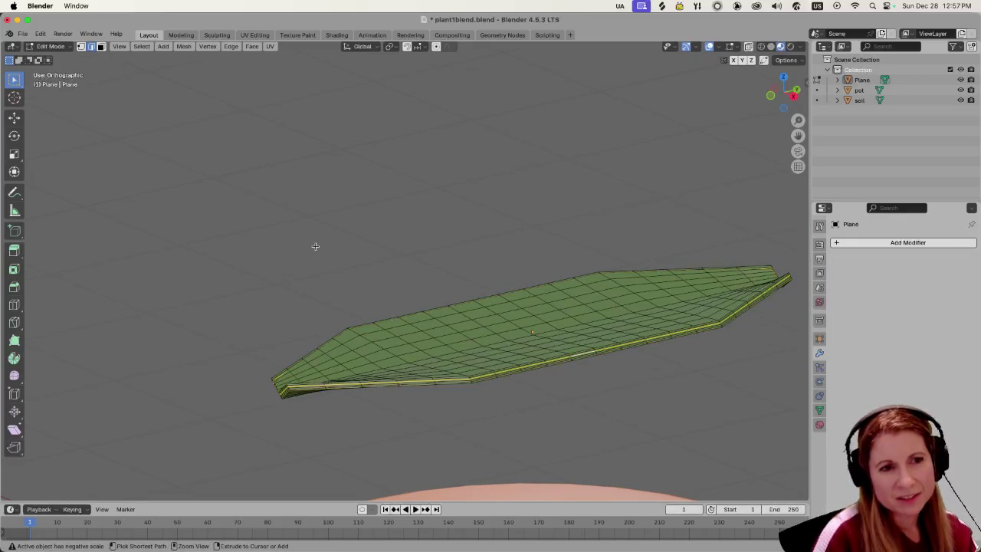
key("super+z")
key("super+z")
key("super+z")
key("super+z")
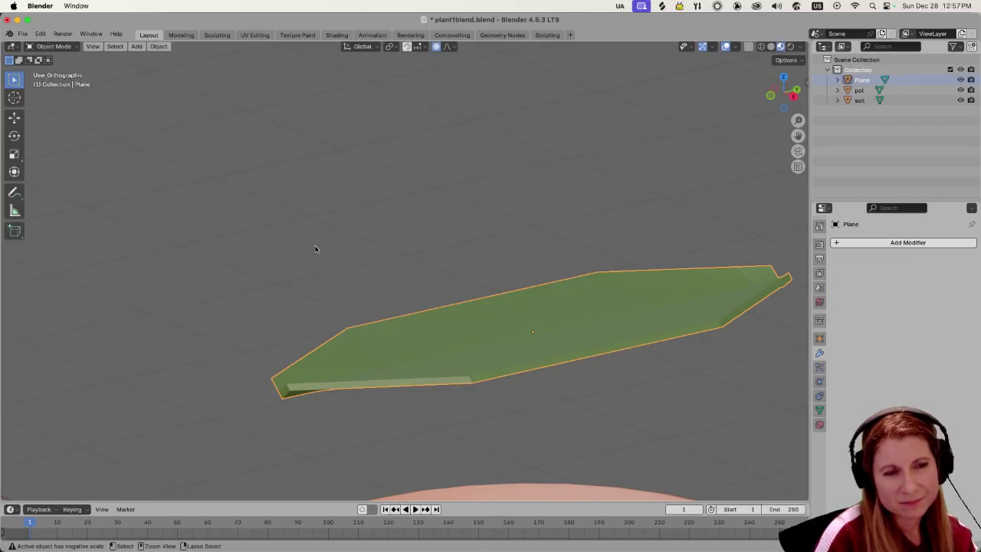
key("super+z")
key("super+z")
key("super+z")
key("super+z")
key("super+z")
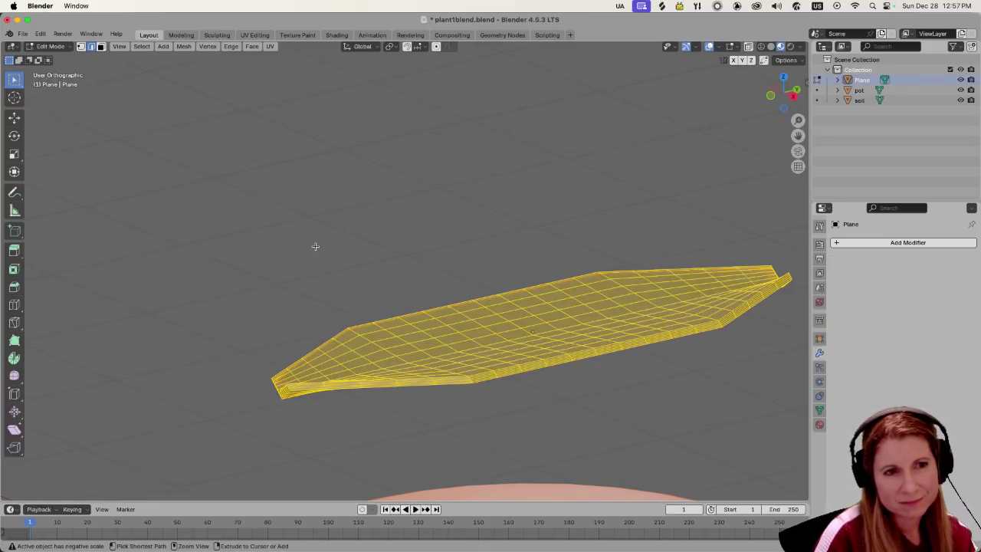
key("super+z")
mouse_move(588, 420)
middle_mouse_down()
mouse_move(623, 391)
mouse_move(585, 401)
mouse_move(583, 363)
mouse_move(486, 414)
middle_mouse_up()
scroll(596, 397, "up", 2)
scroll(571, 374, "down", 3)
scroll(486, 414, "up", 1)
key("Tab")
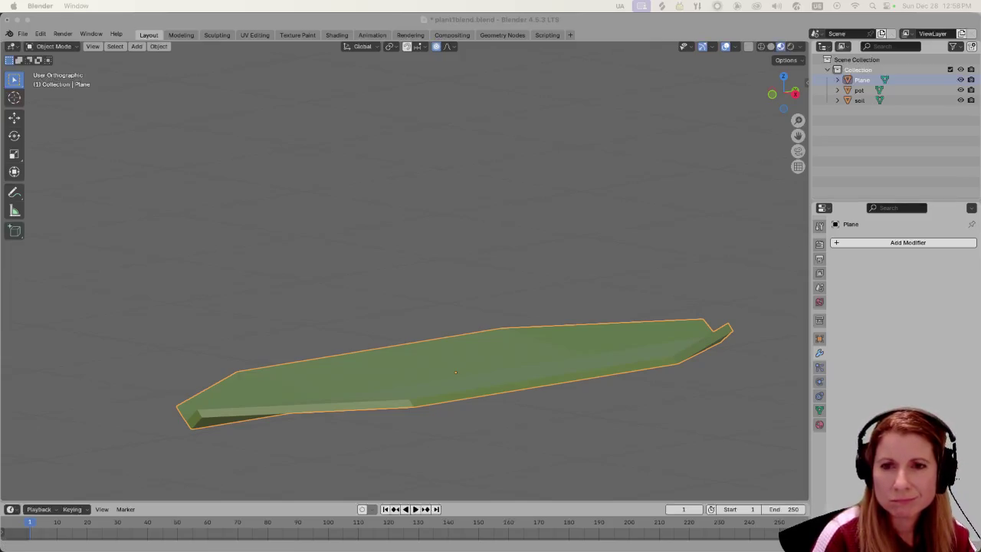
Deselect the leaf, view it from several angles above the pot rim, then reselect it.
left_click(636, 431)
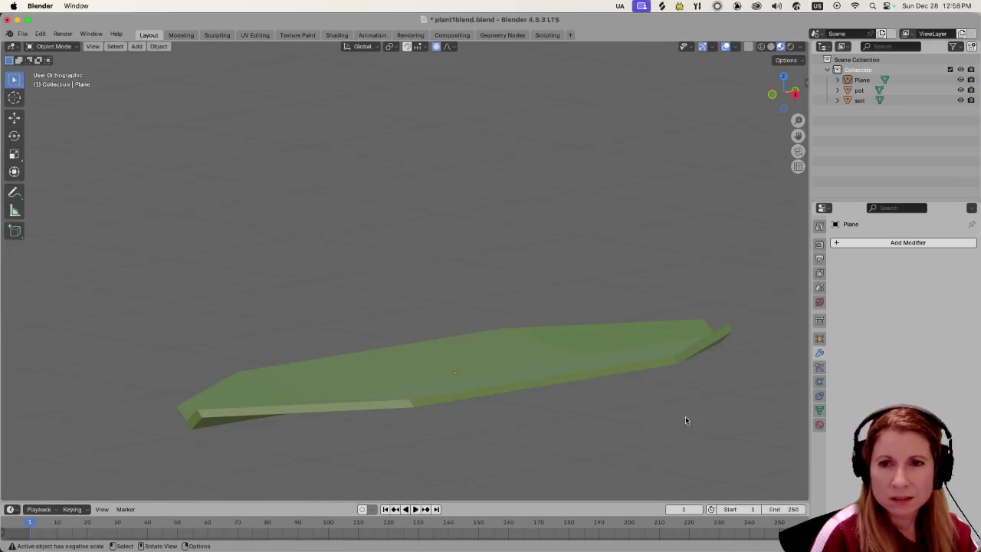
scroll(594, 401, "up", 4)
scroll(582, 401, "down", 4)
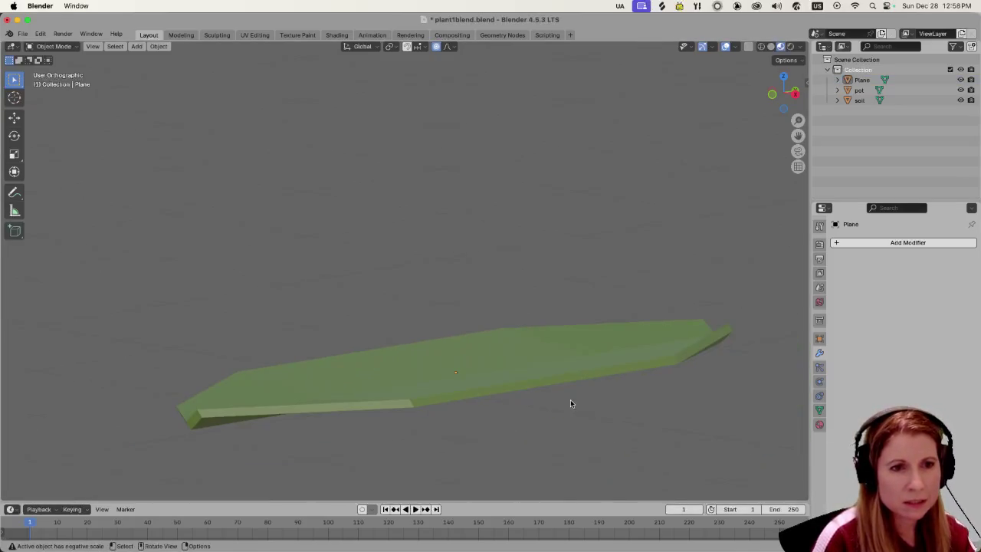
mouse_move(554, 409)
middle_mouse_down("ctrl")
mouse_move(598, 338)
mouse_move(554, 412)
mouse_move(585, 421)
middle_mouse_up("ctrl")
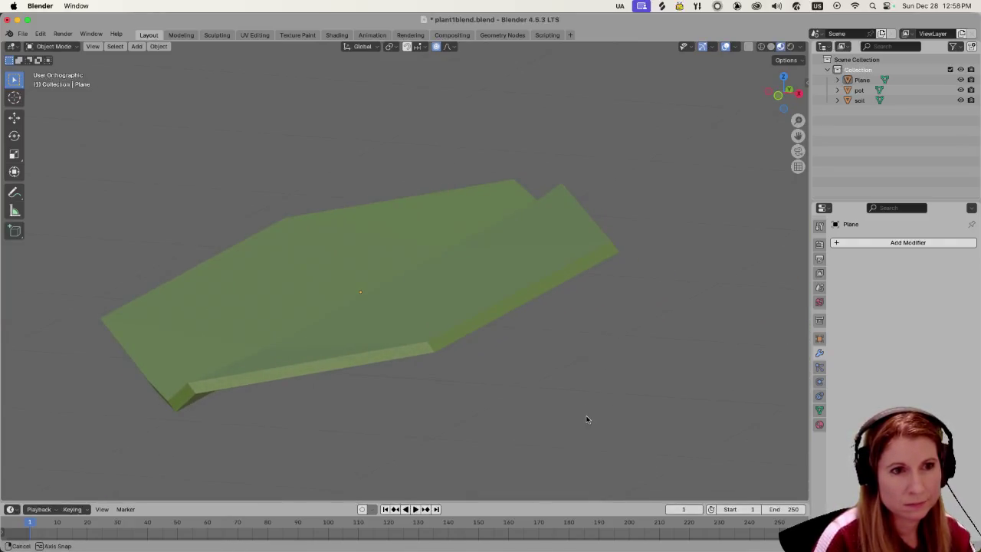
scroll(524, 393, "down", 2)
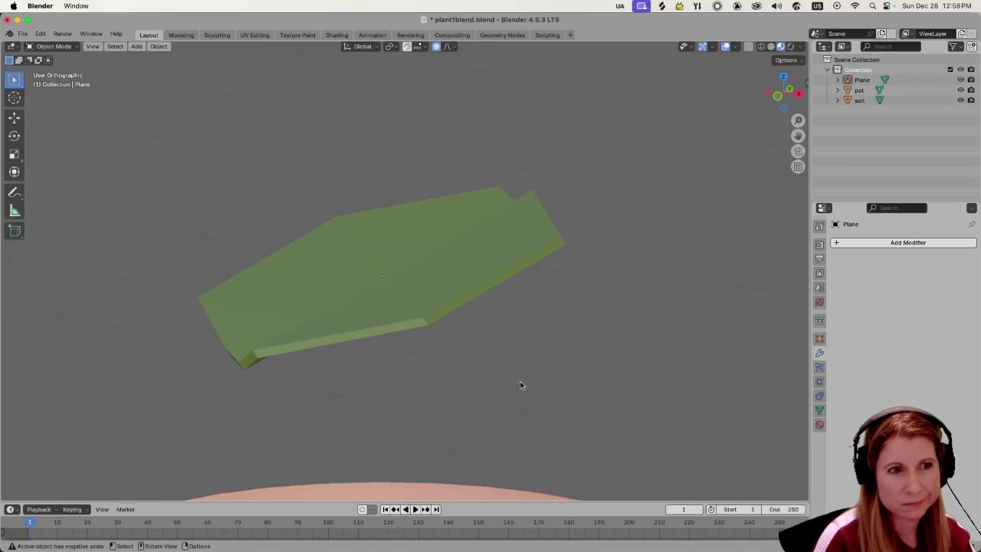
scroll(493, 374, "down", 2)
scroll(493, 375, "down", 1)
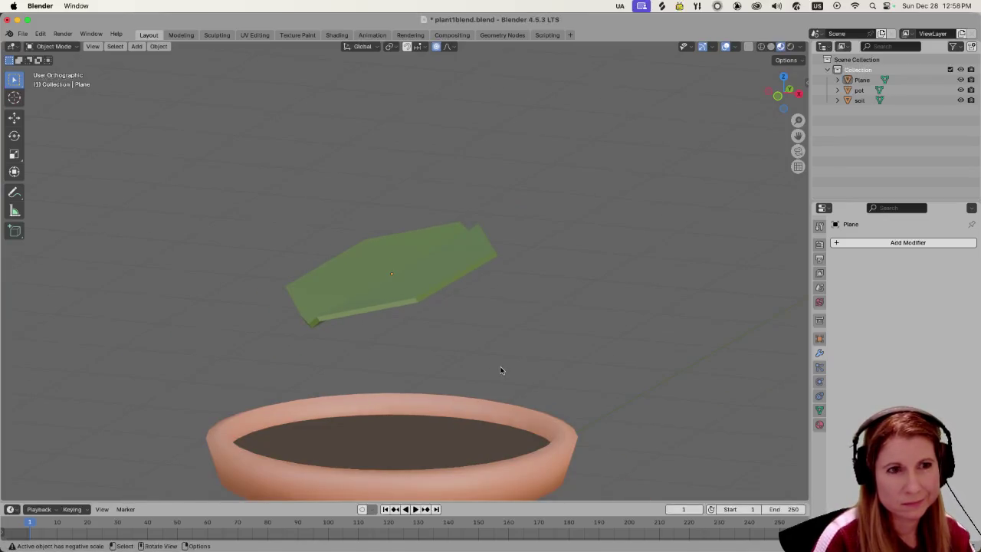
scroll(492, 342, "down", 2)
scroll(483, 343, "up", 2)
mouse_move(483, 343)
middle_mouse_down()
mouse_move(483, 352)
mouse_move(460, 353)
middle_mouse_up()
scroll(461, 353, "up", 2)
scroll(470, 332, "up", 1)
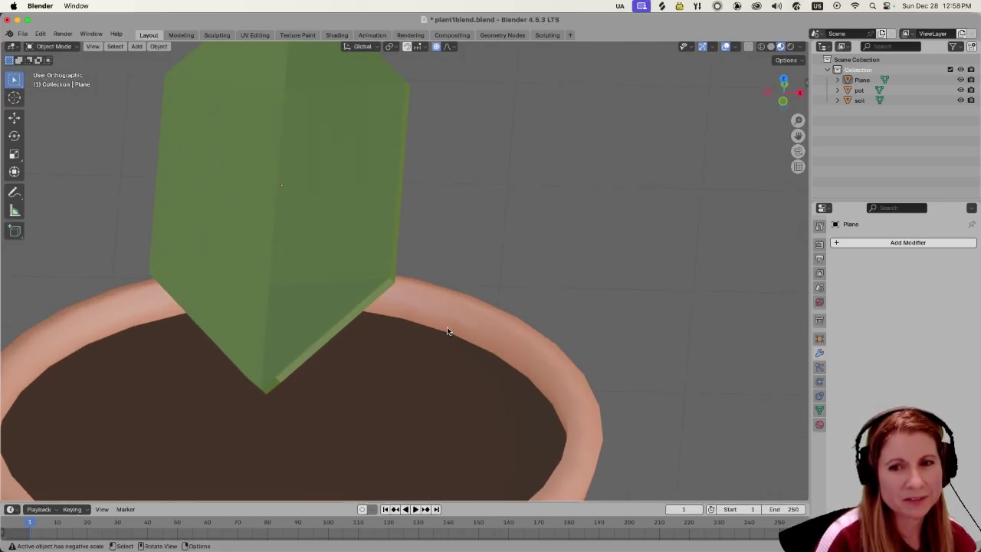
mouse_move(463, 319)
middle_mouse_down()
mouse_move(408, 303)
mouse_move(357, 307)
middle_mouse_up()
scroll(356, 306, "up", 2)
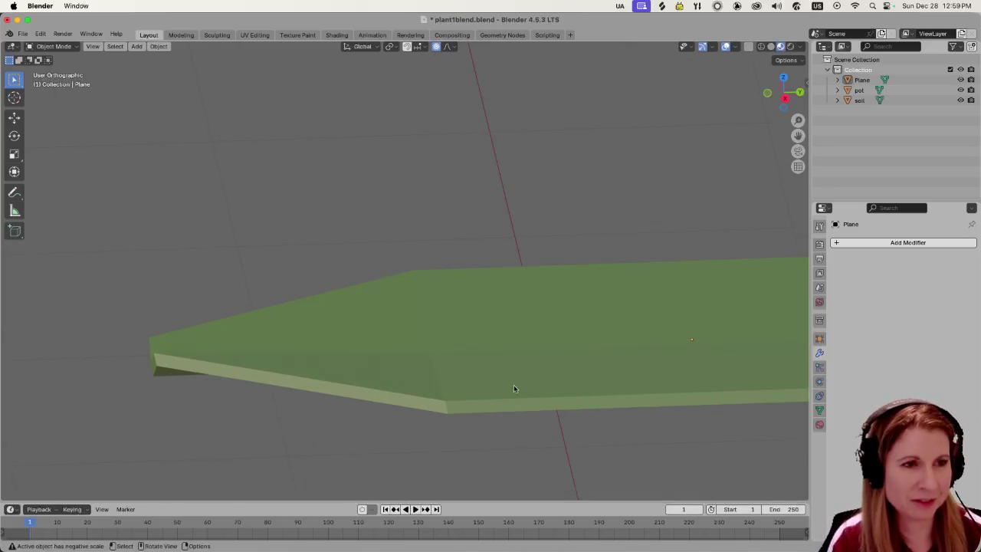
mouse_move(514, 385)
middle_mouse_down()
mouse_move(548, 405)
mouse_move(698, 370)
mouse_move(501, 373)
mouse_move(485, 389)
mouse_move(544, 394)
middle_mouse_up()
scroll(545, 398, "down", 1)
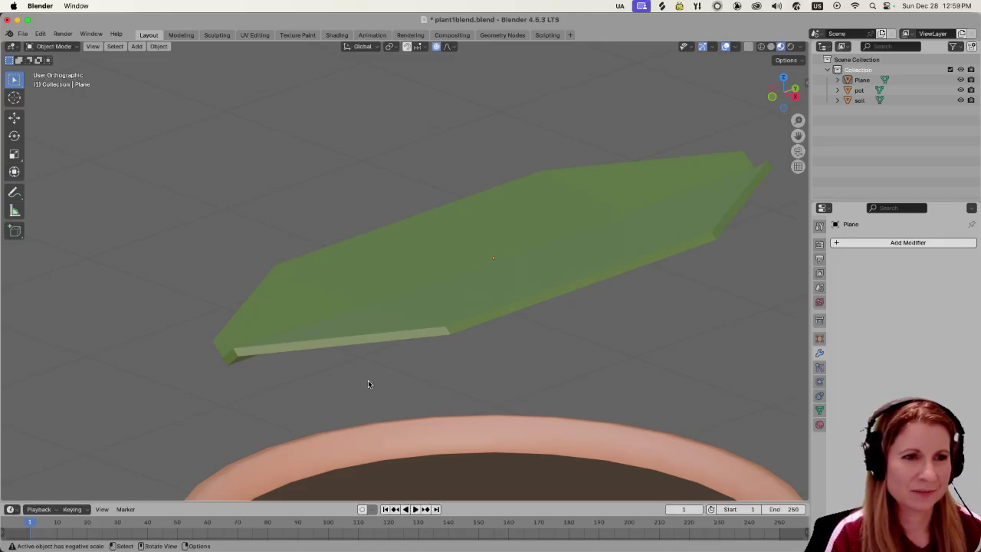
left_click(327, 350)
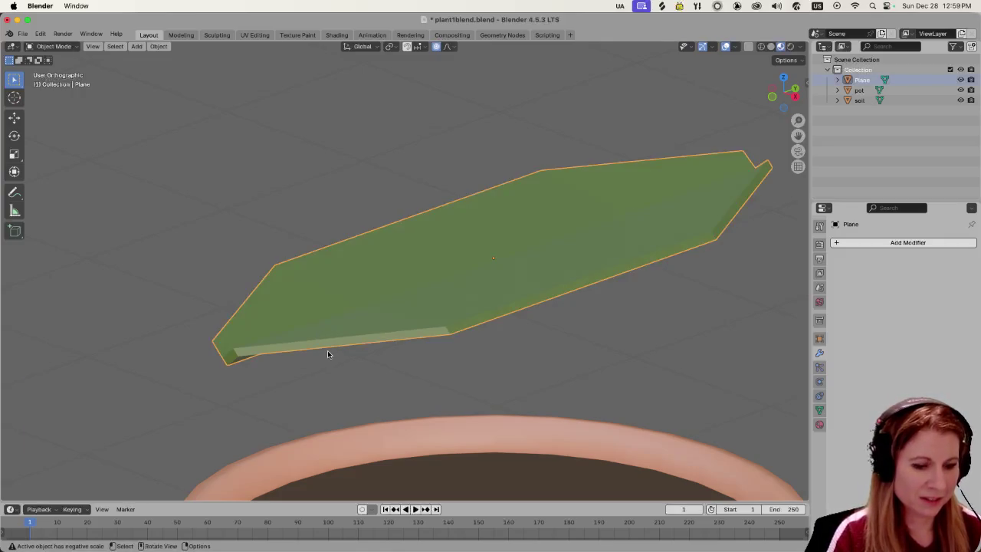
In Edit Mode, select the thin strip along the leaf's lower edge.
key("Tab")
left_click(316, 348)
scroll(442, 366, "left", 5)
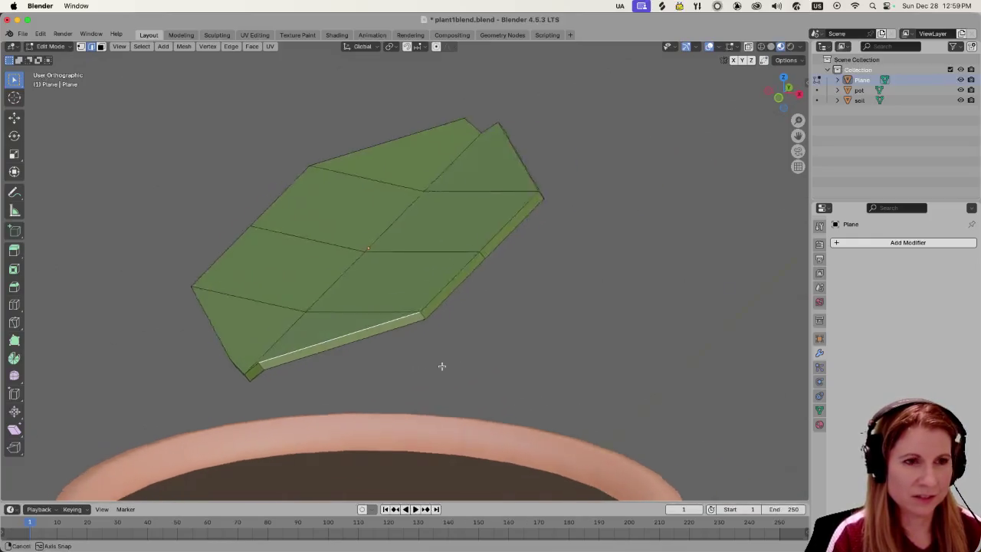
scroll(447, 370, "left", 5)
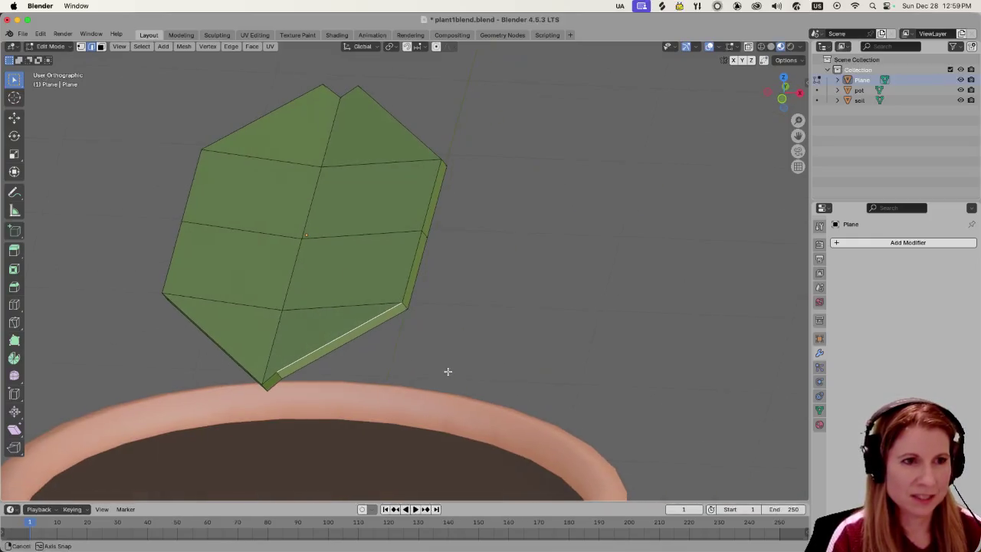
left_click(337, 348, "shift")
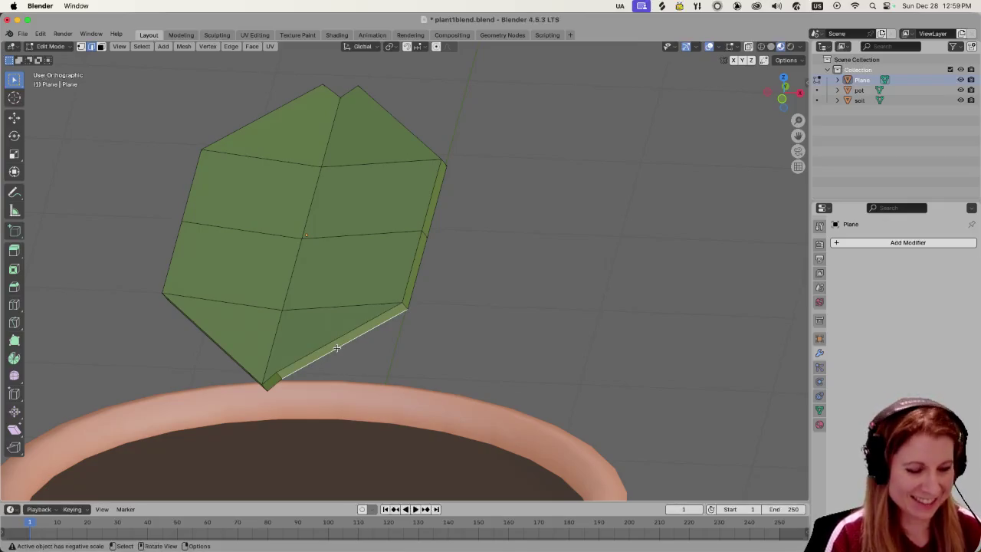
left_click(336, 341, "shift")
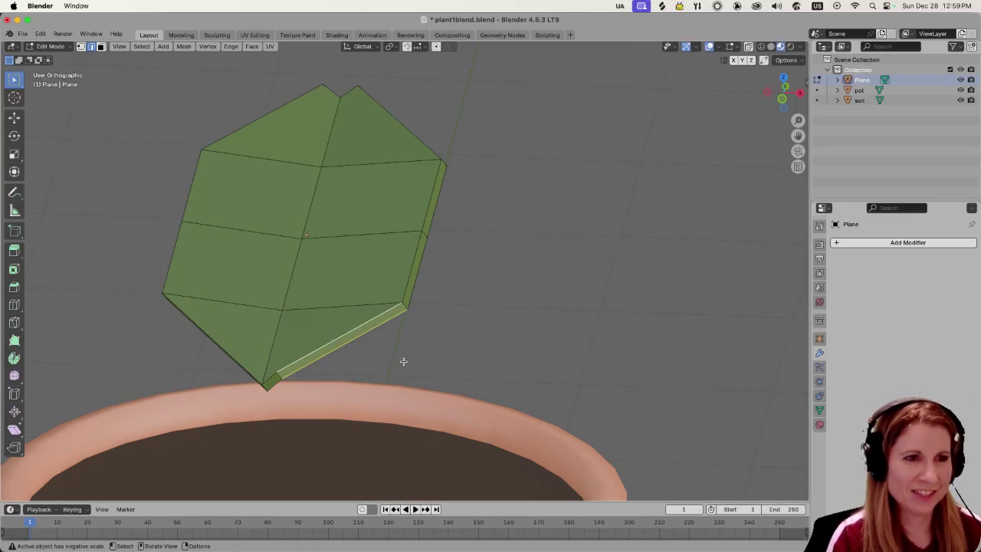
middle_click_drag(403, 356, 404, 370)
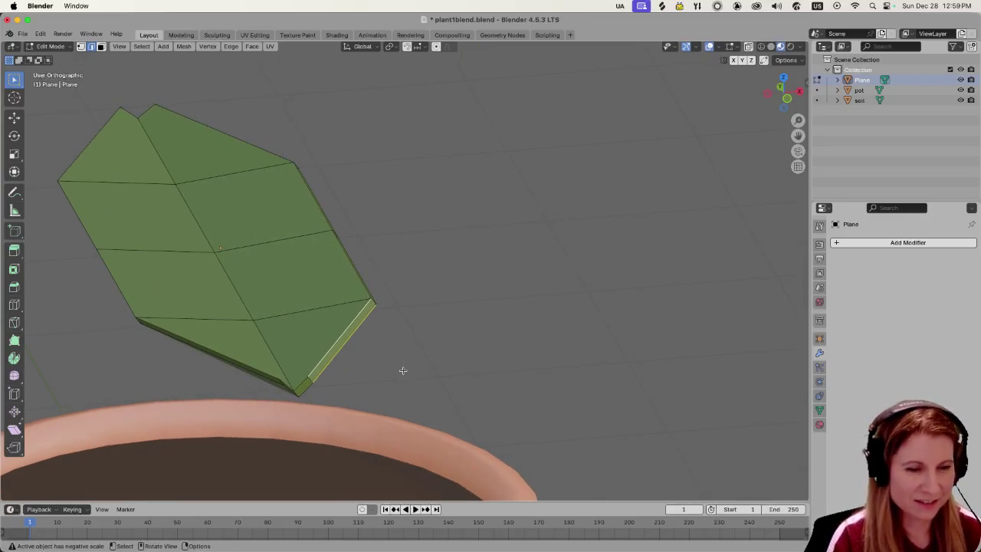
Move the edge strip, then rotate it about Y, X (10.5°) and Z to curl it.
key("g")
left_click(409, 402)
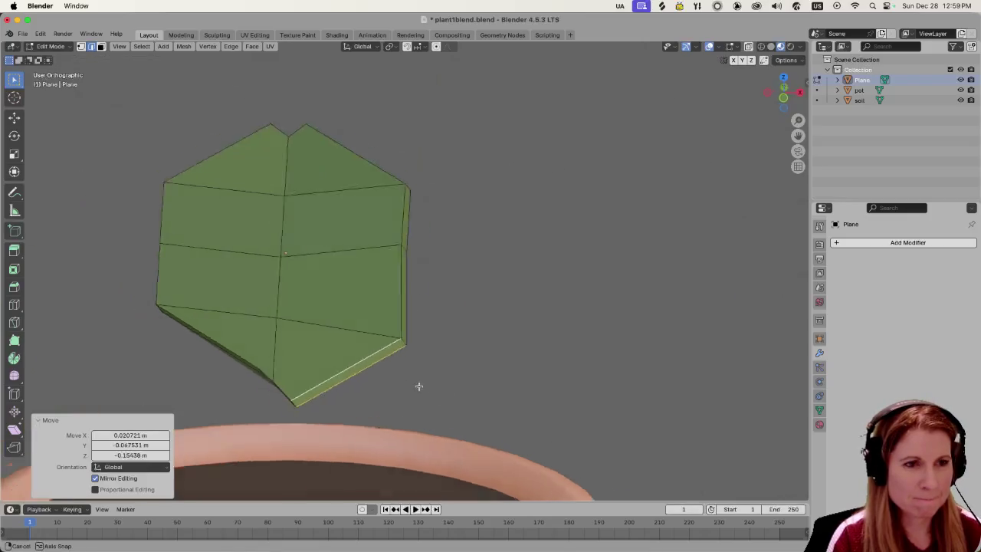
middle_click_drag(419, 386, 366, 377)
key("r")
key("y")
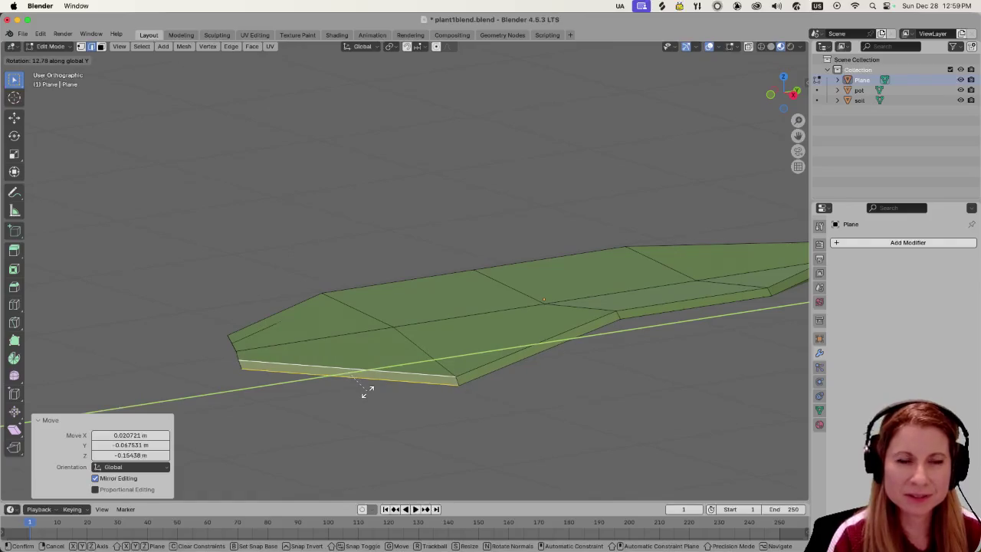
left_click(371, 388)
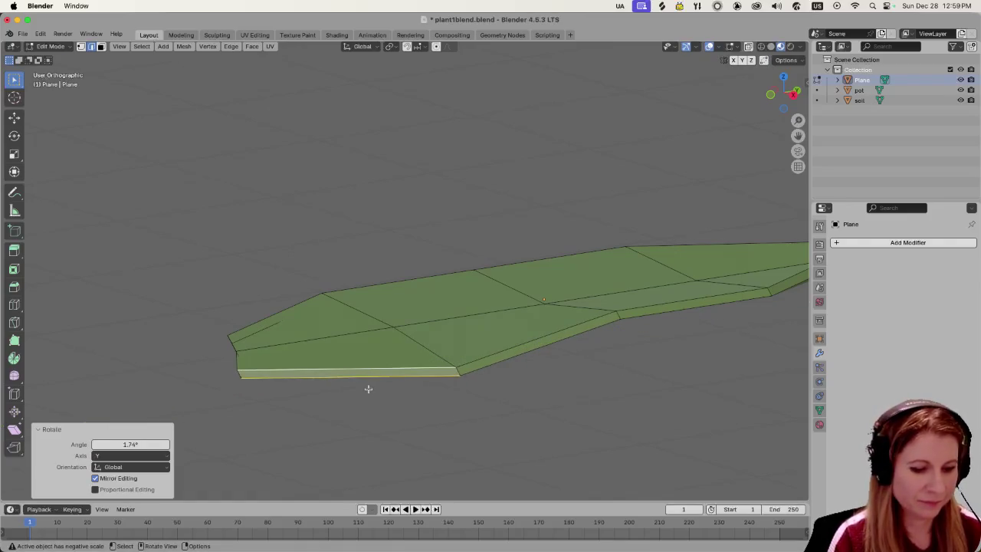
key("r")
key("x")
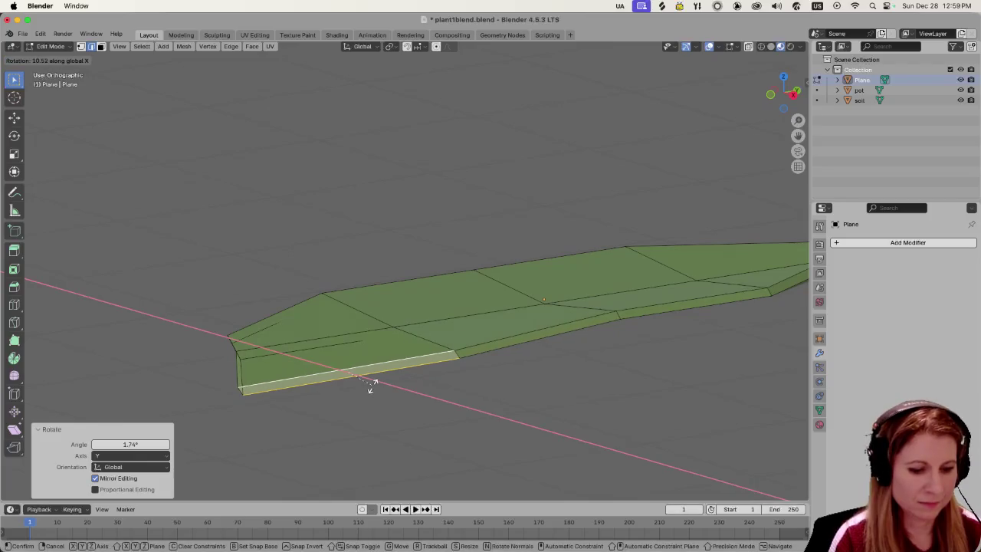
left_click(371, 387)
key("r")
key("z")
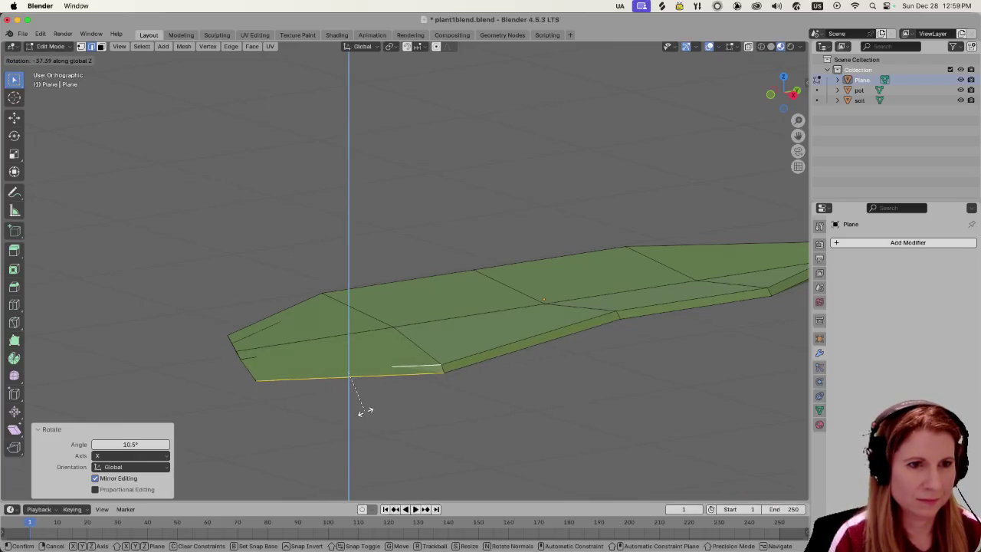
left_click(357, 421)
Undo the edge-strip rotations and return to Object Mode.
mouse_move(351, 424)
middle_mouse_down()
mouse_move(425, 423)
mouse_move(405, 445)
mouse_move(417, 416)
middle_mouse_up()
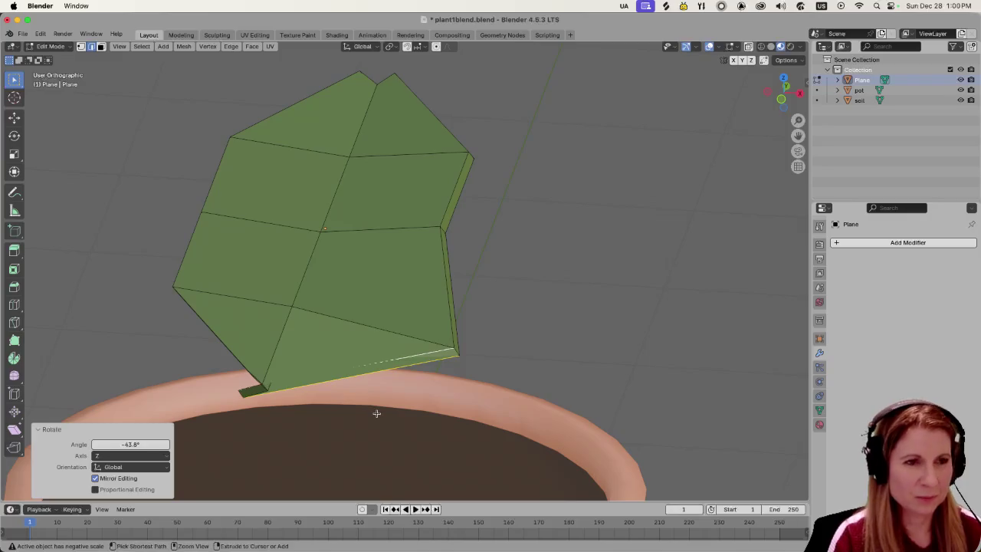
key("ctrl+z")
key("ctrl+z")
mouse_move(379, 409)
middle_mouse_down()
mouse_move(390, 321)
mouse_move(386, 367)
middle_mouse_up()
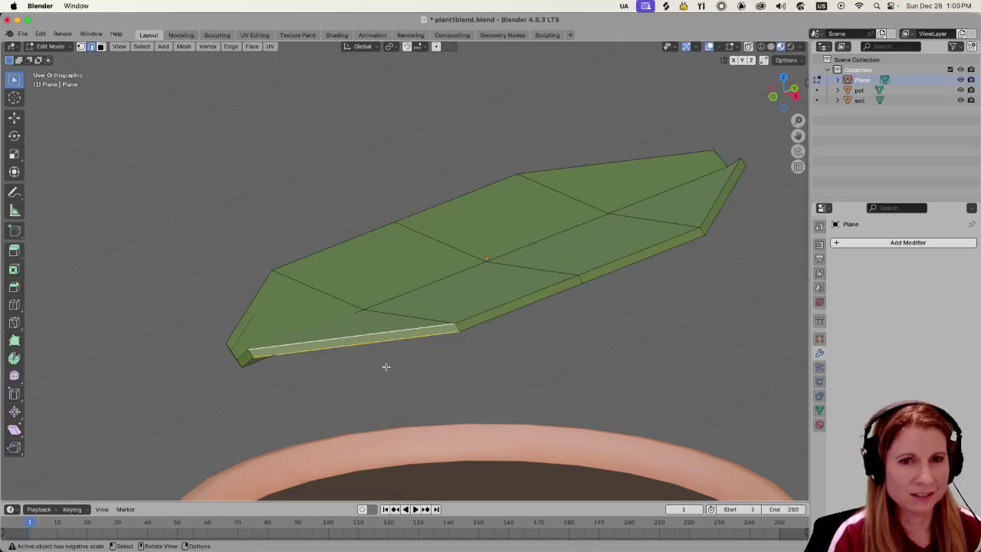
key("Tab")
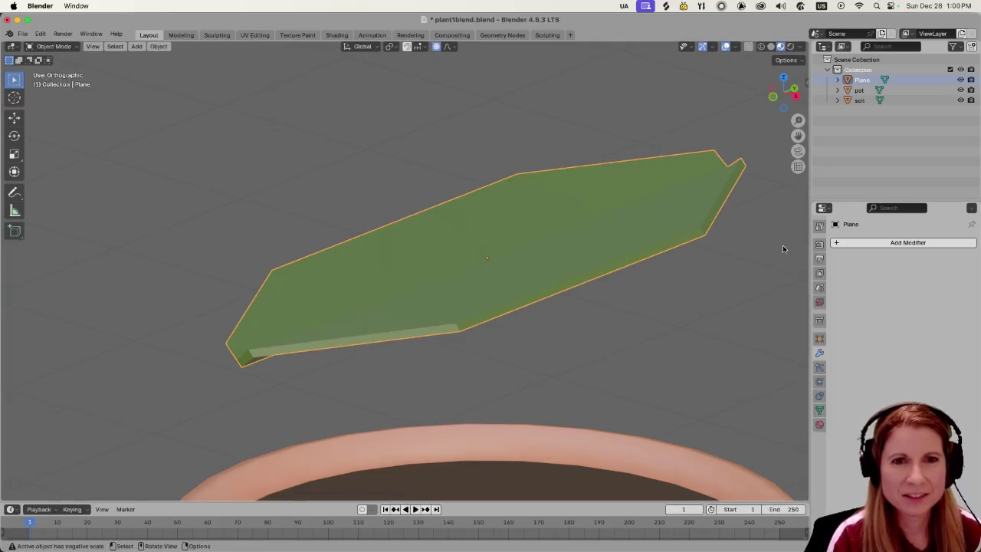
Add a Warp modifier to the leaf and expand its Texture and Falloff panels.
left_click(834, 243)
mouse_move(787, 246)
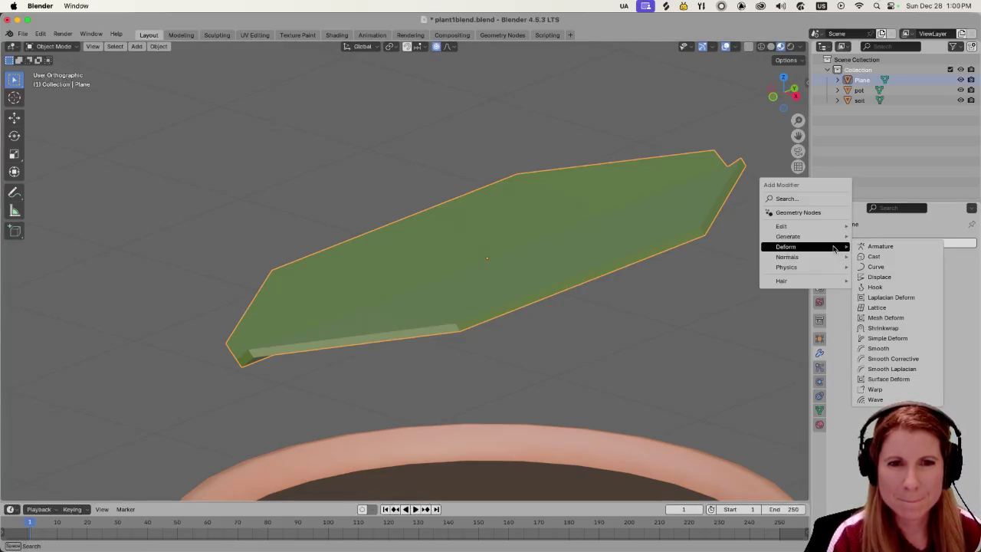
left_click(875, 390)
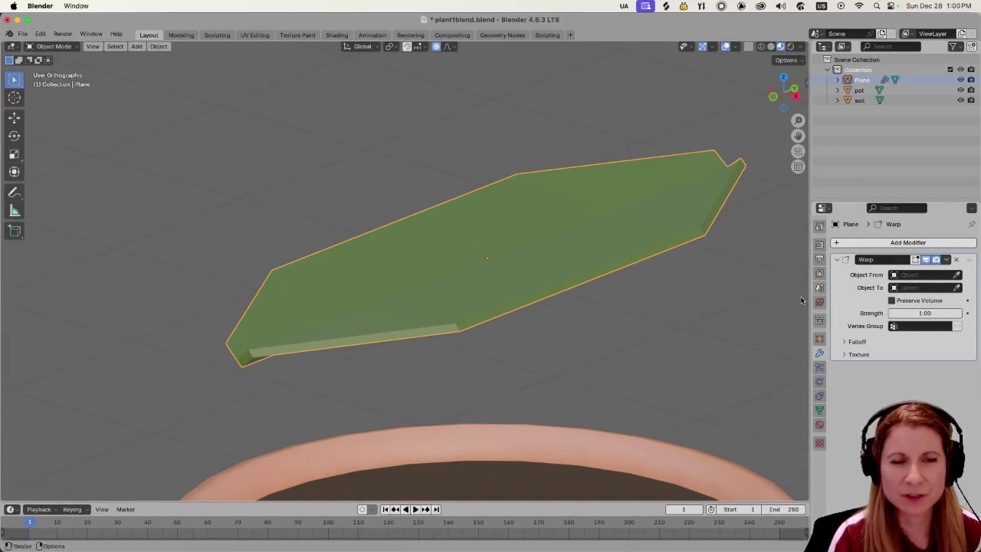
middle_click_drag(713, 297, 622, 318, "shift")
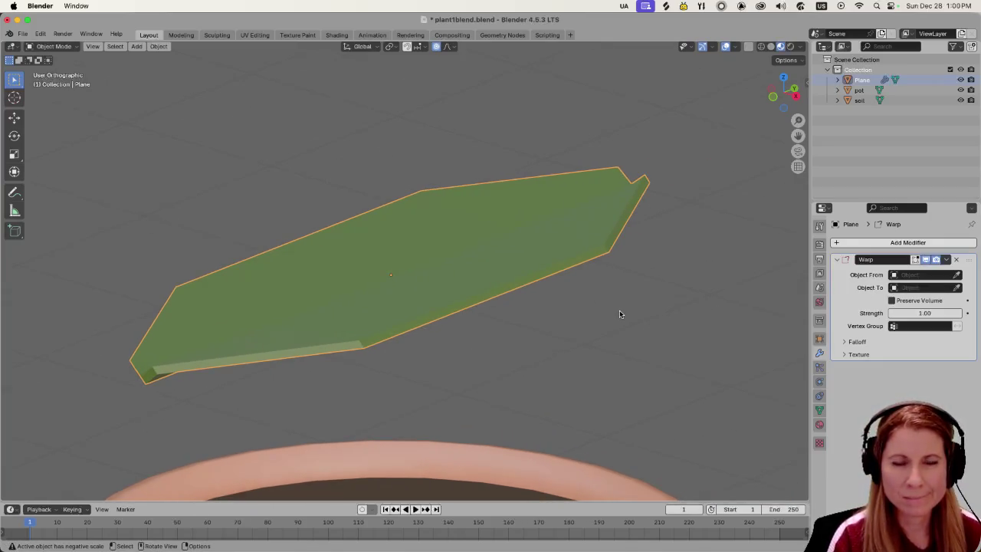
scroll(579, 308, "down", 3)
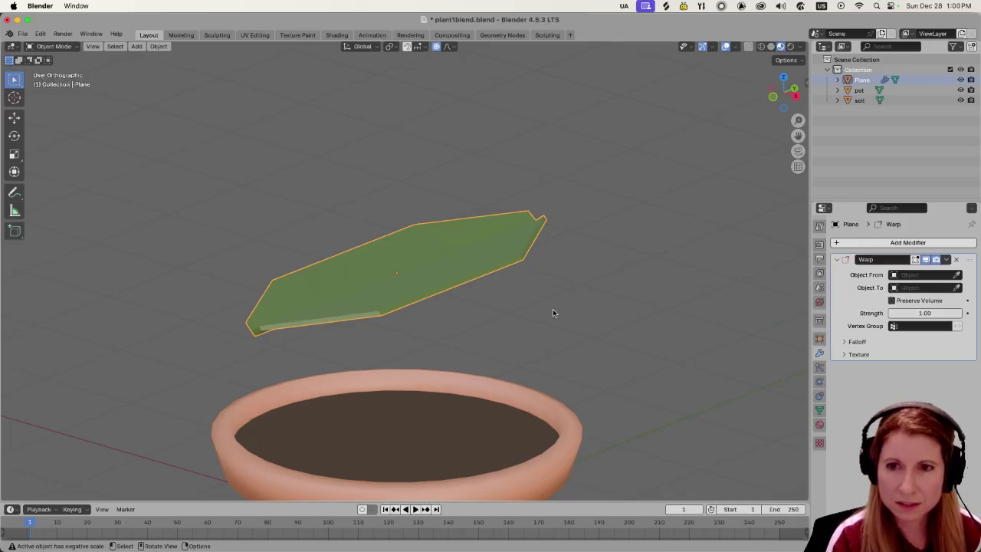
key("r")
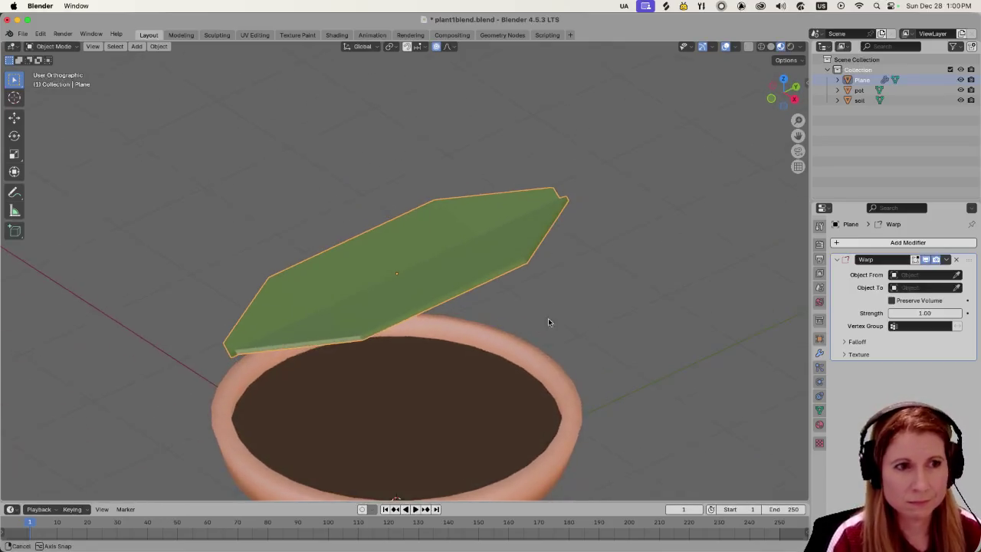
middle_click_drag(560, 326, 600, 294)
scroll(581, 298, "up", 2)
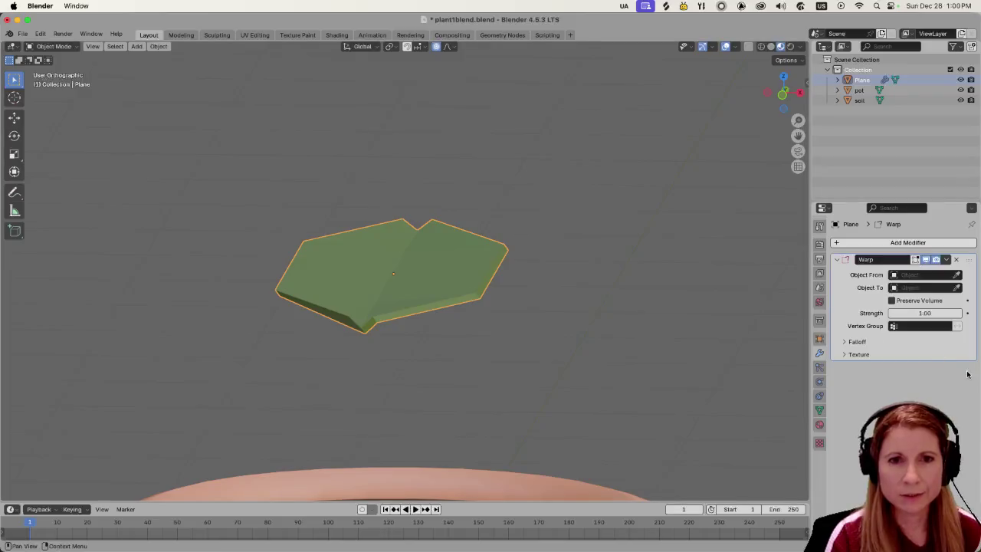
left_click(844, 355)
left_click(845, 342)
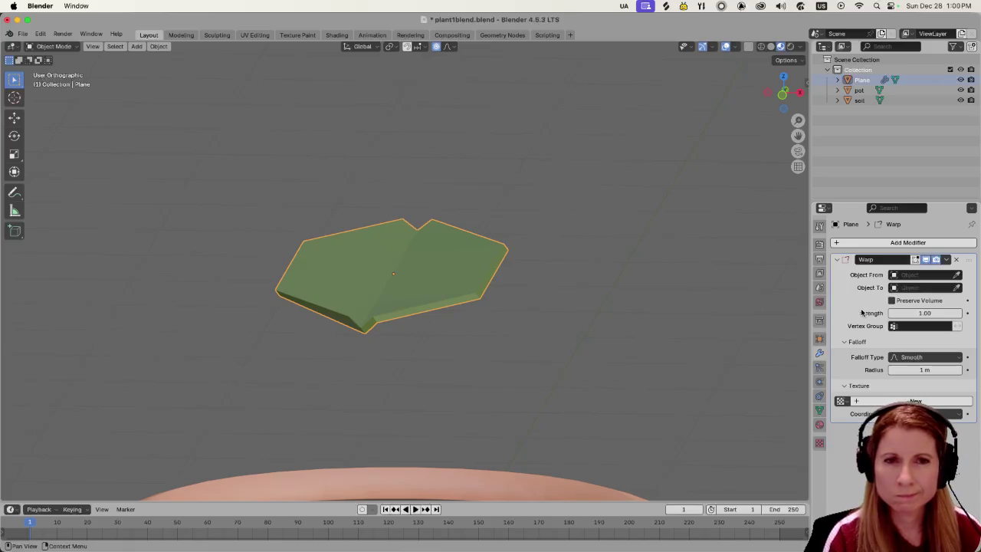
Reselect the leaf, enter Edit Mode and select its bottom edge strip.
left_click(574, 336)
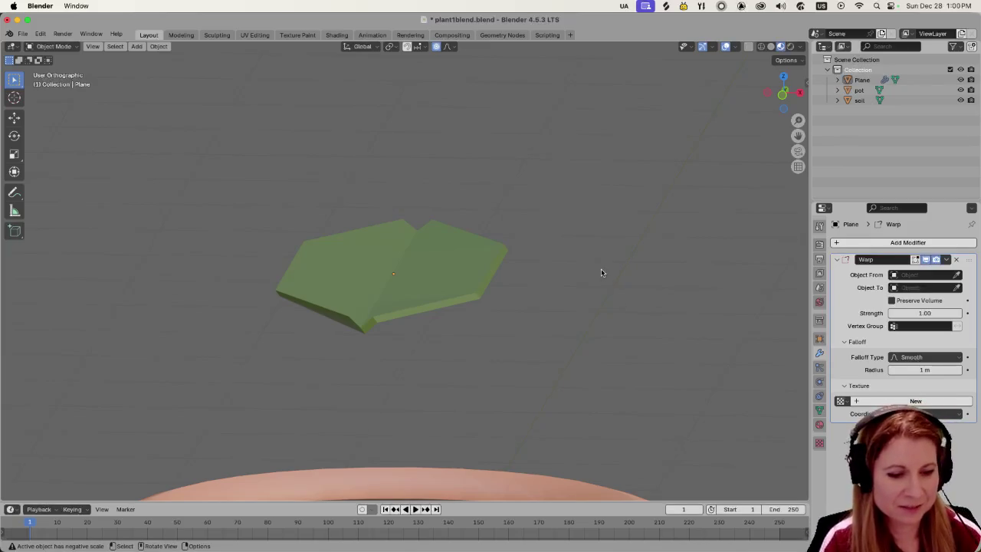
scroll(581, 284, "up", 1)
middle_click_drag(580, 287, 545, 300)
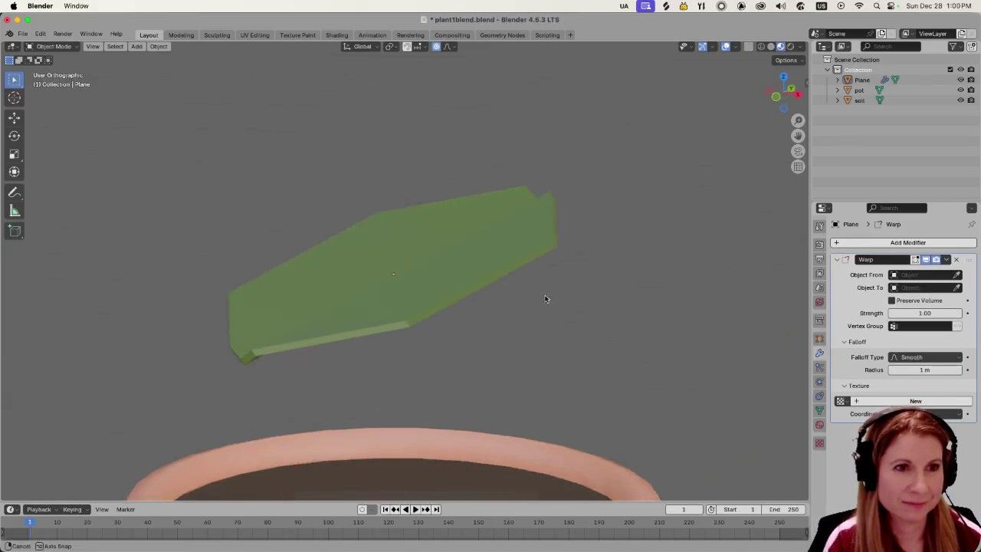
left_click(401, 282)
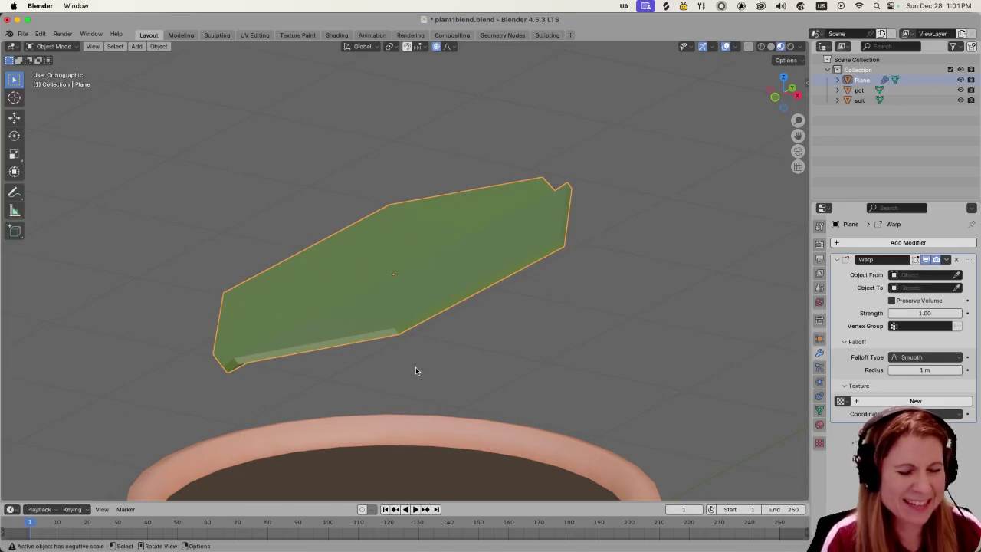
middle_click_drag(418, 367, 445, 361)
key("Tab")
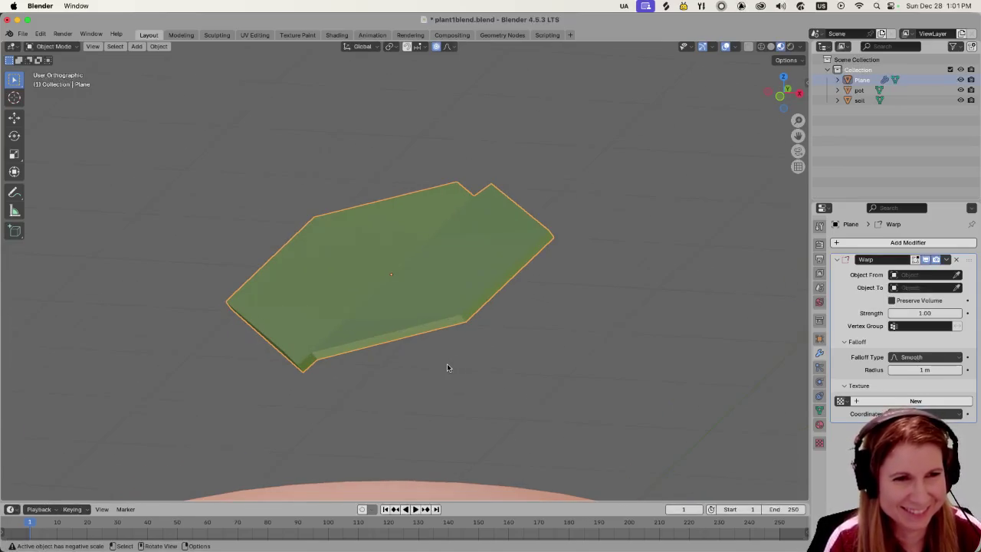
left_click(397, 336)
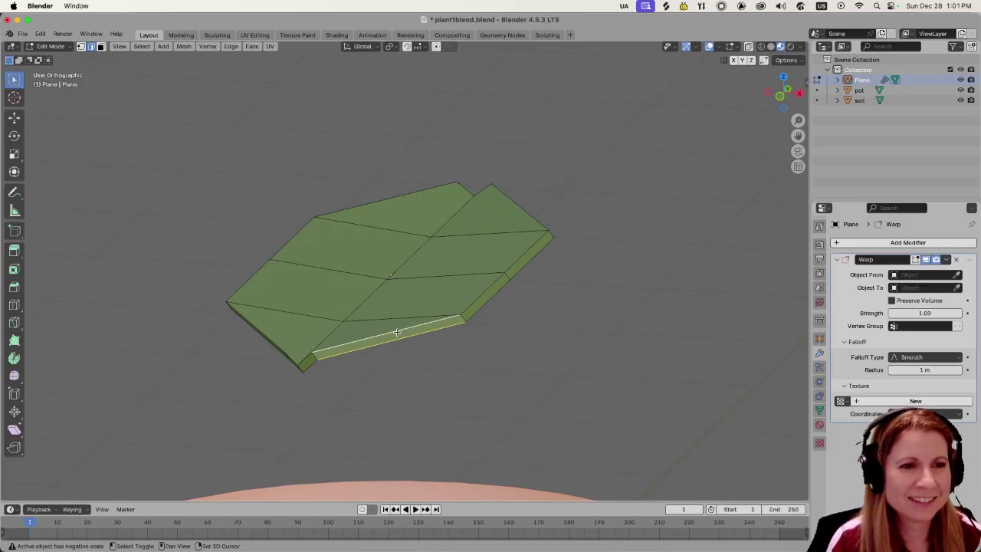
middle_click_drag(396, 335, 413, 351)
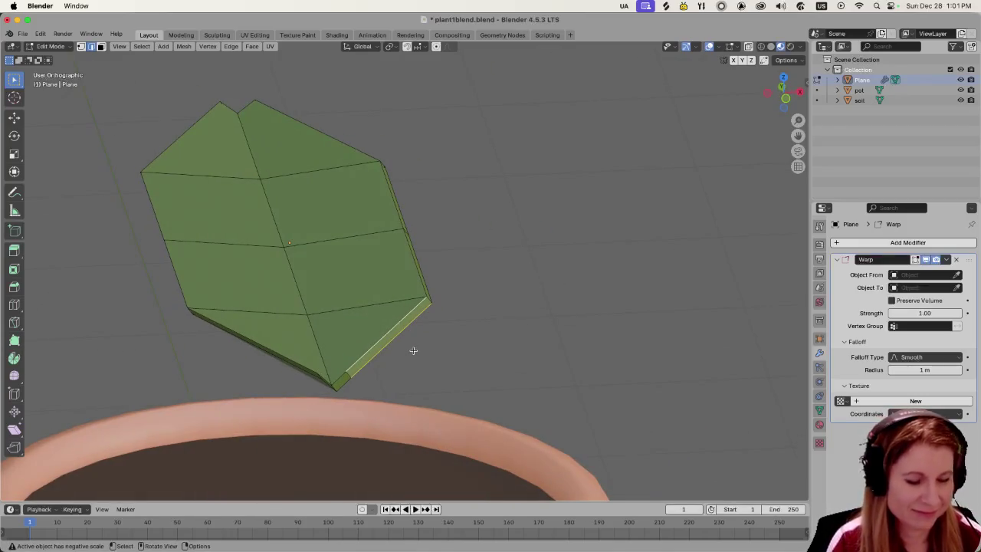
key("g")
key("z")
key("Escape")
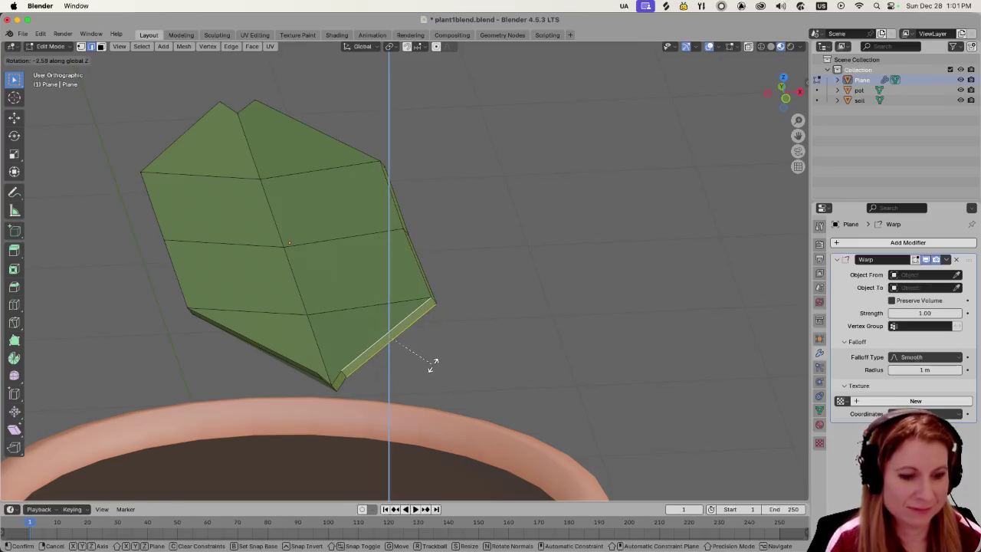
key("r")
key("y")
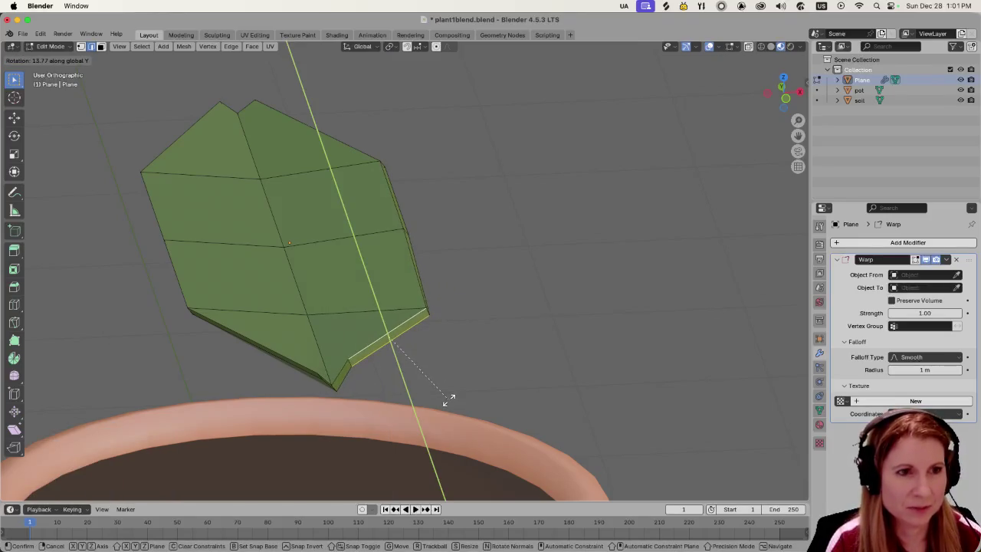
left_click(447, 392)
key("ctrl+z")
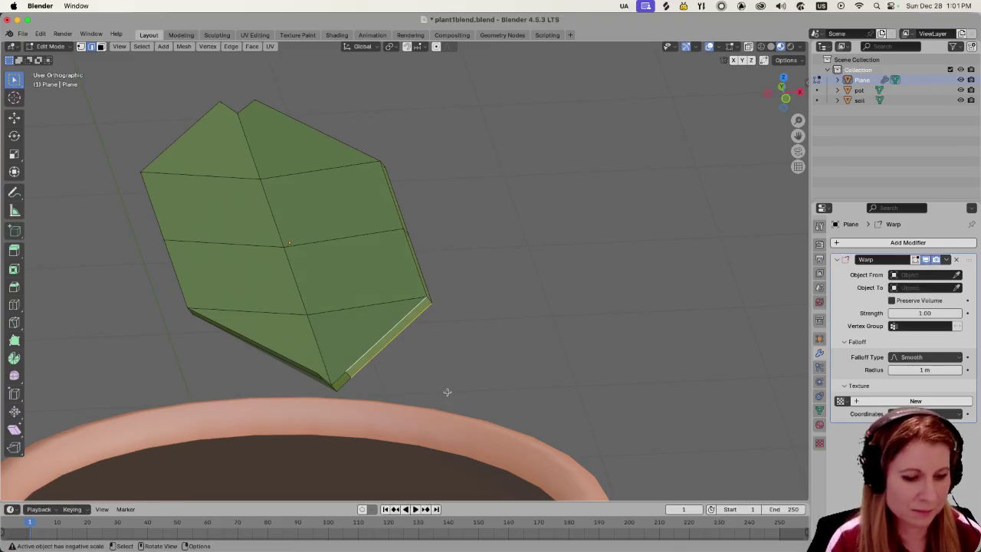
key("r")
key("x")
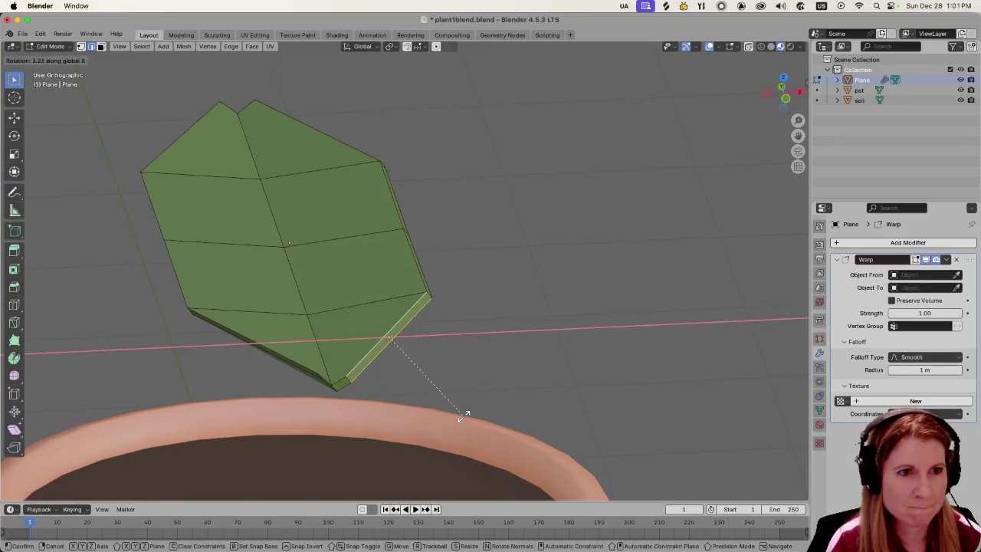
left_click(462, 416)
key("r")
key("y")
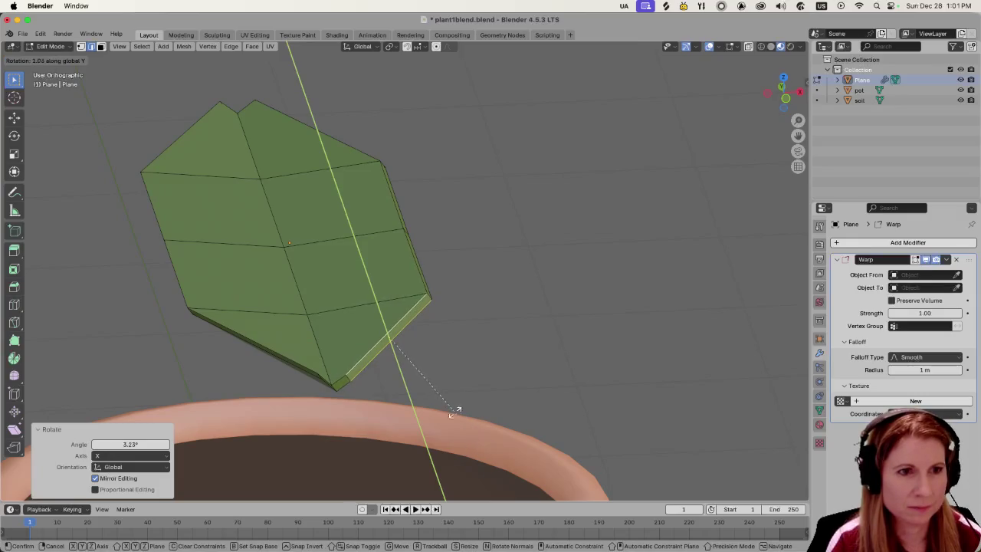
right_click(382, 296)
key("ctrl+z")
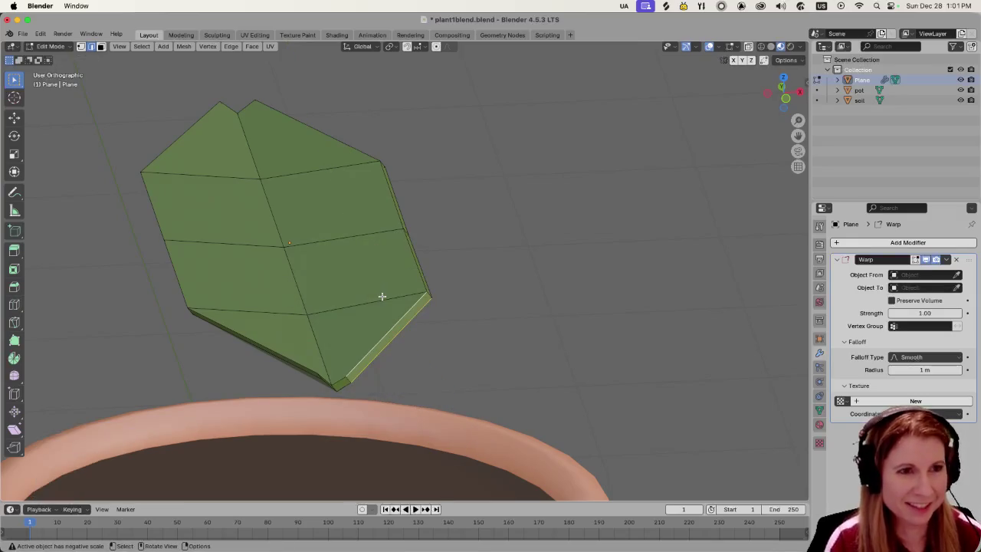
key("r")
key("z")
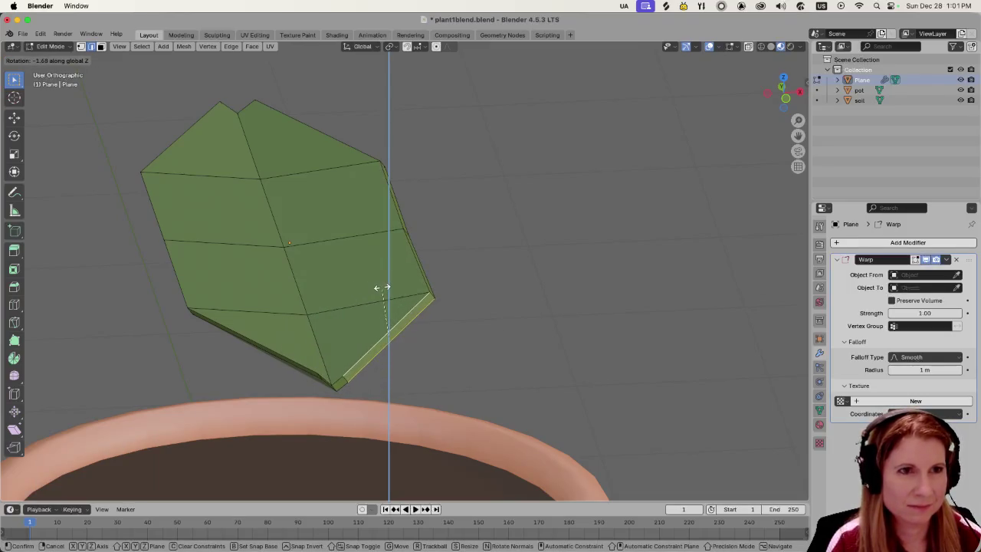
left_click(381, 293)
key("ctrl+z")
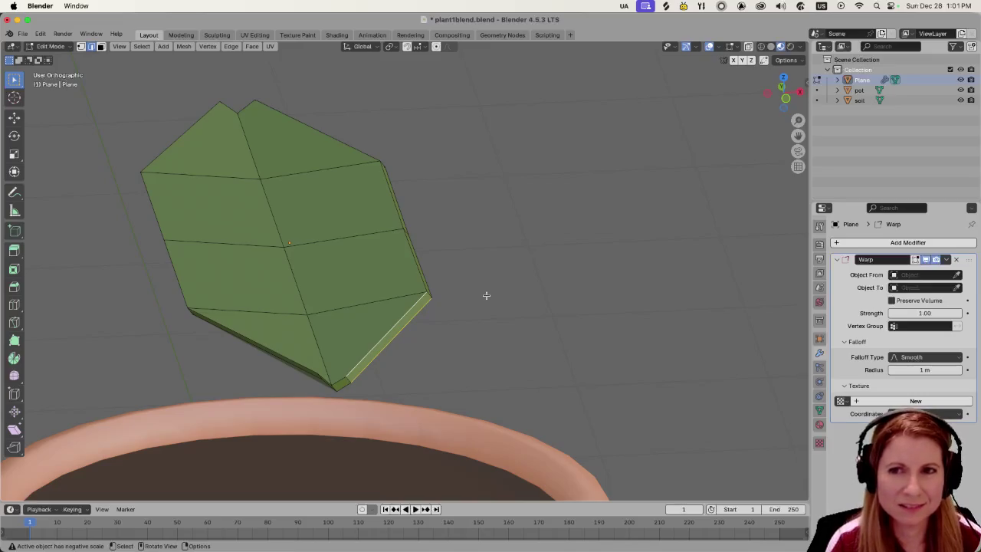
mouse_move(485, 295)
middle_mouse_down()
mouse_move(384, 299)
mouse_move(325, 281)
mouse_move(282, 301)
middle_mouse_up()
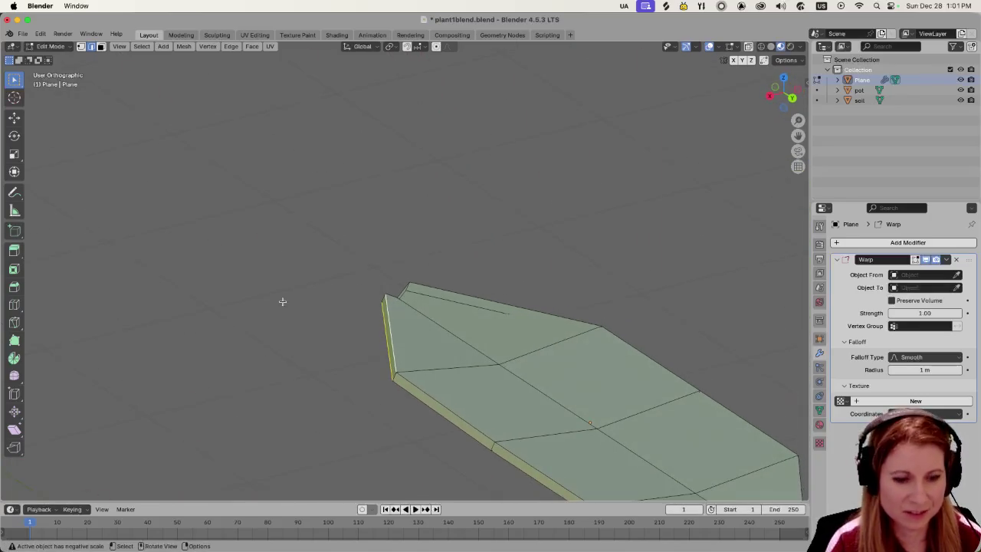
Rotate the selected end edge about 3° around Z, then slightly around Y and X (3.94°).
key("r")
key("z")
left_click(341, 337)
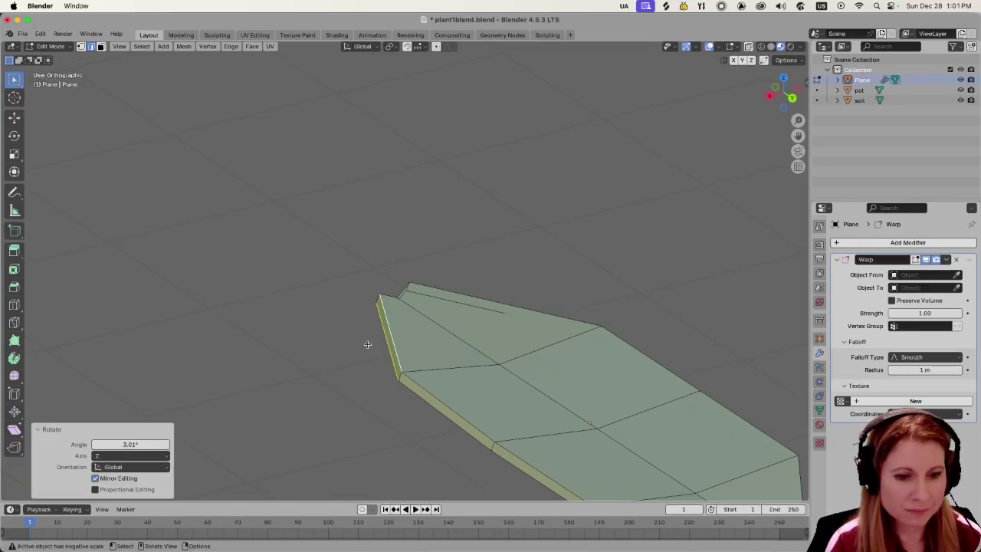
key("r")
key("y")
left_click(342, 345)
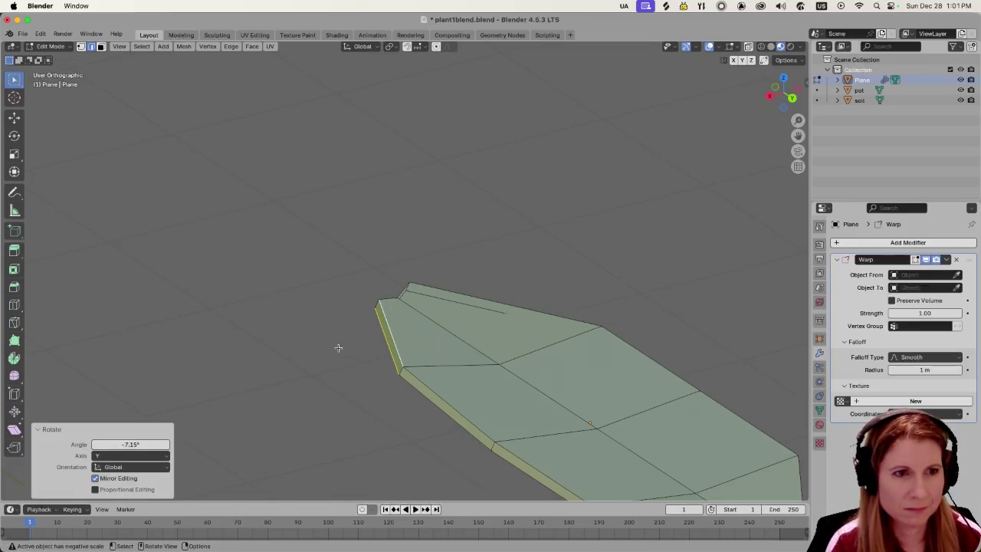
key("r")
key("x")
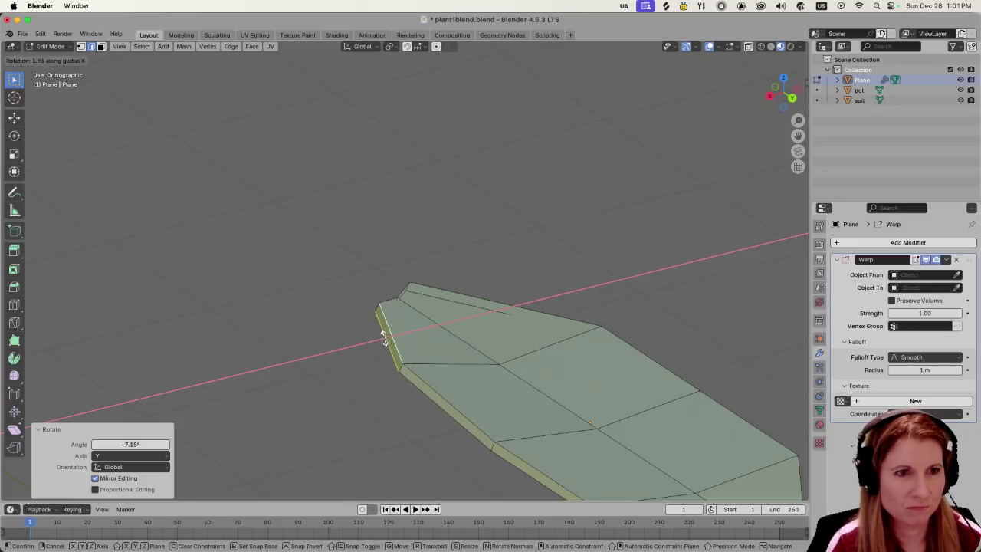
left_click(379, 340)
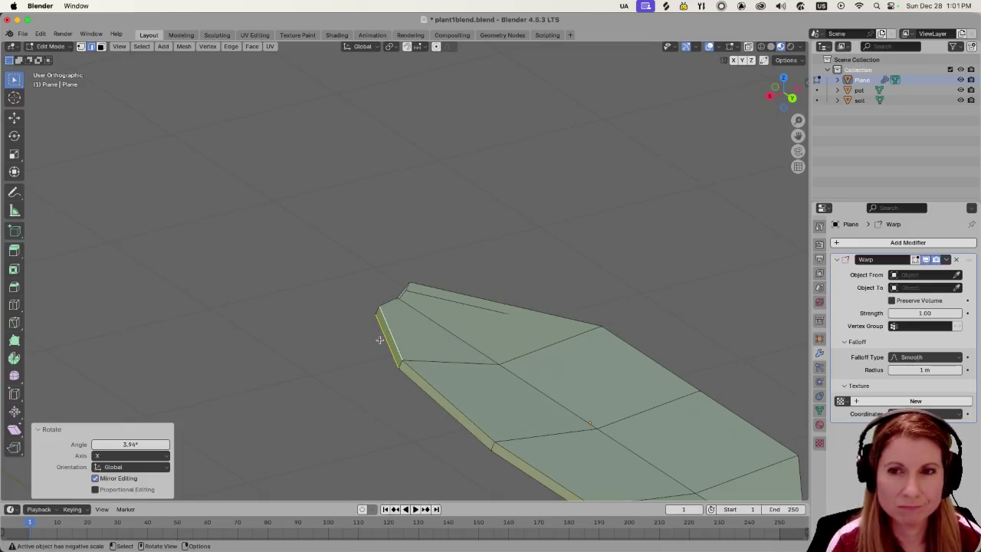
Orbit to a low side view and select an edge along the leaf's long side.
mouse_move(377, 363)
middle_mouse_down()
mouse_move(488, 350)
mouse_move(587, 355)
middle_mouse_up()
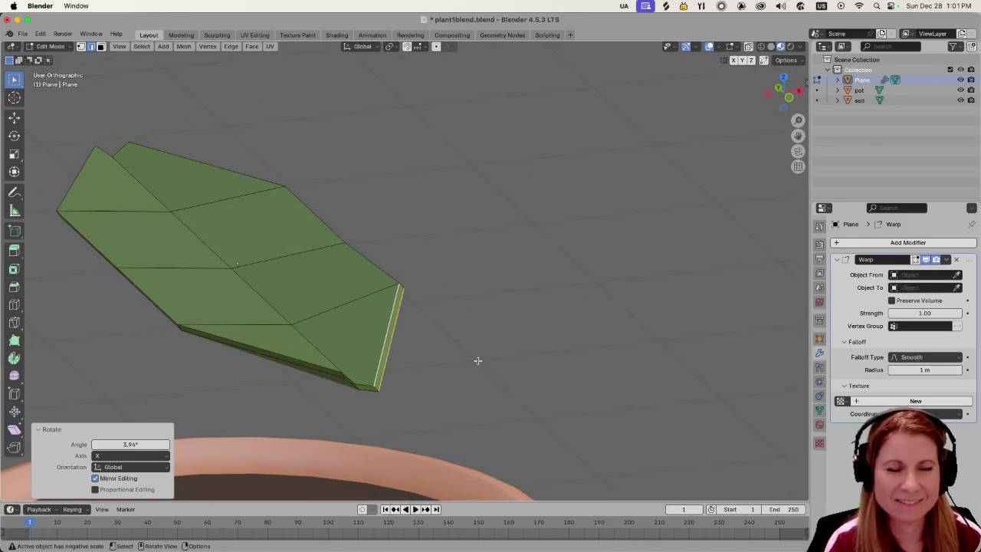
mouse_move(416, 358)
middle_mouse_down()
mouse_move(313, 350)
mouse_move(490, 355)
middle_mouse_up()
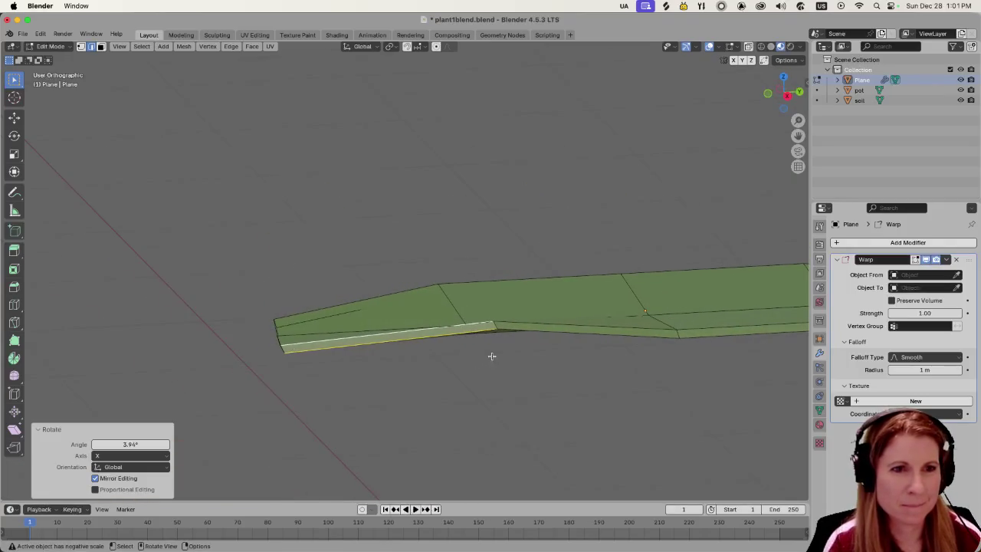
mouse_move(614, 344)
middle_mouse_down()
mouse_move(456, 345)
mouse_move(435, 322)
middle_mouse_up()
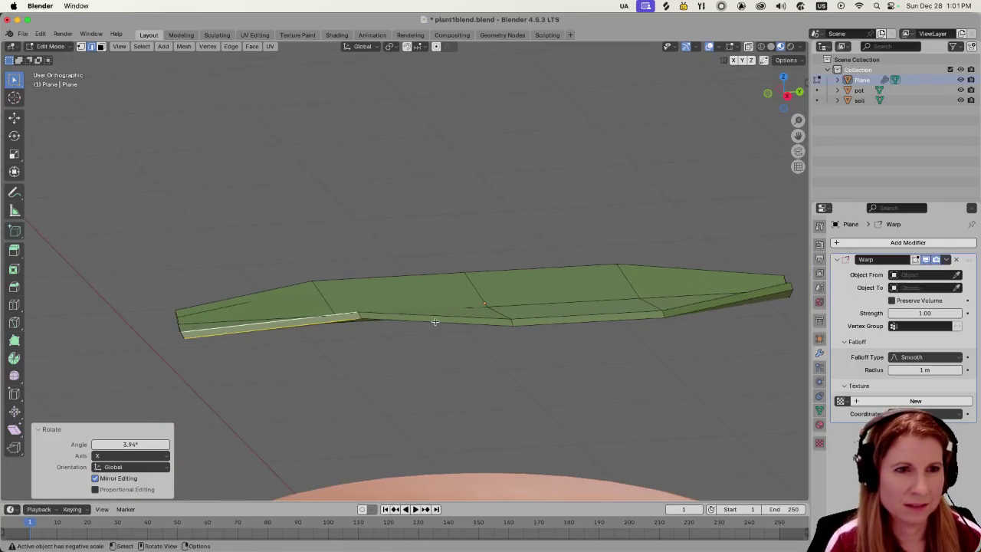
left_click(441, 316)
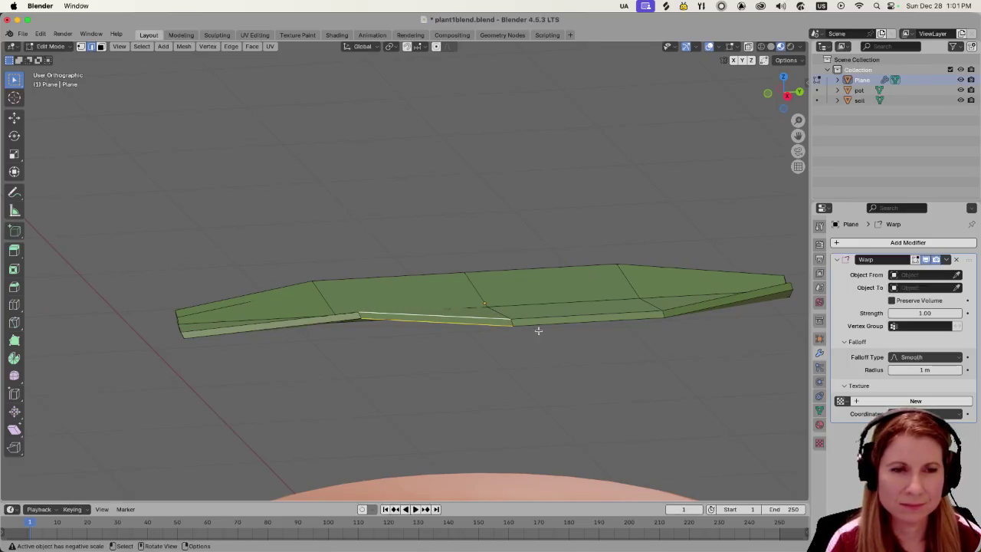
Add the remaining edges along the leaf's long side to the selection.
left_click(573, 317, "shift")
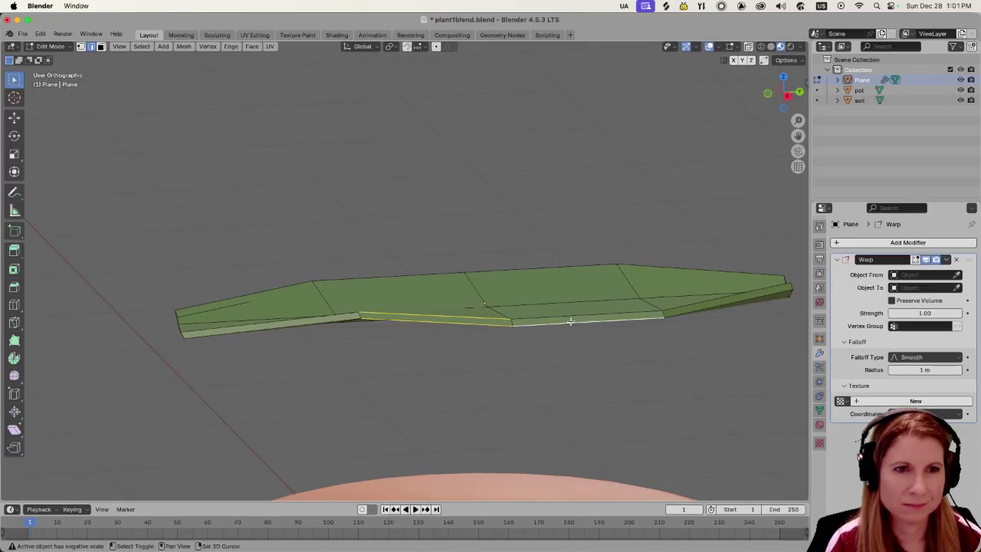
left_click(678, 306, "shift")
left_click(676, 312, "shift")
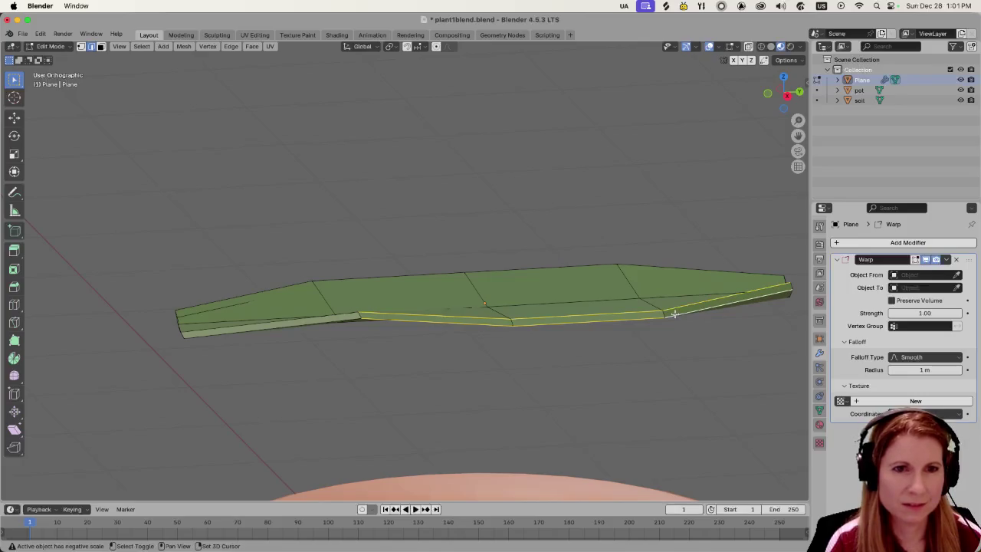
left_click(334, 317, "shift")
left_click(330, 320, "shift")
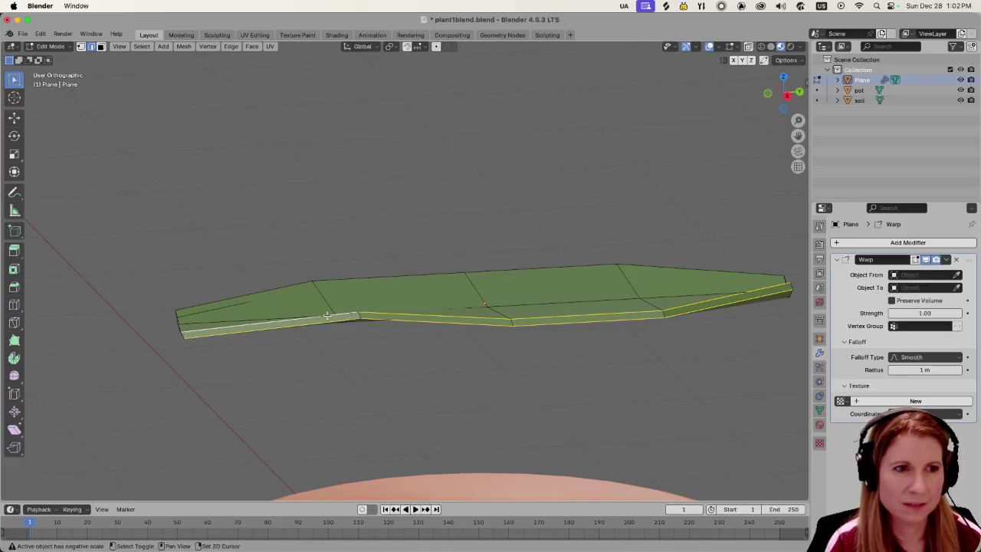
Rotate the side edges slightly about X, then undo an overly large 140° fold about Y.
key("r")
key("x")
left_click(475, 370)
key("r")
key("y")
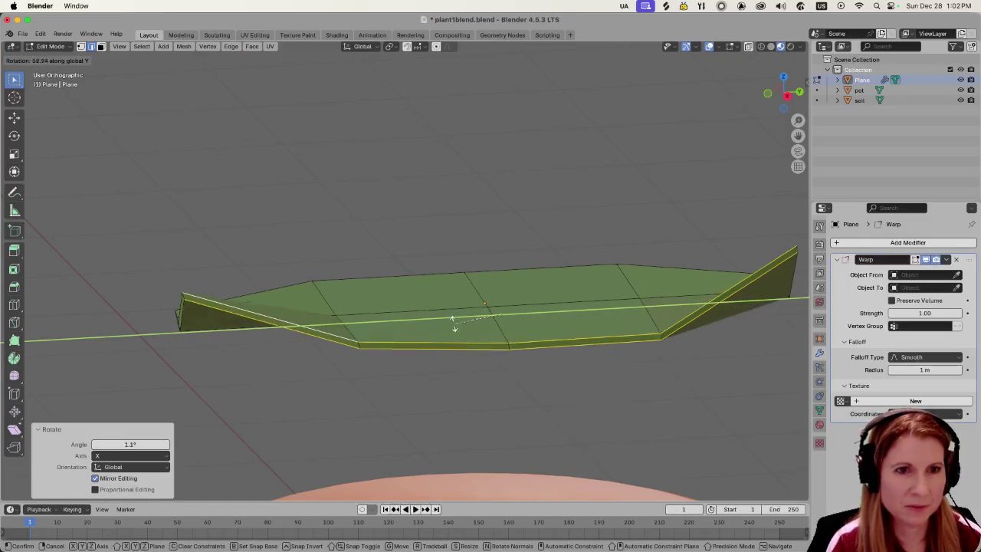
left_click(453, 161)
middle_click_drag(454, 141, 549, 316)
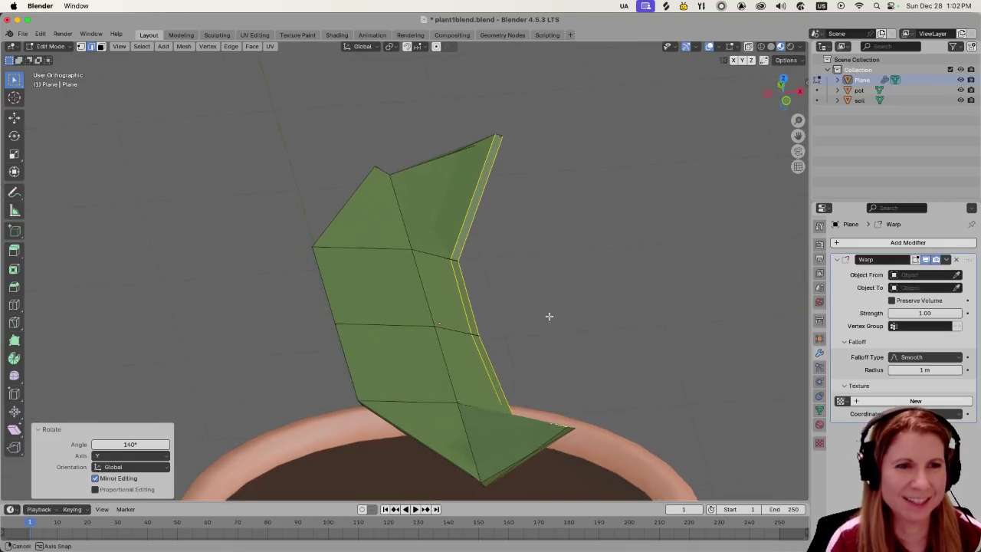
key("ctrl+z")
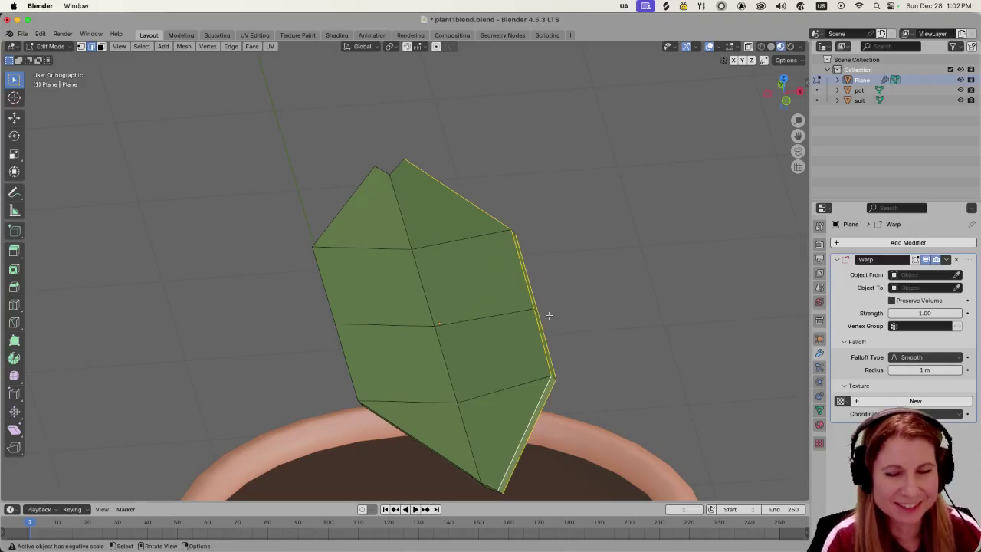
scroll(526, 301, "up", 2)
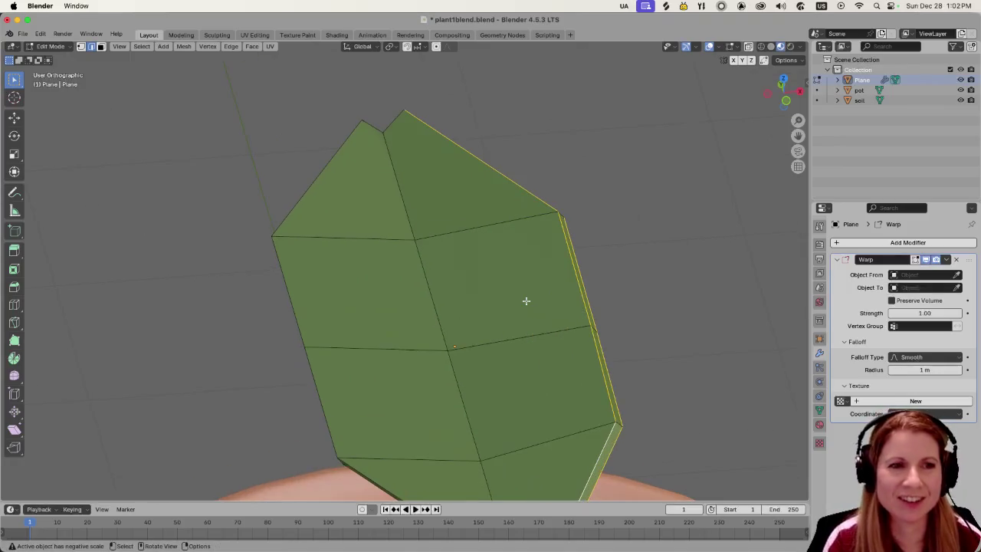
Zoom and orbit around the leaf to inspect its curl edge-on and from above.
scroll(529, 296, "down", 3)
middle_click_drag(585, 289, 508, 267)
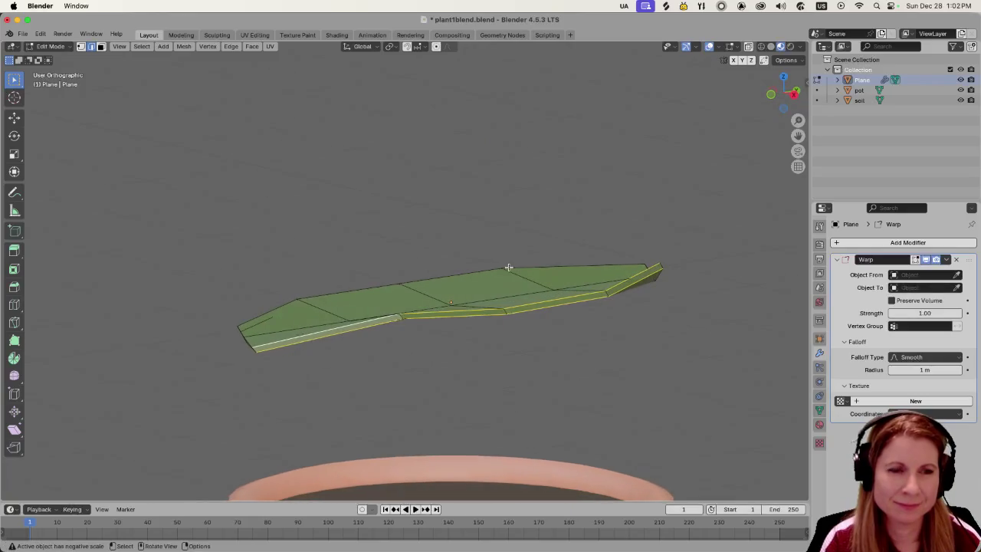
scroll(499, 268, "down", 2)
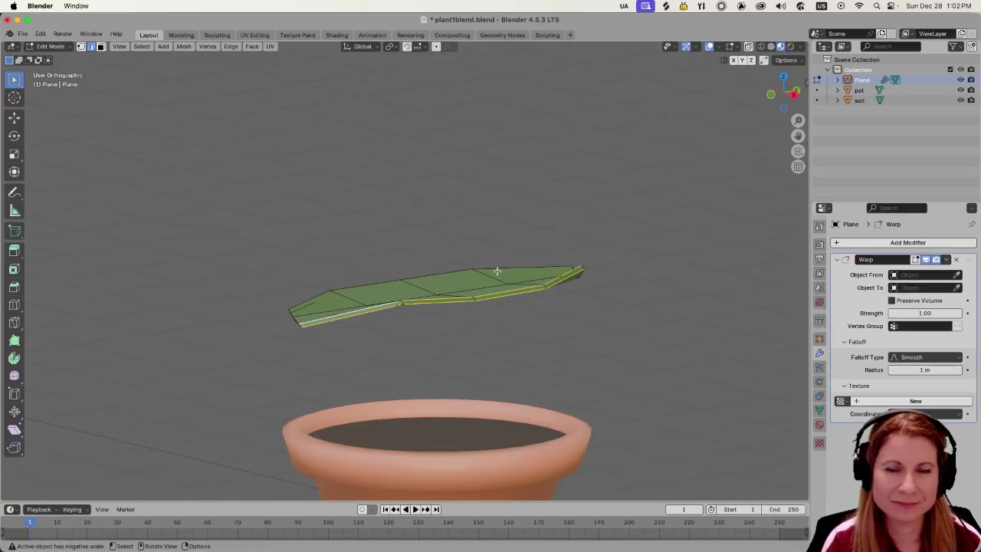
scroll(497, 271, "down", 2)
scroll(532, 277, "up", 2)
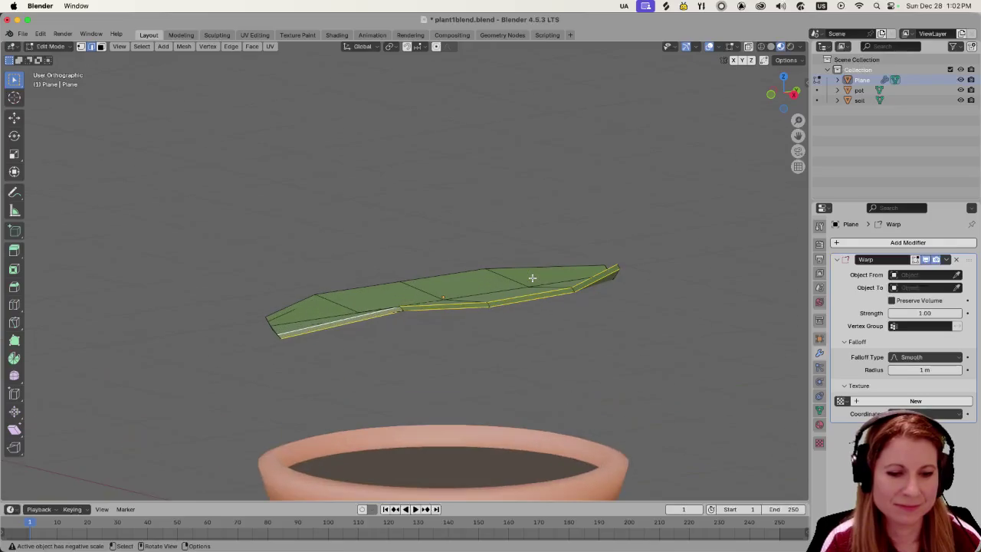
scroll(530, 276, "up", 1)
scroll(456, 278, "up", 1)
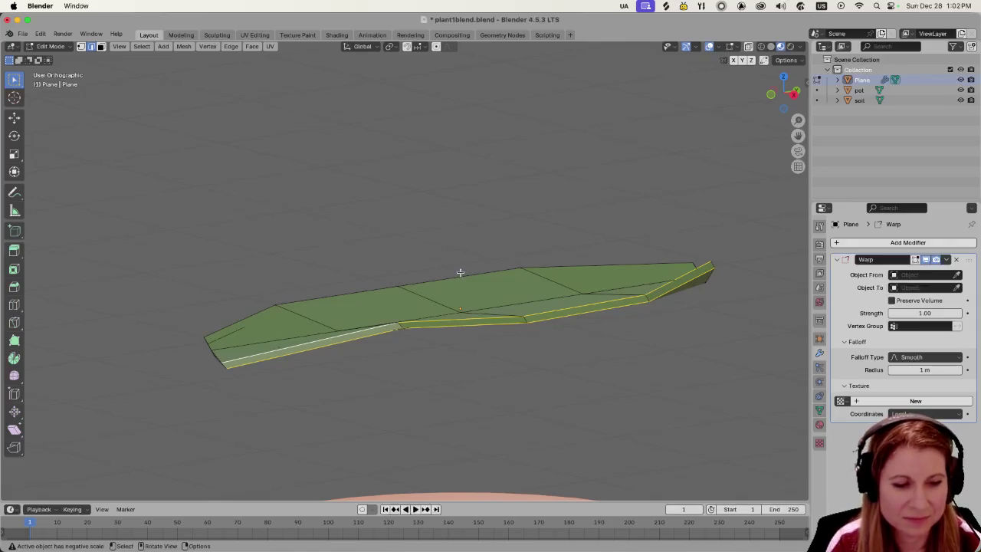
middle_click_drag(415, 347, 588, 346)
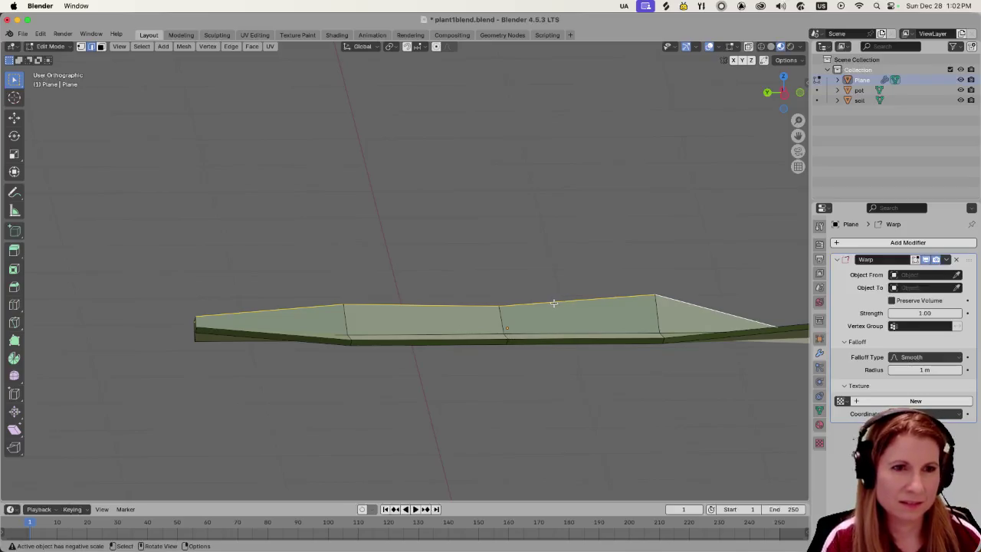
middle_click_drag(553, 303, 520, 284)
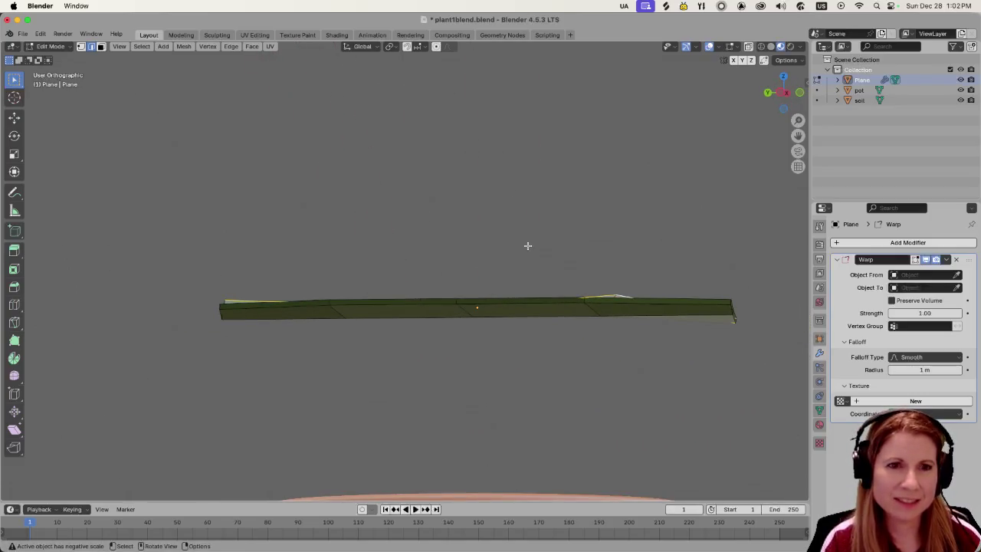
mouse_move(541, 230)
middle_mouse_down()
mouse_move(581, 289)
mouse_move(667, 245)
mouse_move(606, 202)
mouse_move(545, 237)
middle_mouse_up()
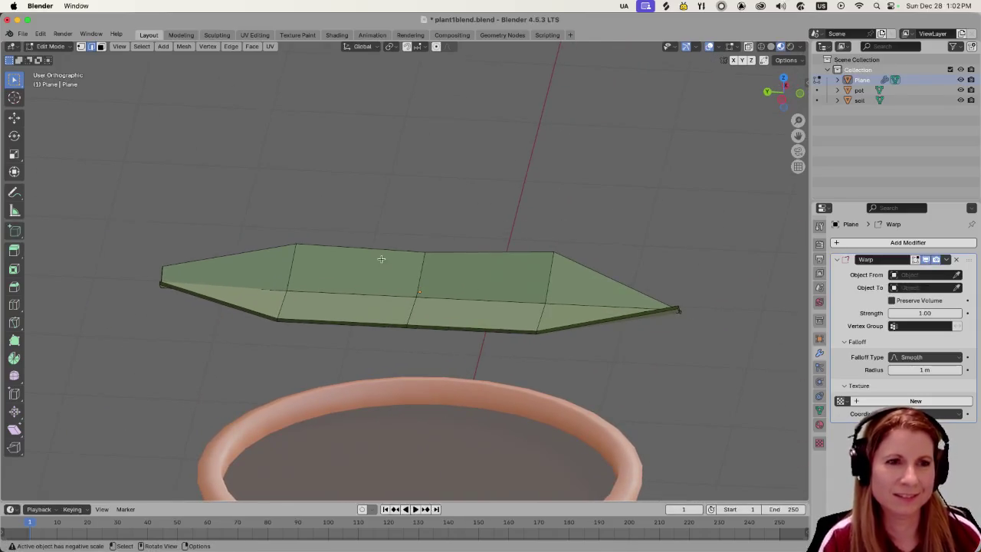
mouse_move(381, 259)
middle_mouse_down()
mouse_move(578, 279)
mouse_move(520, 282)
middle_mouse_up()
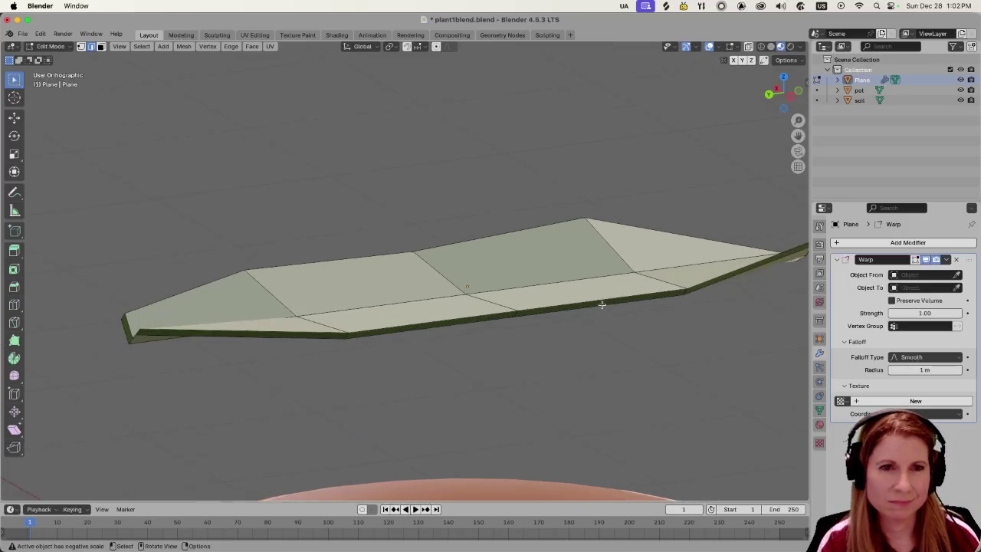
Delete the leaf's Warp modifier and bring up the Add Modifier list.
mouse_move(603, 300)
middle_mouse_down()
mouse_move(416, 257)
mouse_move(499, 274)
mouse_move(585, 243)
mouse_move(527, 270)
mouse_move(335, 307)
mouse_move(410, 311)
mouse_move(429, 287)
middle_mouse_up()
mouse_move(460, 333)
middle_mouse_down()
mouse_move(530, 331)
mouse_move(514, 349)
middle_mouse_up()
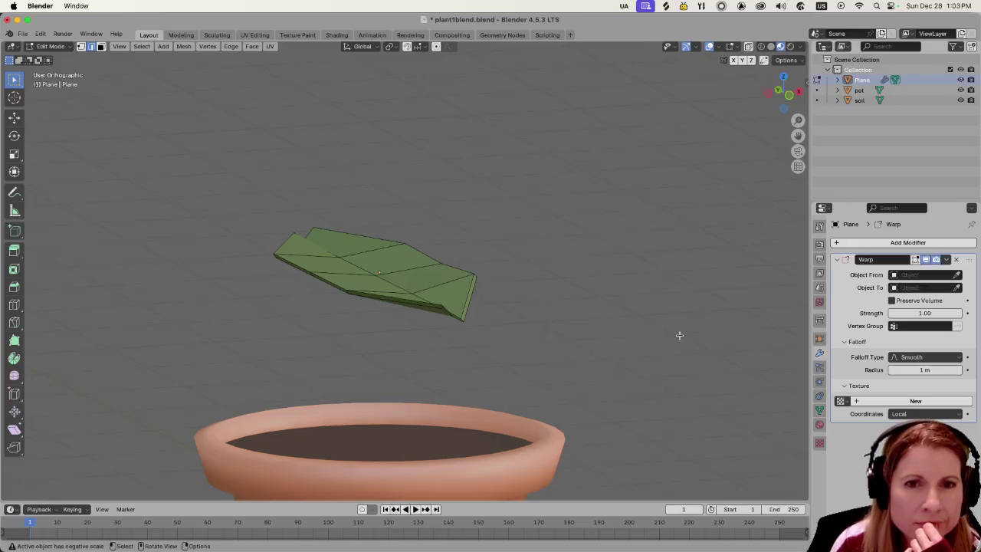
left_click(956, 265)
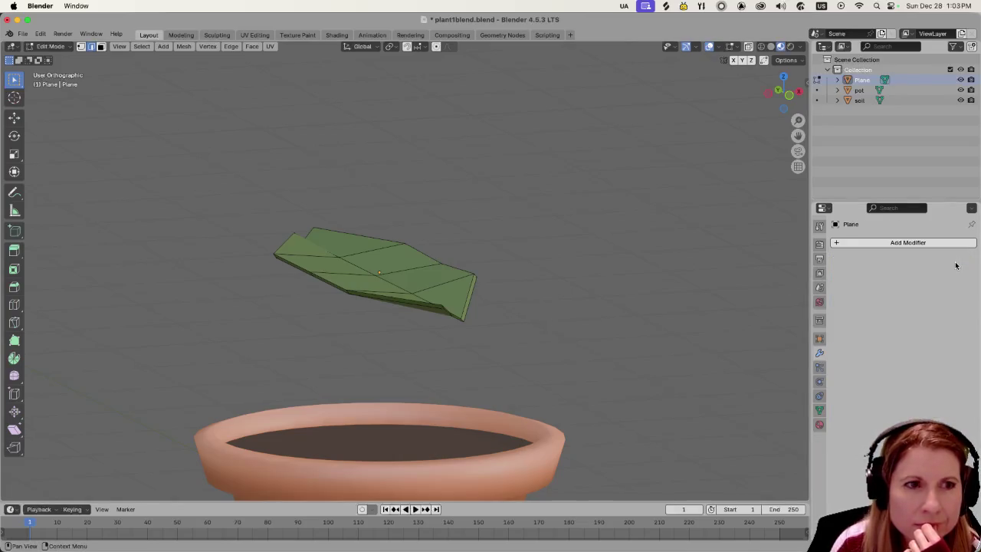
left_click(835, 243)
mouse_move(798, 241)
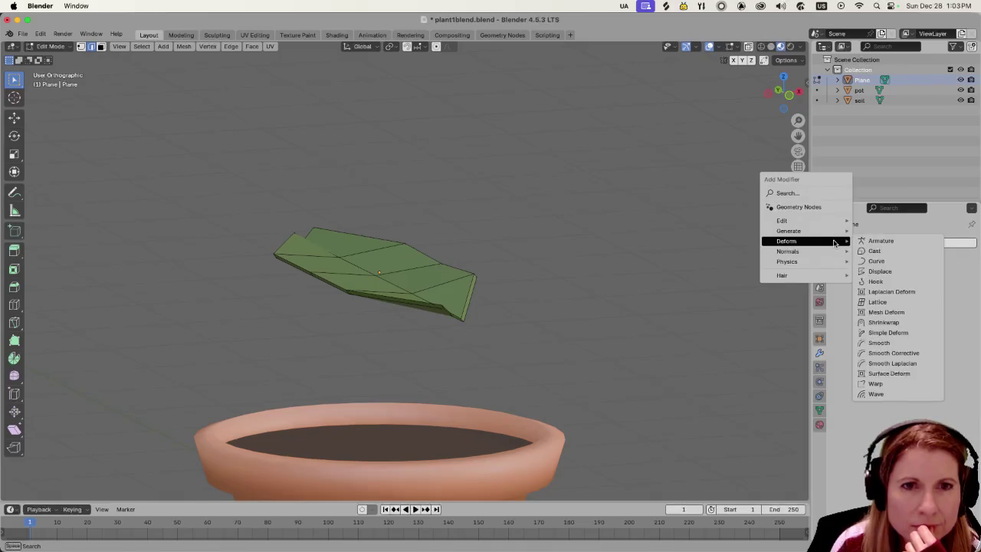
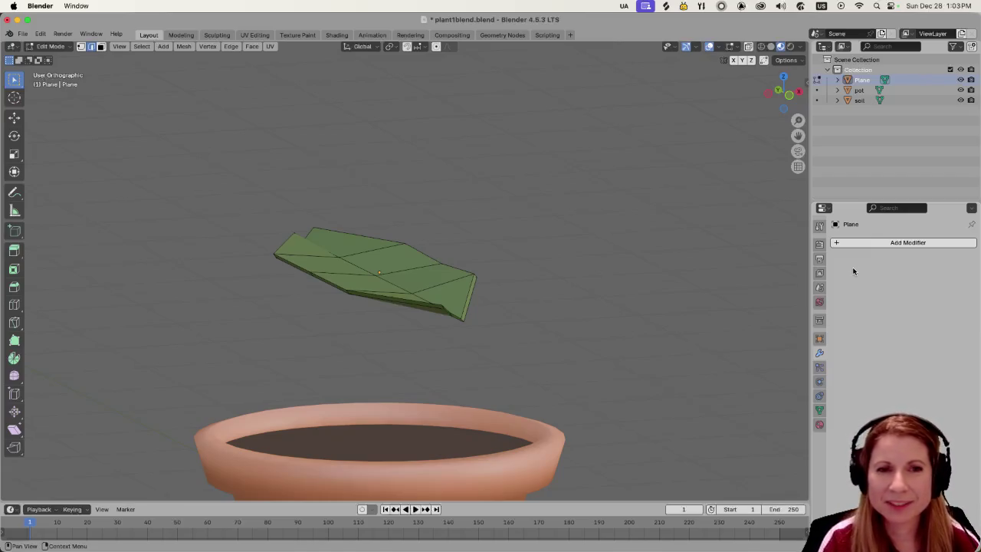
Add a Mesh Deform modifier to the leaf in Object Mode with soil as its object, keeping precision 5.
left_click(838, 244)
mouse_move(797, 244)
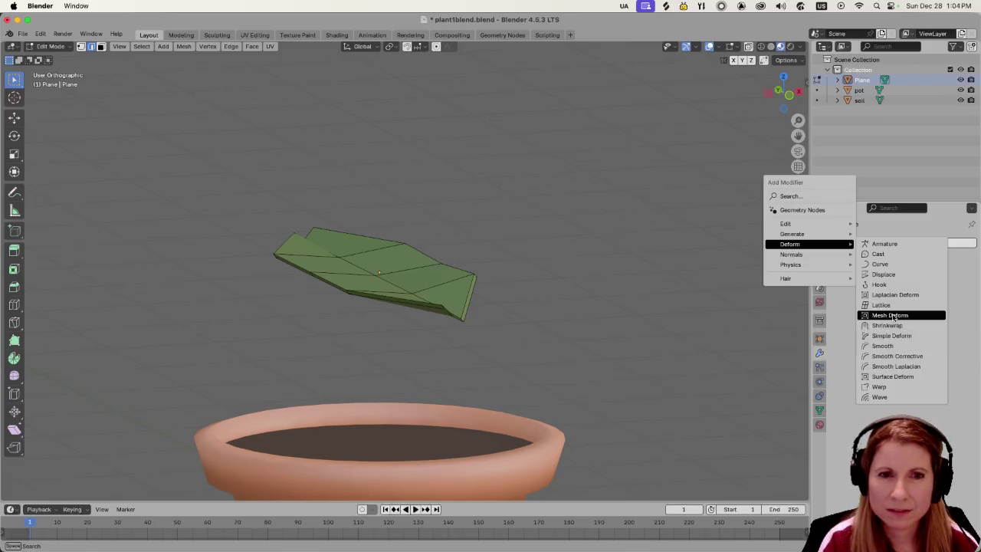
left_click(890, 316)
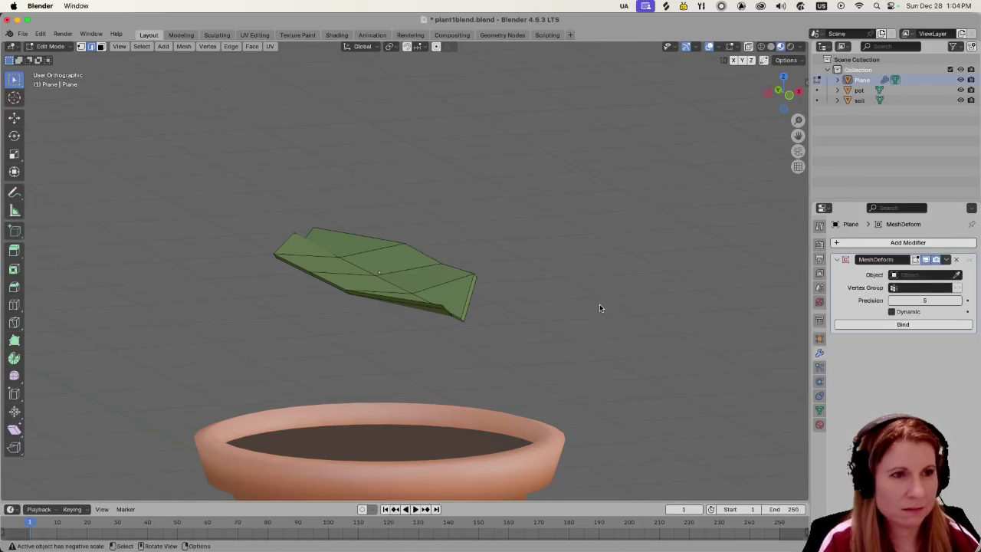
key("Tab")
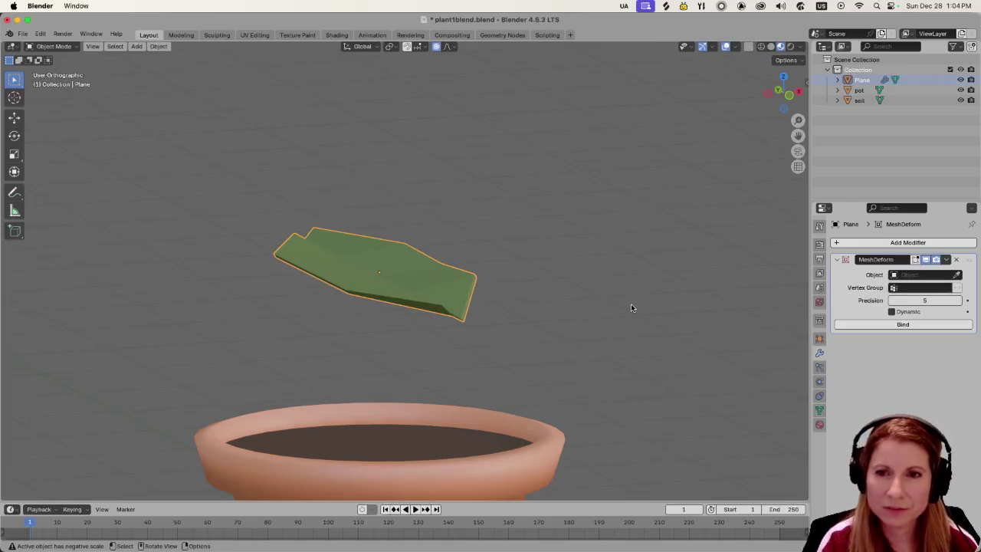
mouse_move(631, 308)
middle_mouse_down()
mouse_move(545, 320)
mouse_move(550, 338)
mouse_move(536, 327)
middle_mouse_up()
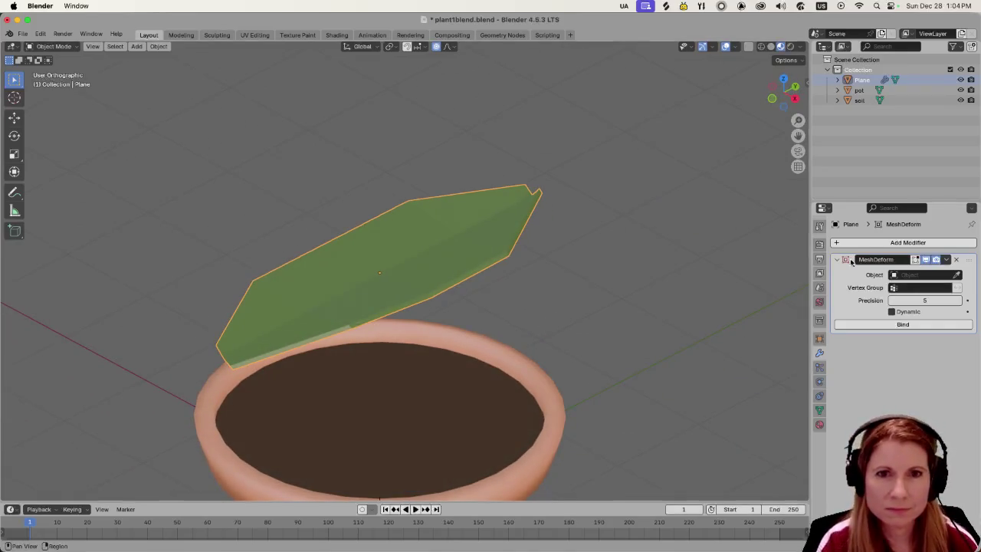
left_click(944, 276)
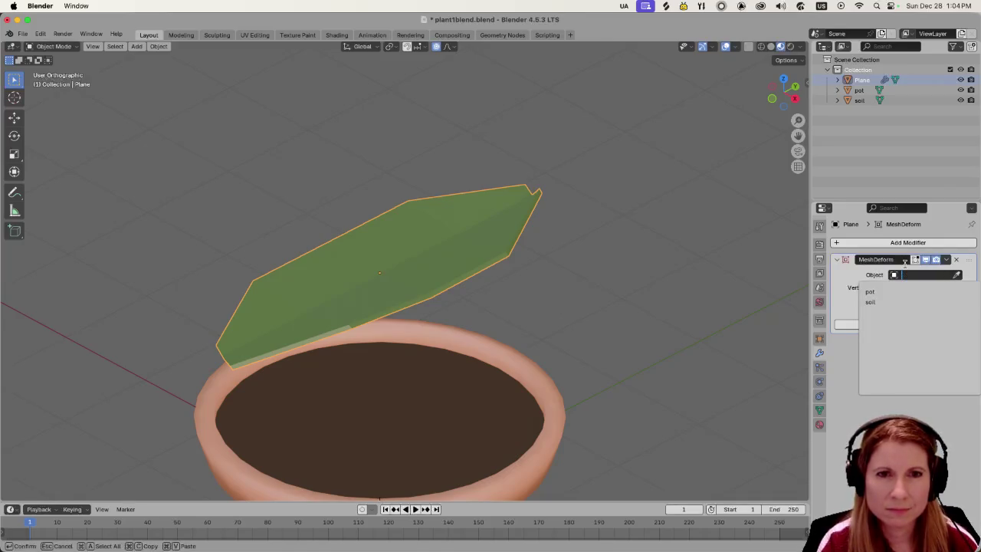
left_click(888, 303)
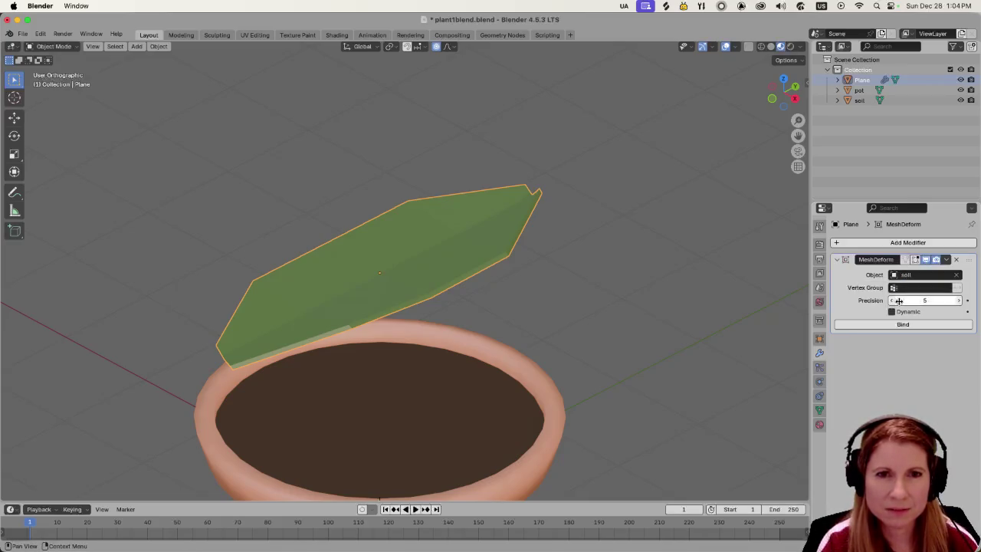
left_click_drag(910, 301, 910, 301)
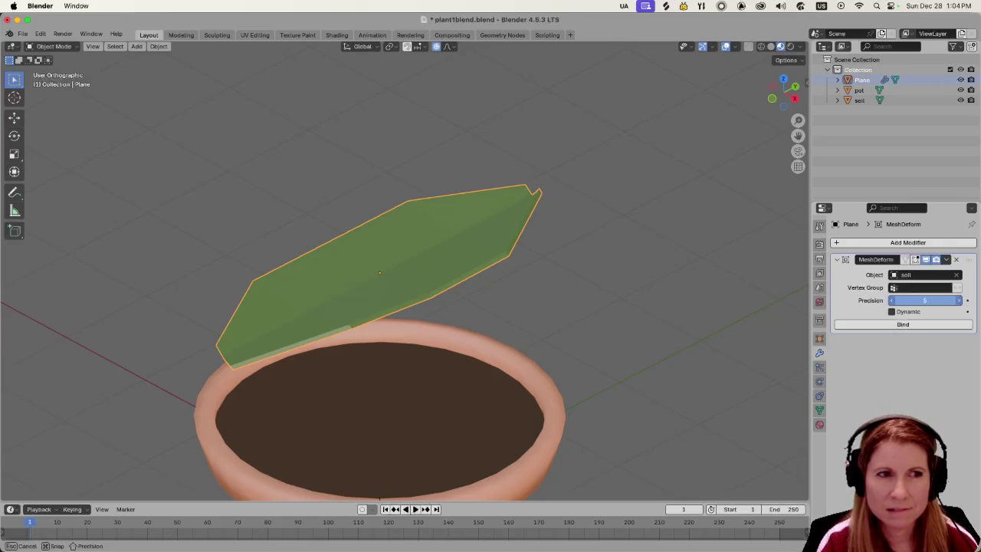
key("Escape")
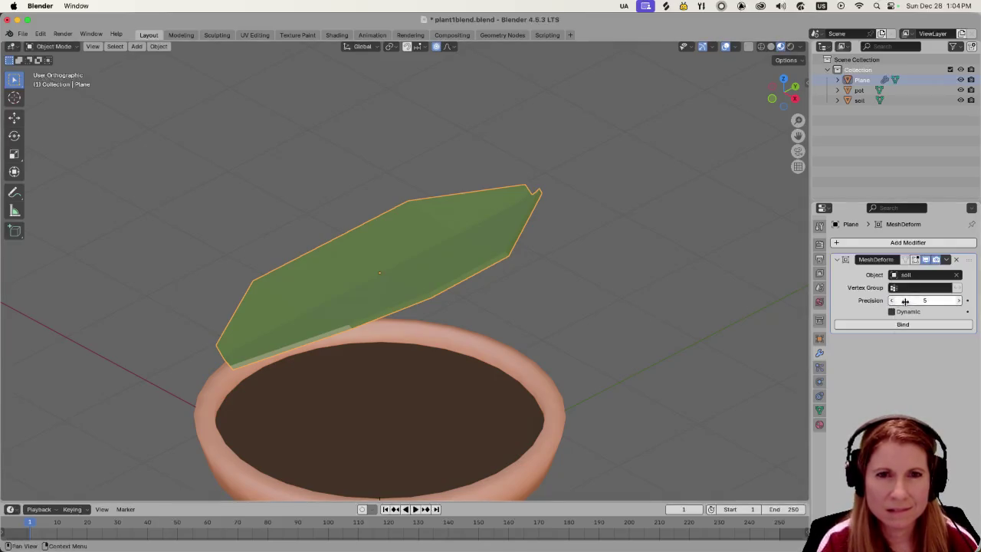
Reselect the leaf plane and bind its Mesh Deform to the soil mesh.
left_click(948, 277)
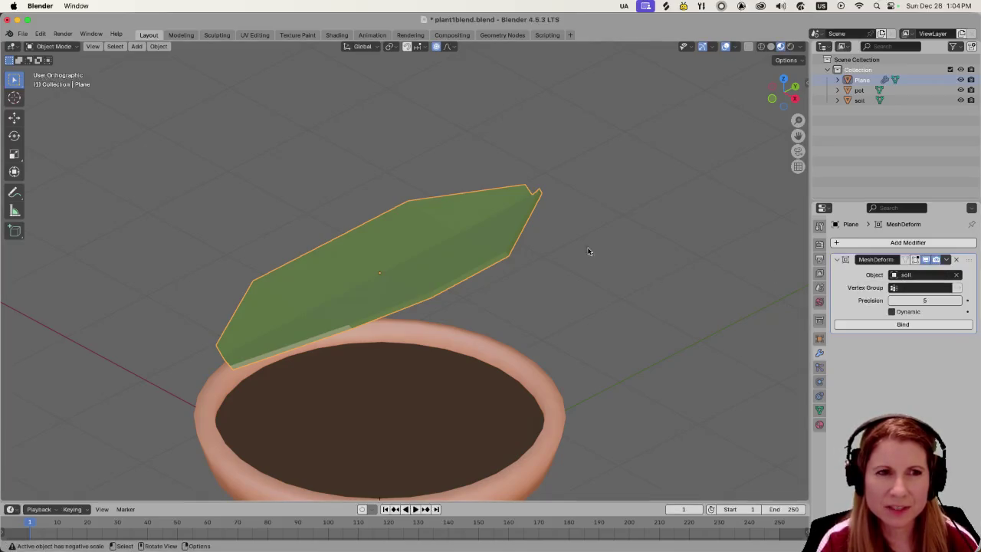
middle_click_drag(476, 249, 589, 267)
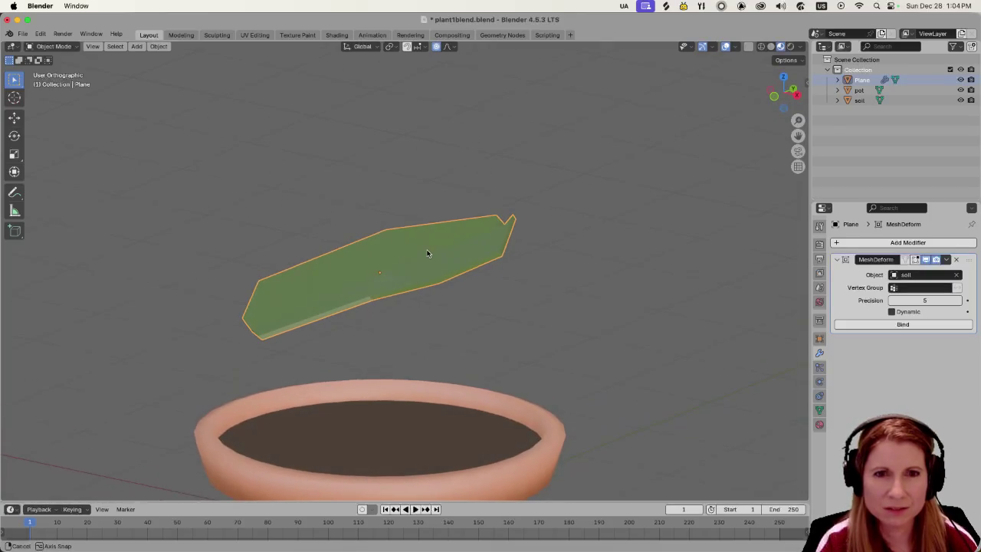
left_click(589, 263)
left_click(468, 254)
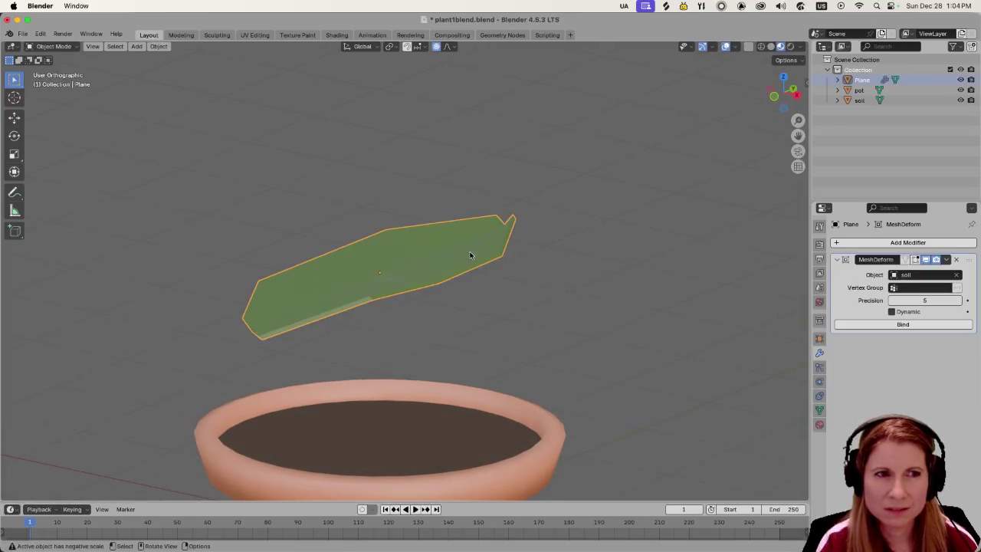
left_click(839, 324)
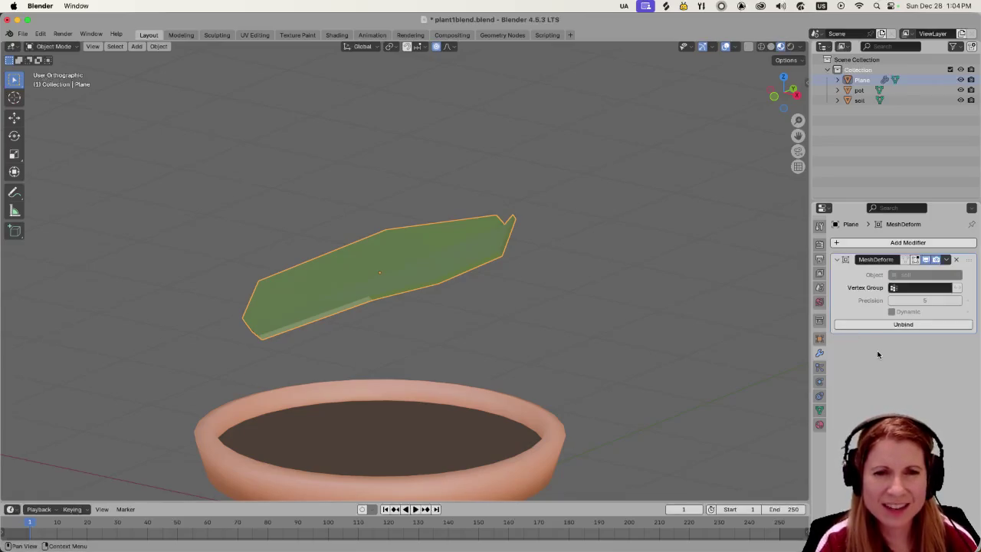
Delete the trial Mesh Deform modifier from the leaf.
left_click(639, 278)
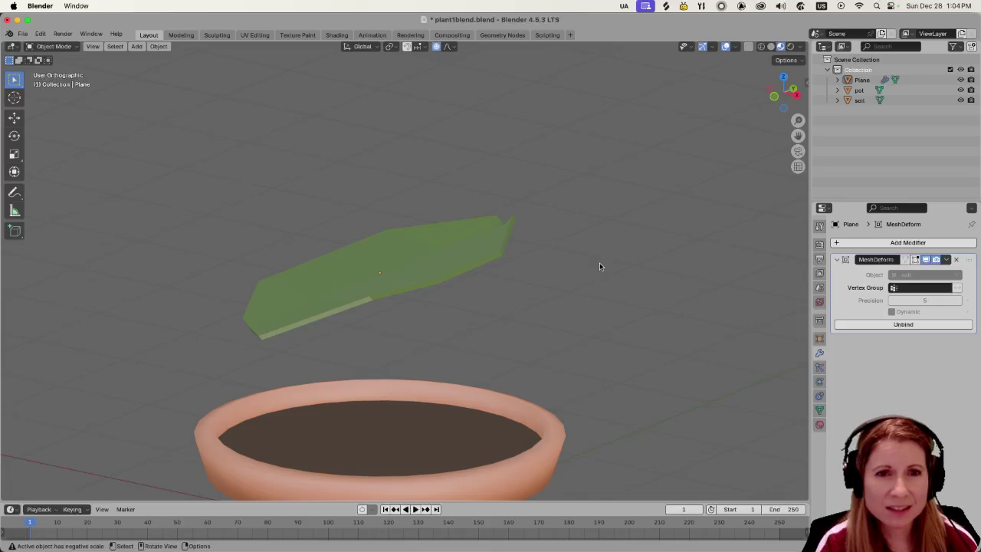
left_click(955, 261)
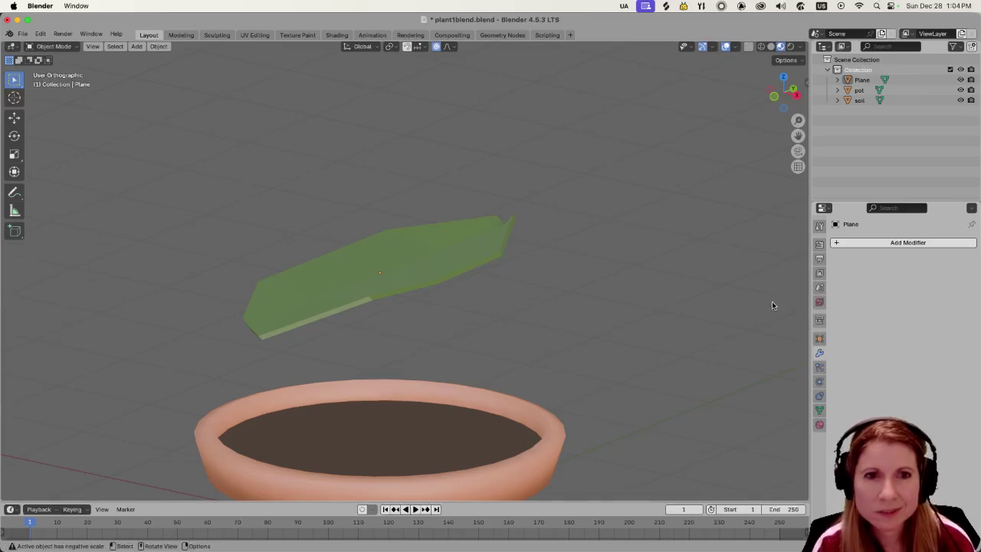
left_click(835, 244)
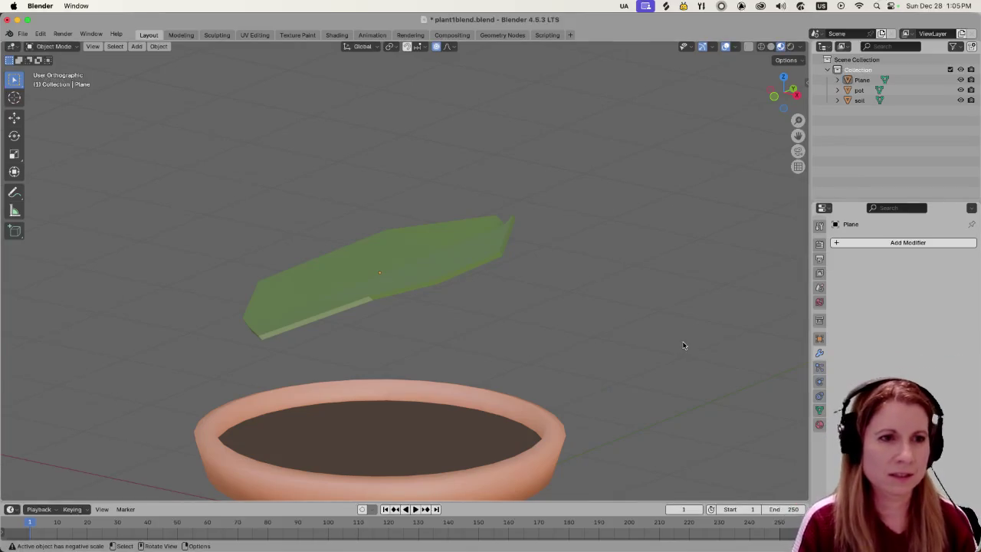
Deselect all, orbit to a low side view of leaf and pot, and enter Edit Mode on the Plane.
key("a")
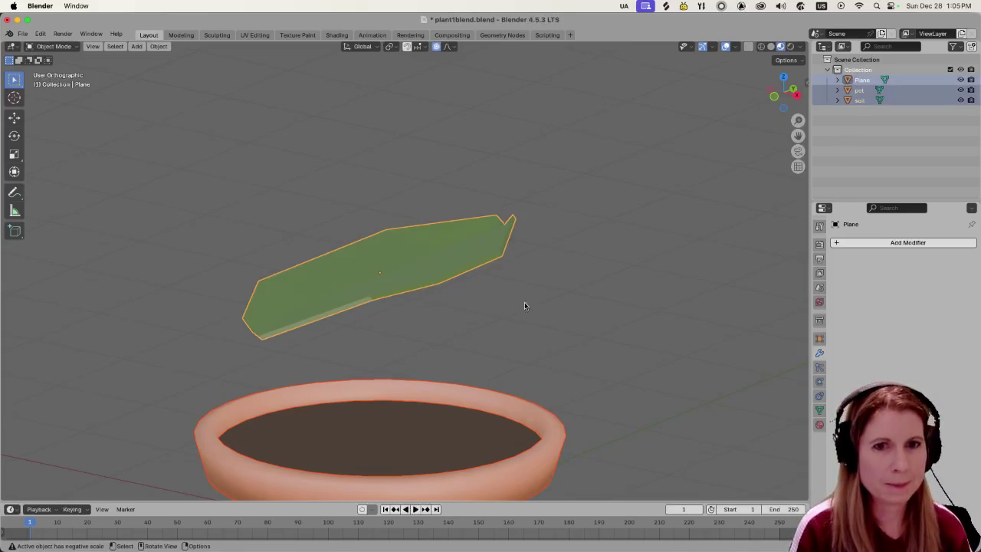
left_click(609, 256)
mouse_move(610, 255)
middle_mouse_down()
mouse_move(455, 308)
mouse_move(436, 329)
mouse_move(460, 313)
middle_mouse_up()
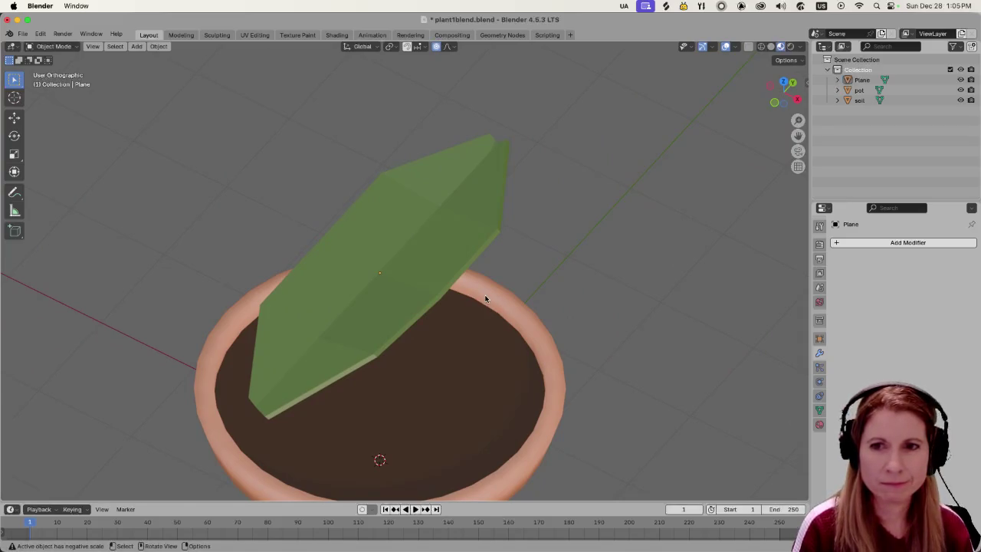
mouse_move(470, 296)
middle_mouse_down()
mouse_move(427, 284)
mouse_move(524, 248)
mouse_move(604, 247)
middle_mouse_up()
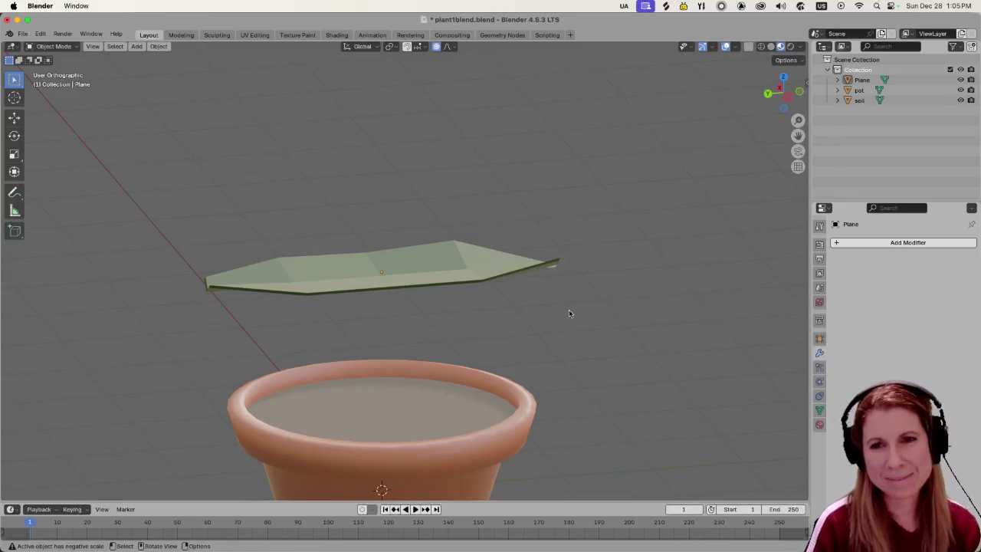
scroll(500, 310, "up", 2)
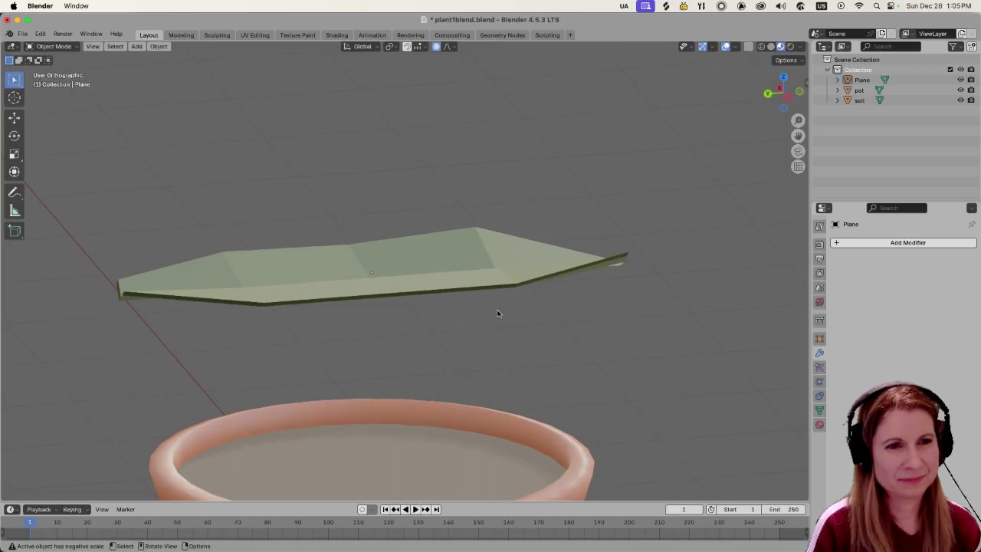
scroll(494, 309, "down", 2)
middle_click_drag(492, 308, 494, 334)
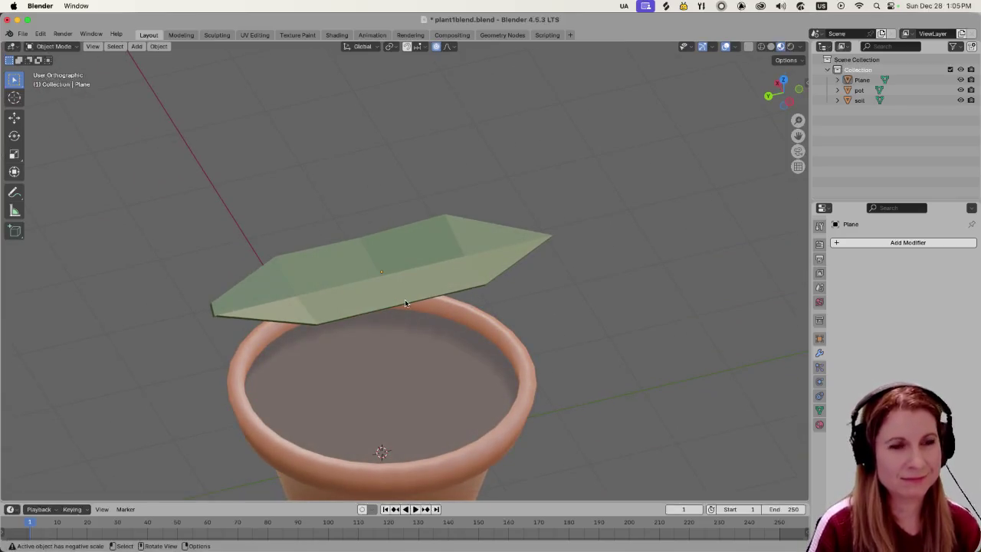
mouse_move(456, 319)
middle_mouse_down()
mouse_move(494, 268)
mouse_move(351, 255)
mouse_move(460, 294)
middle_mouse_up()
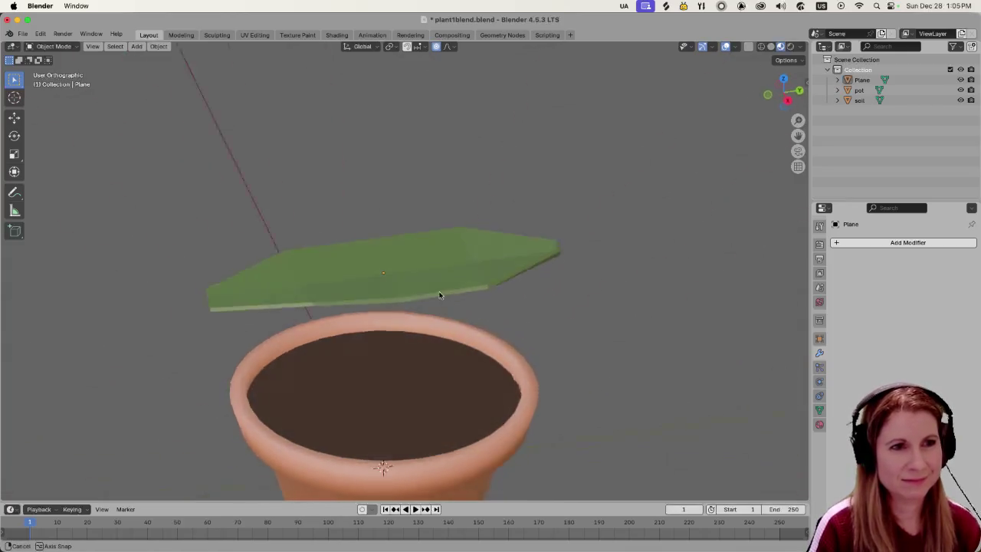
scroll(483, 288, "down", 1)
scroll(494, 280, "down", 2)
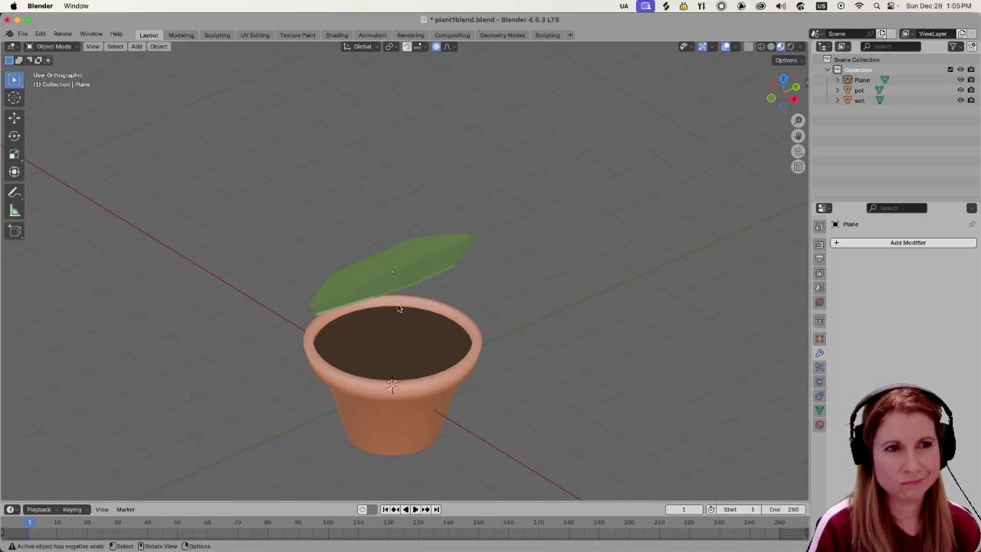
middle_click_drag(399, 308, 356, 295)
key("Tab")
scroll(353, 298, "up", 2)
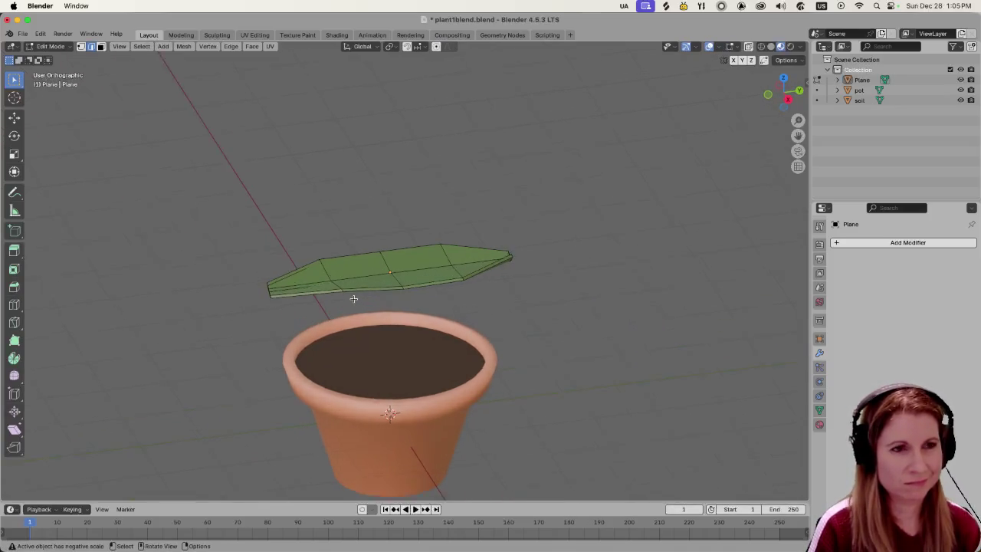
Turn on proportional editing and raise the leaf's left side into a smooth bend.
scroll(353, 298, "up", 3)
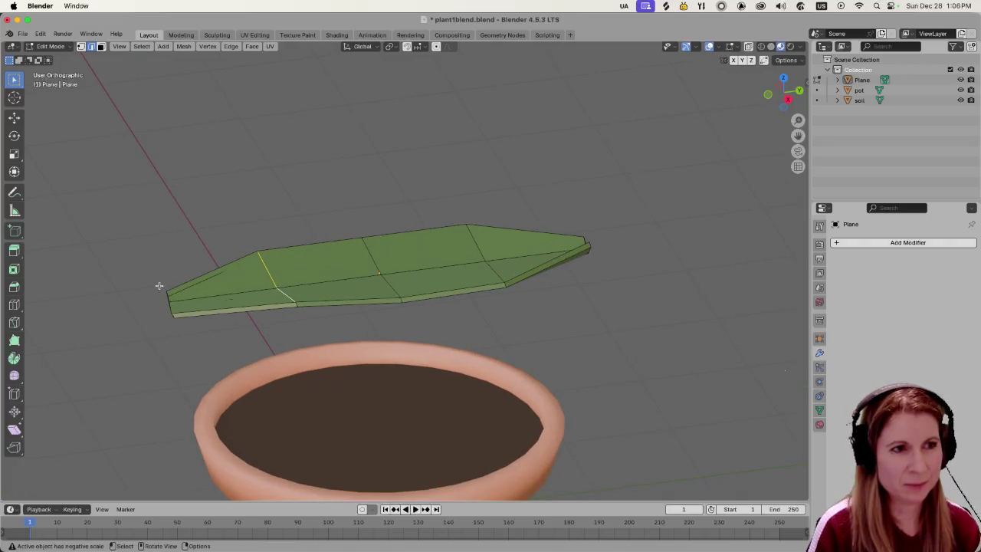
left_click(436, 47)
key("g")
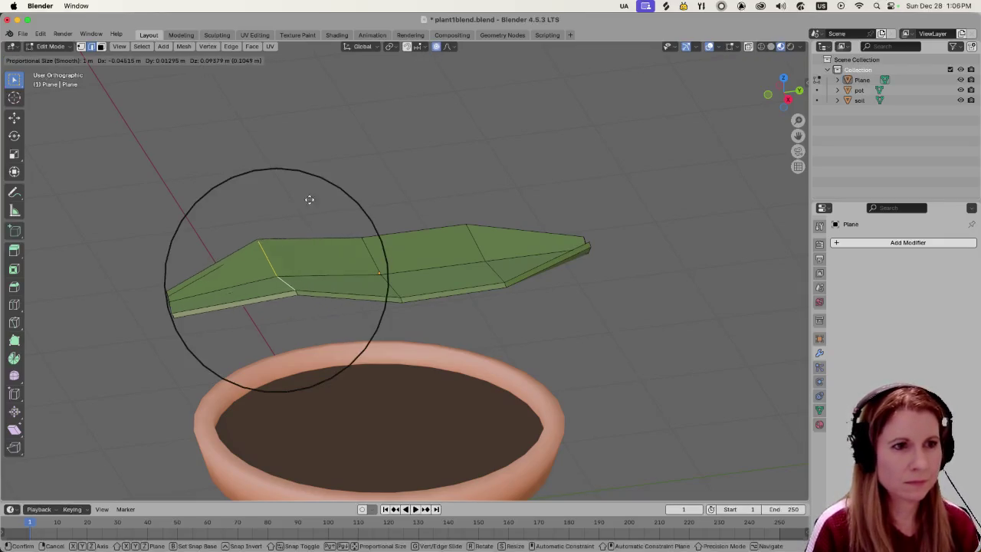
left_click(308, 193)
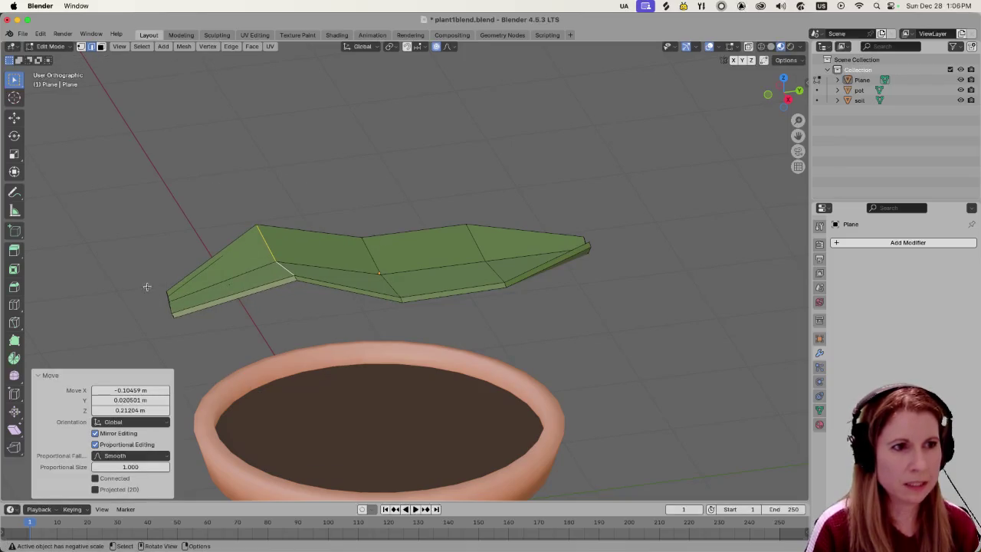
Select the edge at the leaf's left end and tilt it with a proportional rotation.
left_click(171, 306)
key("r")
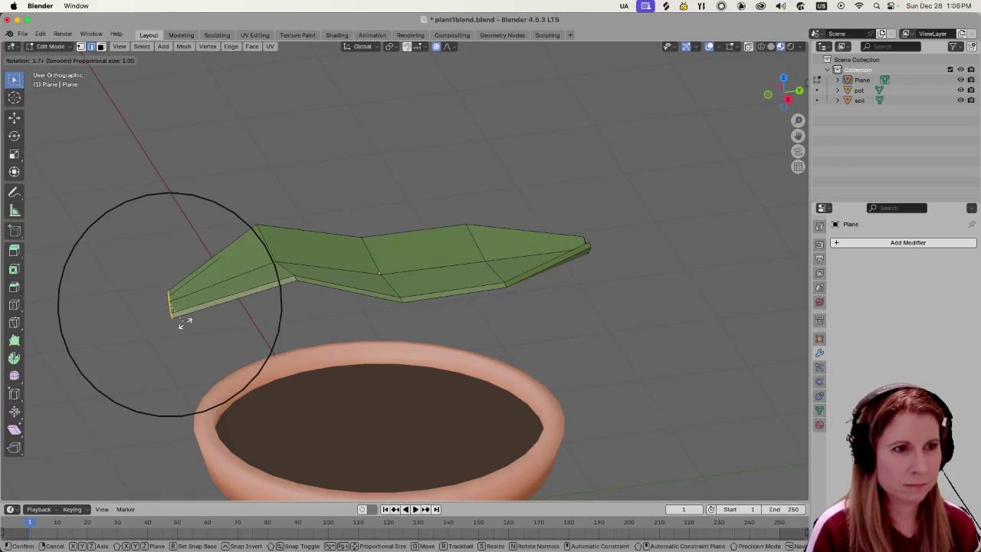
left_click(188, 321)
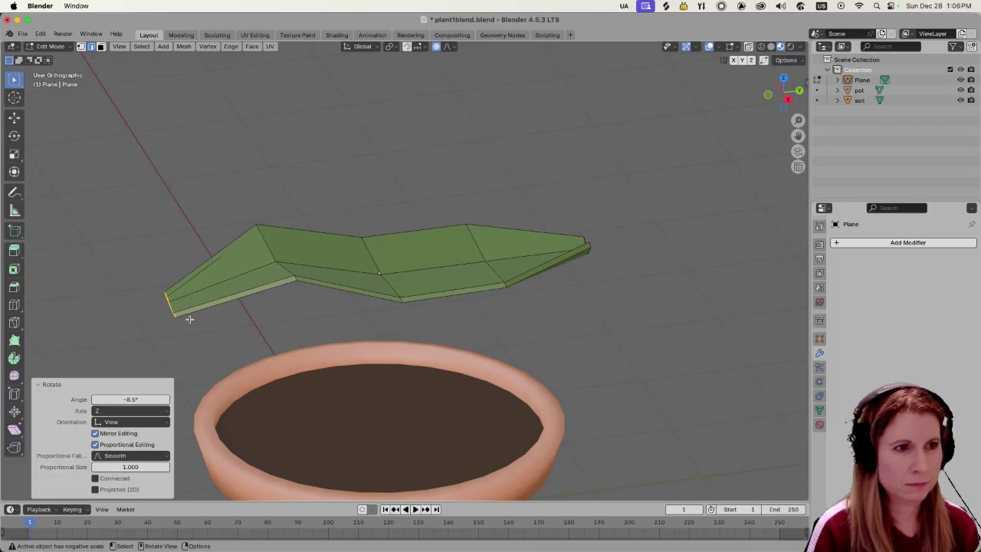
left_click(189, 320)
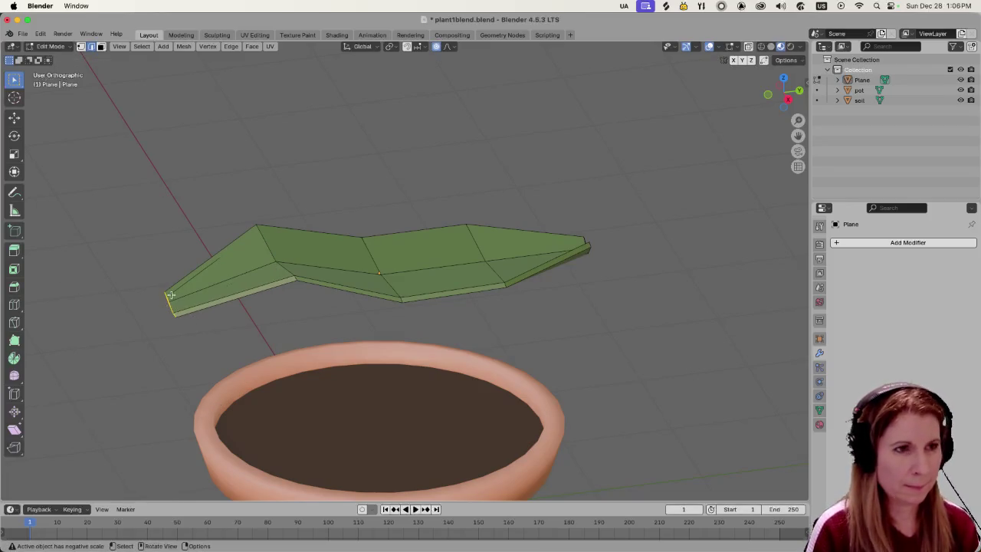
Rotate the left end edge about global Z, then tilt it about global X.
key("r")
key("z")
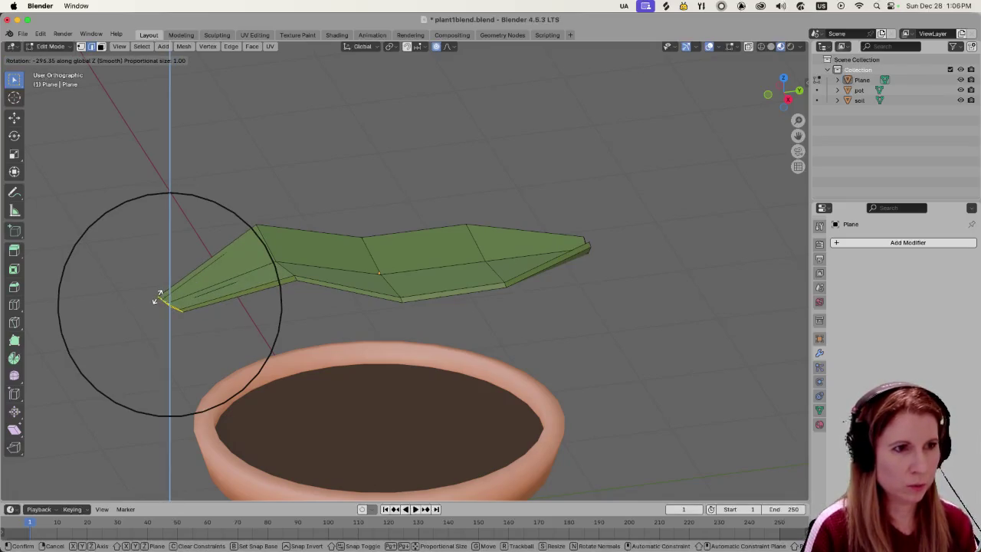
left_click(159, 298)
key("r")
key("x")
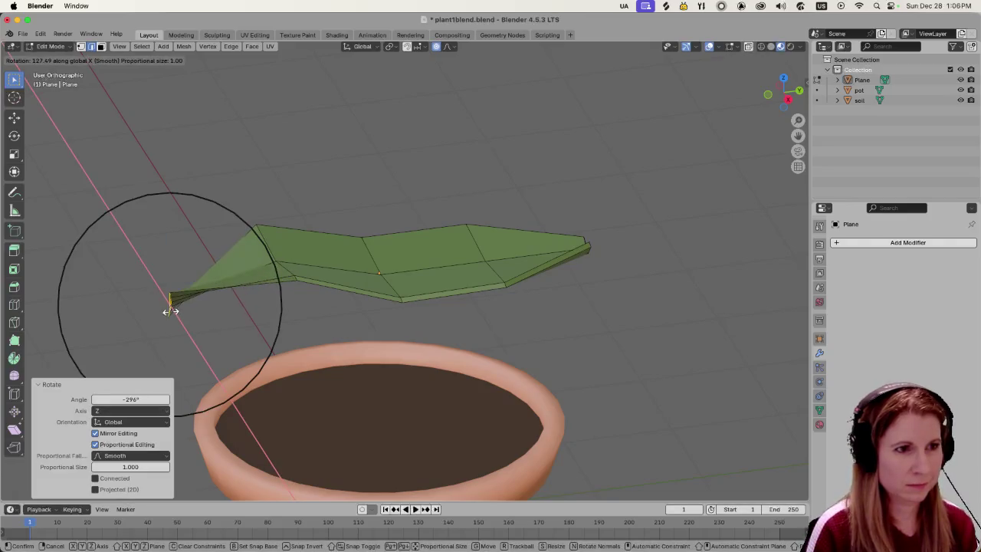
left_click(152, 296)
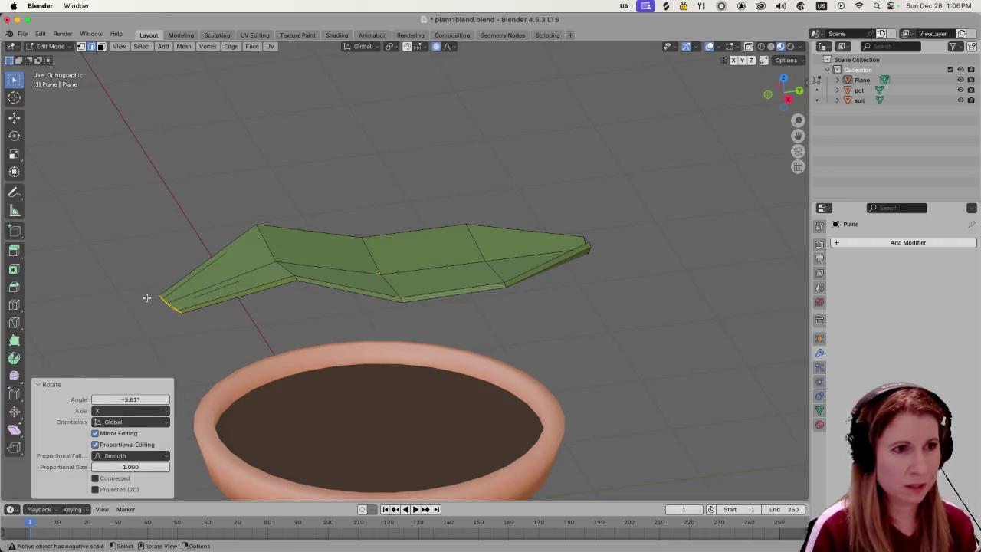
mouse_move(146, 296)
middle_mouse_down()
mouse_move(222, 278)
mouse_move(313, 291)
mouse_move(278, 307)
mouse_move(230, 302)
mouse_move(298, 268)
mouse_move(329, 278)
mouse_move(258, 274)
mouse_move(256, 225)
mouse_move(283, 219)
mouse_move(225, 253)
mouse_move(235, 416)
mouse_move(164, 250)
mouse_move(149, 241)
middle_mouse_up()
Nudge the selected leaf edge with proportional falloff, then clear the selection.
key("g")
left_click(146, 217)
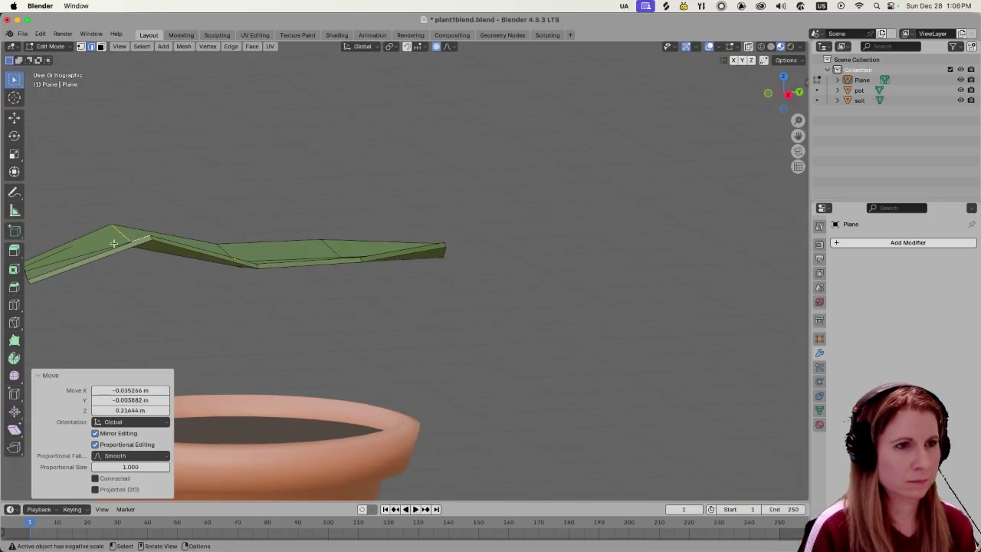
mouse_move(204, 219)
middle_mouse_down("shift")
mouse_move(358, 243)
mouse_move(396, 281)
mouse_move(329, 335)
mouse_move(265, 348)
mouse_move(340, 307)
mouse_move(368, 258)
mouse_move(390, 258)
mouse_move(471, 219)
mouse_move(467, 278)
mouse_move(424, 291)
middle_mouse_up("shift")
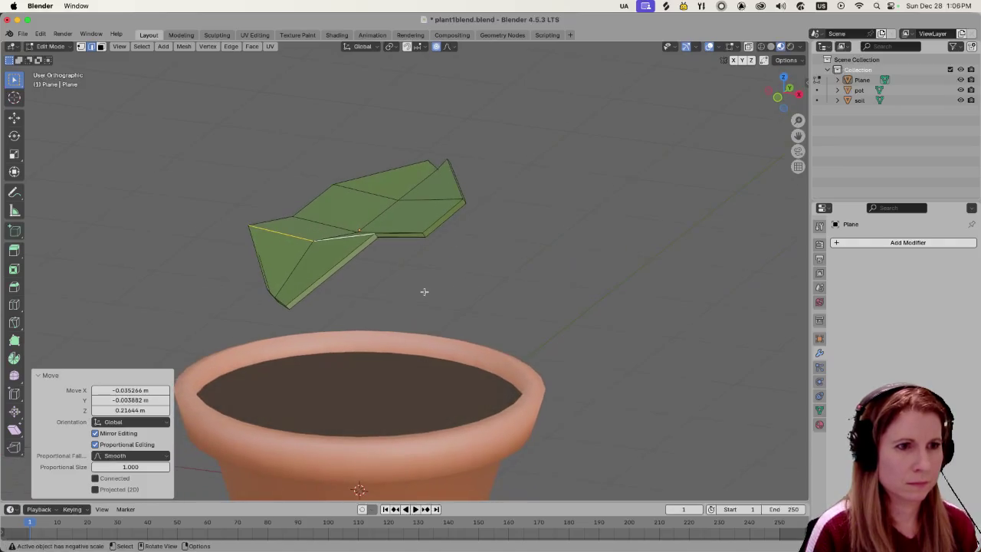
left_click(293, 312)
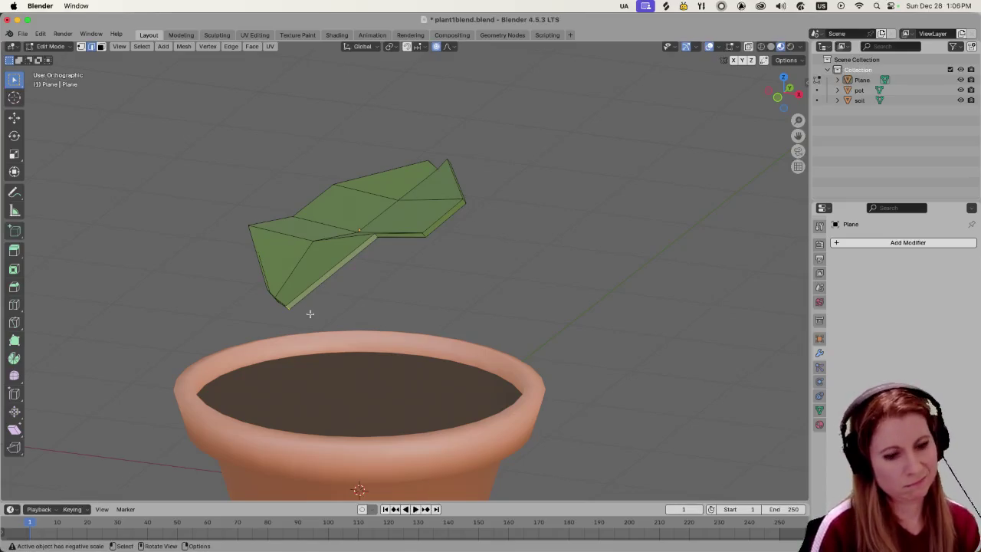
In vertex mode, move the left tip vertex with proportional size shrunk to 0.18 for a sharper point.
key("1")
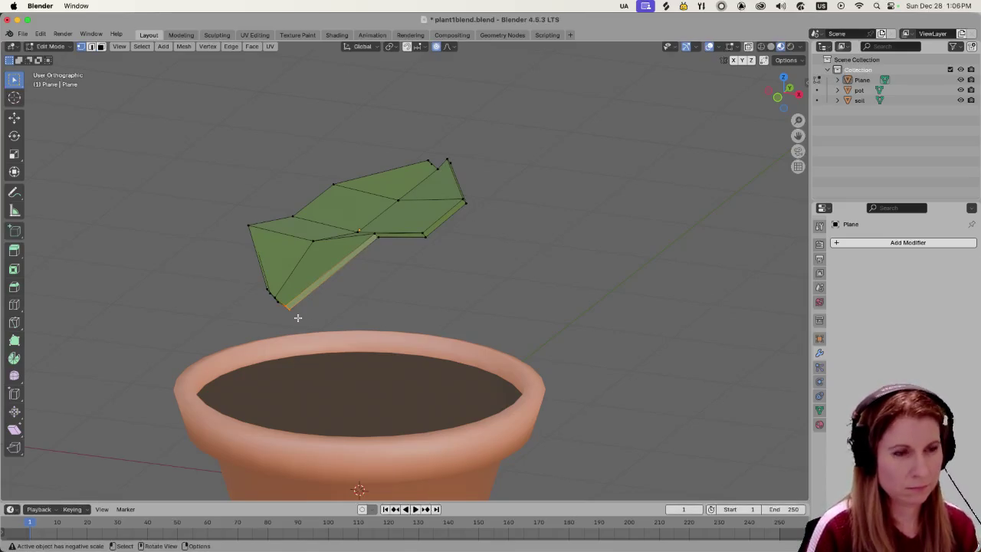
key("g")
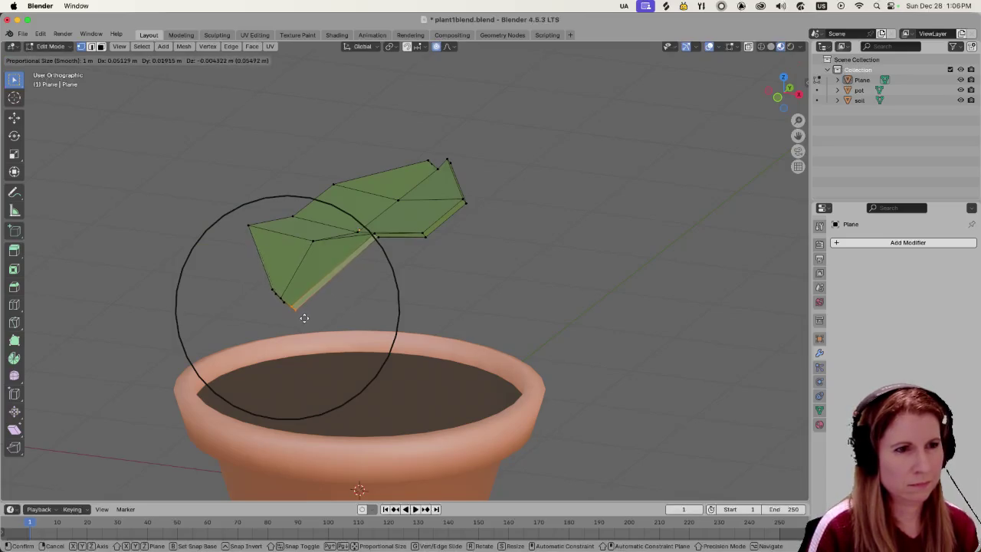
left_click(300, 313)
middle_click_drag(302, 314, 305, 318)
scroll(305, 318, "up", 2)
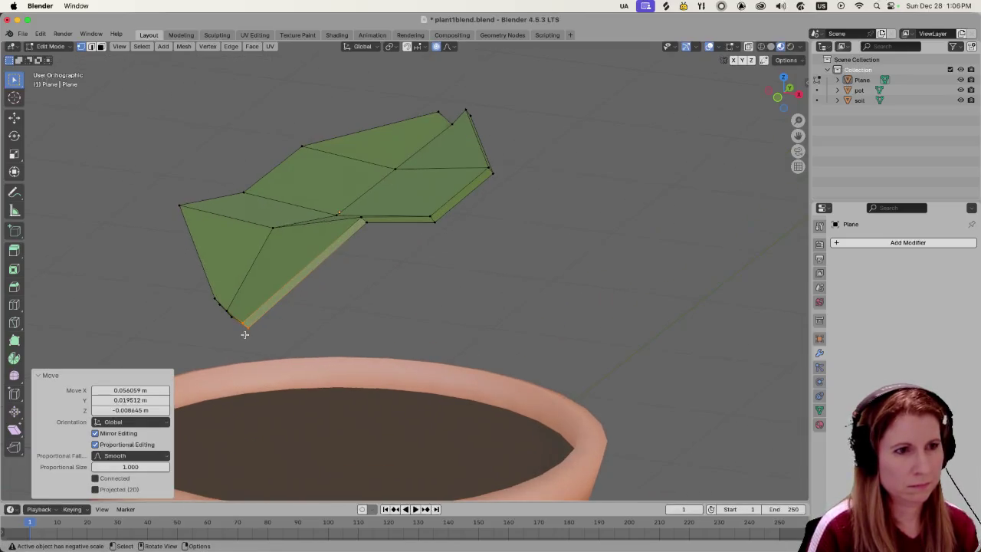
key("g")
scroll(248, 333, "up", 2)
scroll(248, 334, "up", 6)
scroll(248, 332, "up", 3)
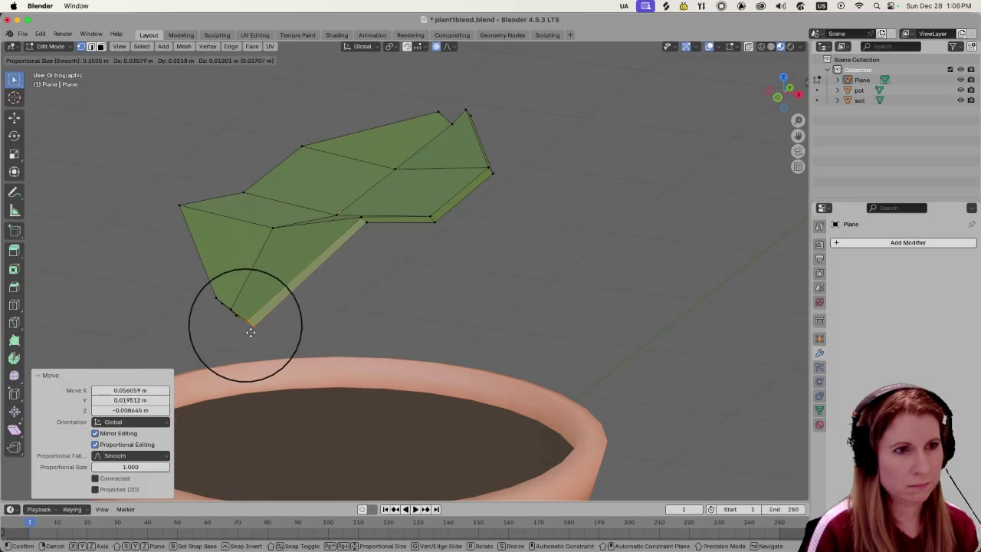
scroll(250, 328, "up", 6)
left_click(251, 319)
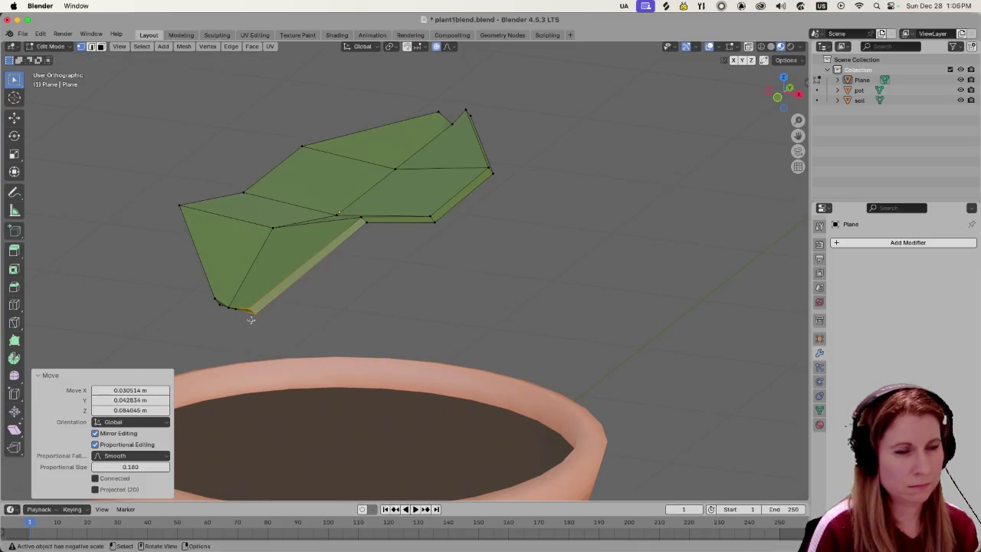
mouse_move(253, 318)
middle_mouse_down()
mouse_move(314, 257)
mouse_move(256, 252)
mouse_move(197, 302)
mouse_move(141, 324)
mouse_move(184, 313)
mouse_move(239, 334)
middle_mouse_up()
key("g")
left_click(215, 309)
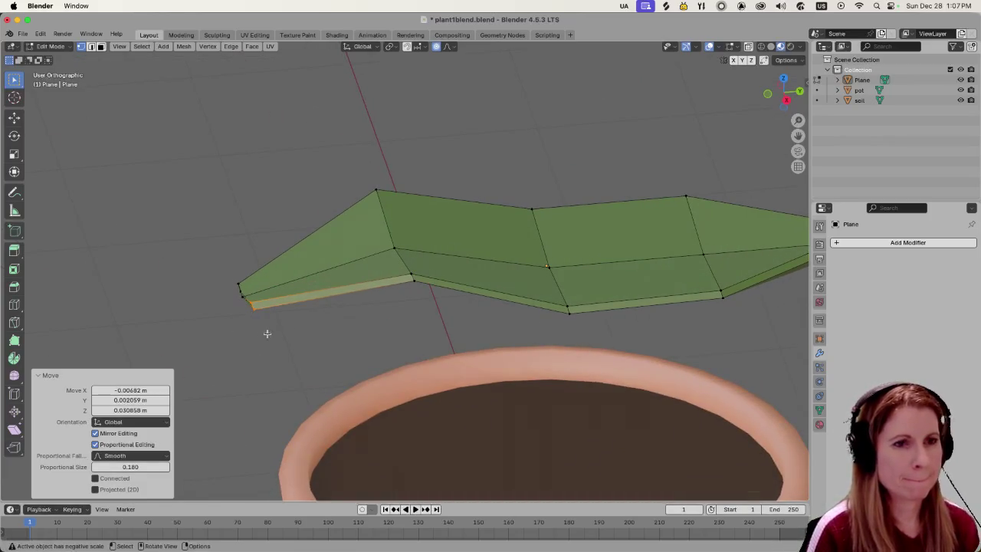
Deselect the left tip and box-select the end edges of the leaf's right tip.
mouse_move(406, 326)
middle_mouse_down()
mouse_move(403, 312)
mouse_move(509, 322)
mouse_move(453, 333)
mouse_move(650, 320)
mouse_move(440, 312)
mouse_move(482, 285)
mouse_move(508, 291)
middle_mouse_up()
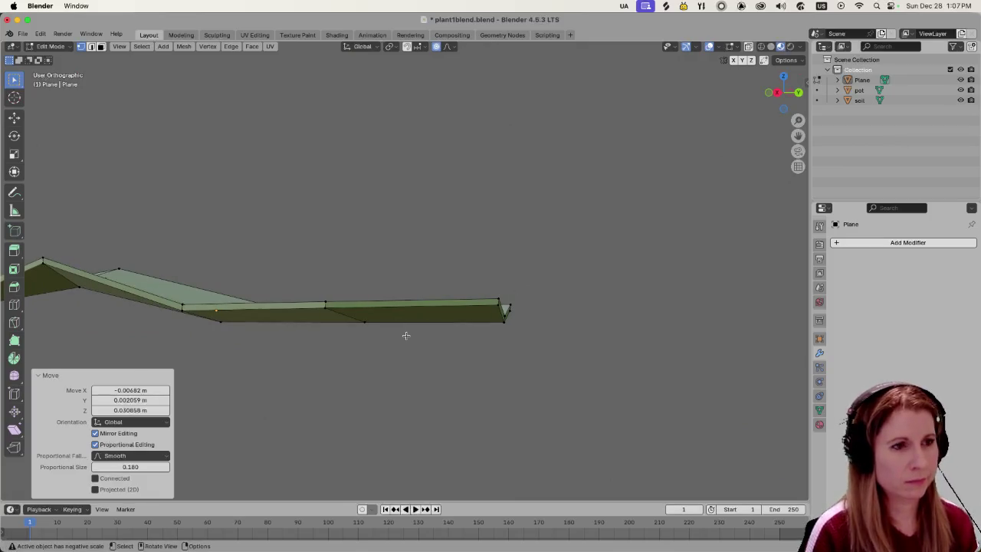
mouse_move(397, 343)
middle_mouse_down()
mouse_move(401, 355)
mouse_move(477, 368)
mouse_move(473, 306)
mouse_move(566, 336)
middle_mouse_up()
mouse_move(320, 262)
middle_mouse_down()
mouse_move(387, 263)
mouse_move(285, 277)
middle_mouse_up()
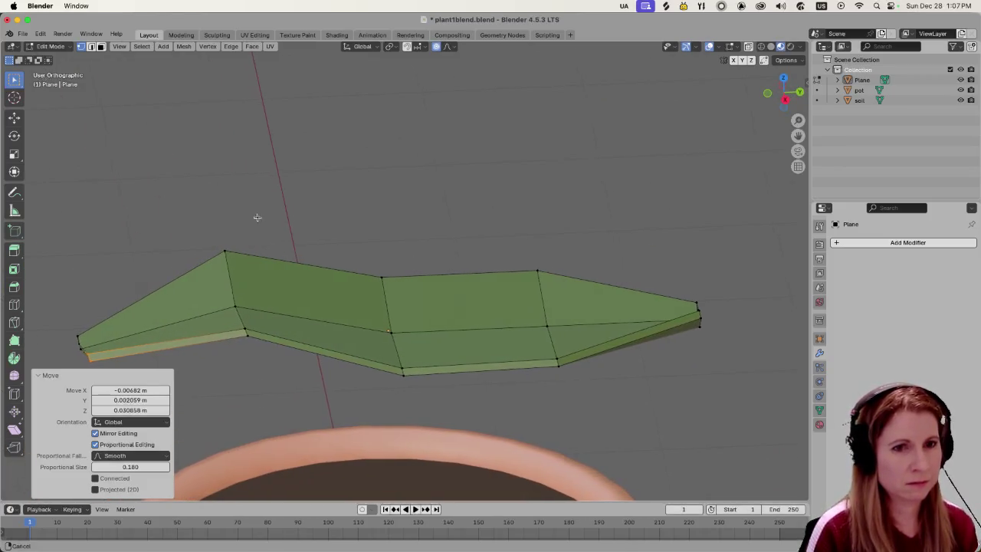
middle_click_drag(256, 217, 349, 220, "shift")
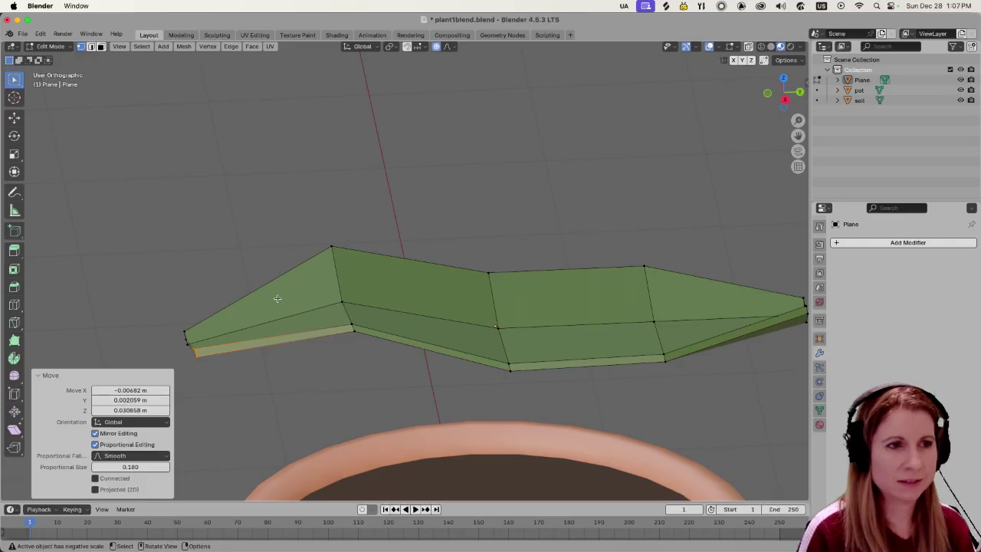
left_click(258, 224)
middle_click_drag(572, 298, 502, 279, "shift")
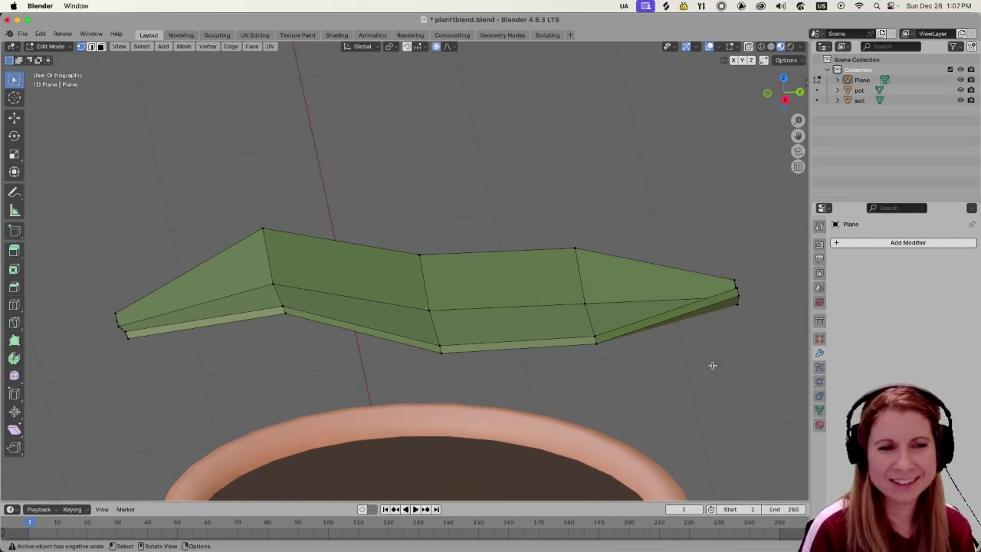
middle_click_drag(710, 366, 664, 345)
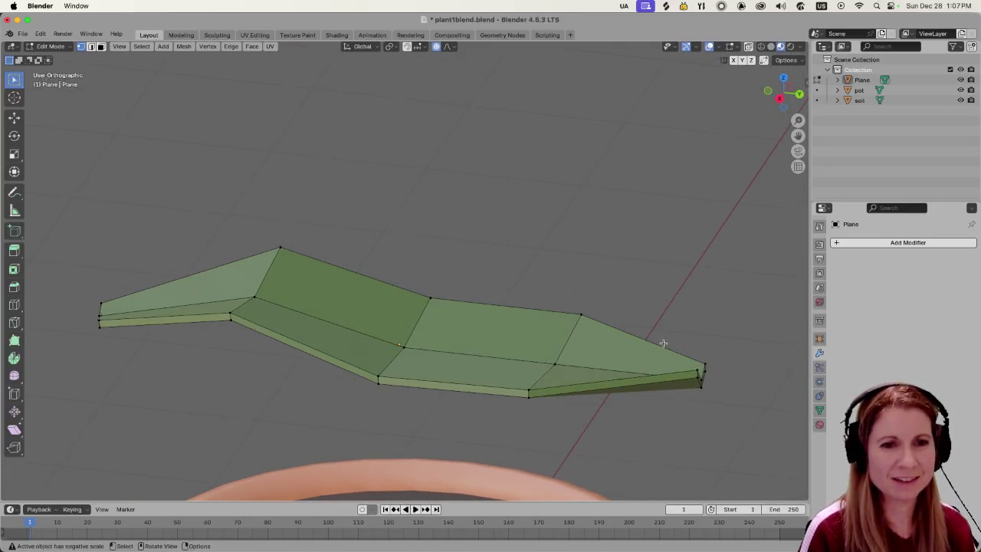
middle_click_drag(724, 380, 690, 324)
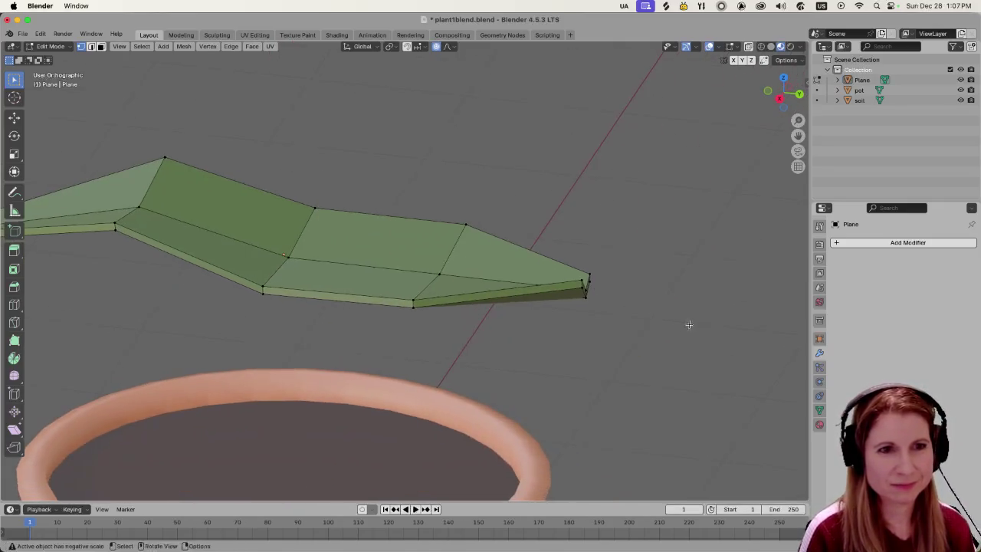
scroll(657, 322, "up", 4)
mouse_move(436, 372)
middle_mouse_down()
mouse_move(466, 364)
mouse_move(418, 289)
middle_mouse_up()
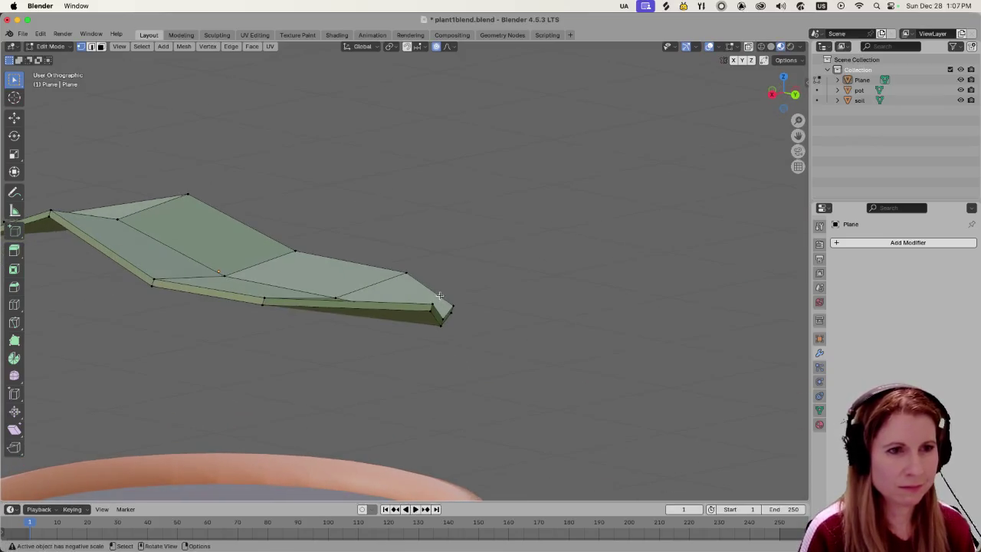
left_click_drag(417, 287, 503, 357)
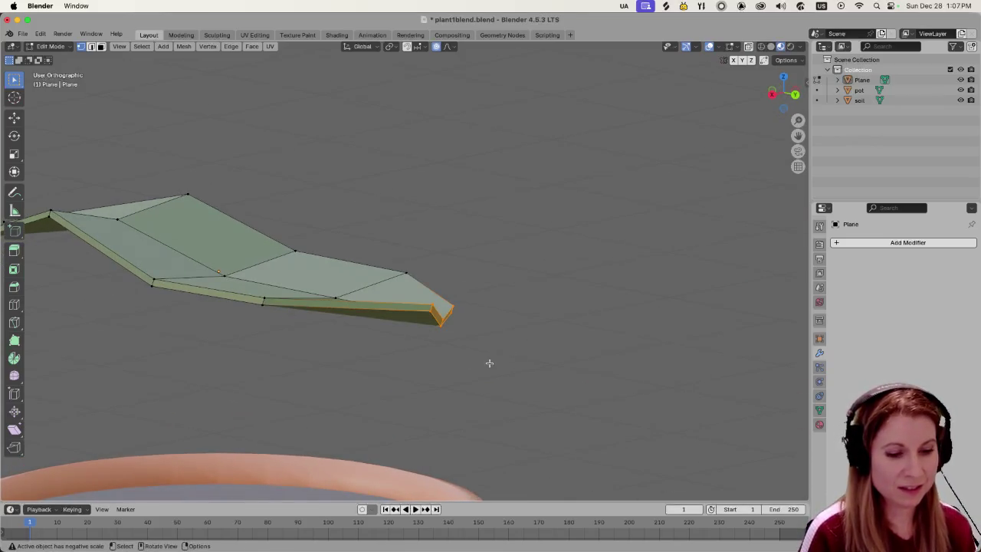
middle_click_drag(489, 362, 583, 338)
scroll(583, 338, "up", 2)
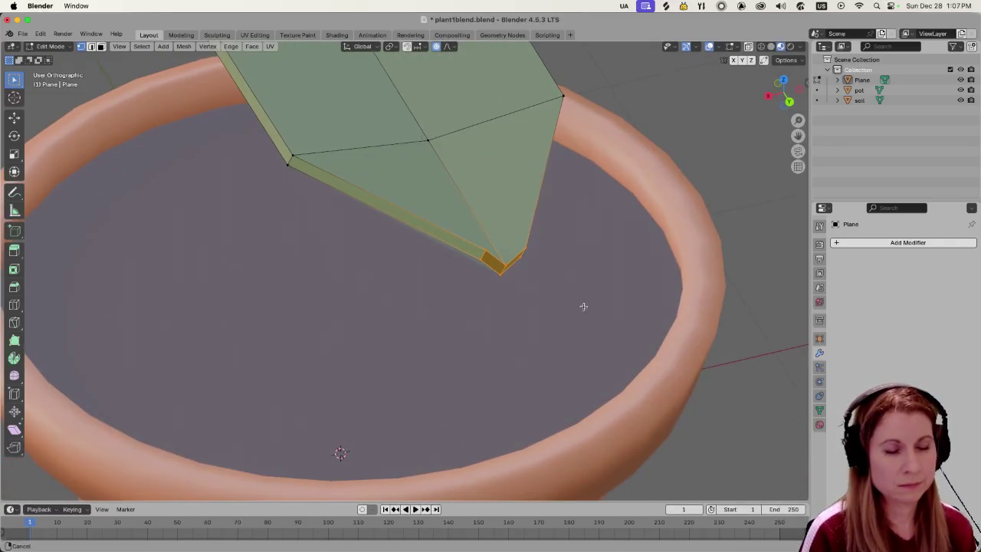
scroll(584, 307, "up", 2)
scroll(620, 302, "up", 1)
scroll(647, 287, "up", 1)
mouse_move(646, 287)
middle_mouse_down("shift")
mouse_move(594, 209)
mouse_move(630, 221)
middle_mouse_up("shift")
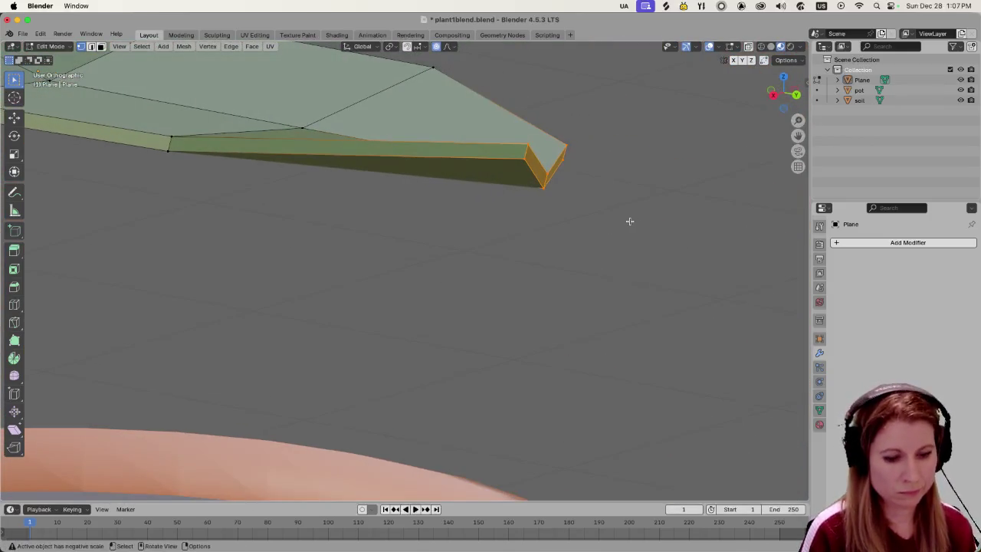
Rotate the right leaf tip slightly, then tilt it 21.8° about global X.
key("r")
left_click(637, 215)
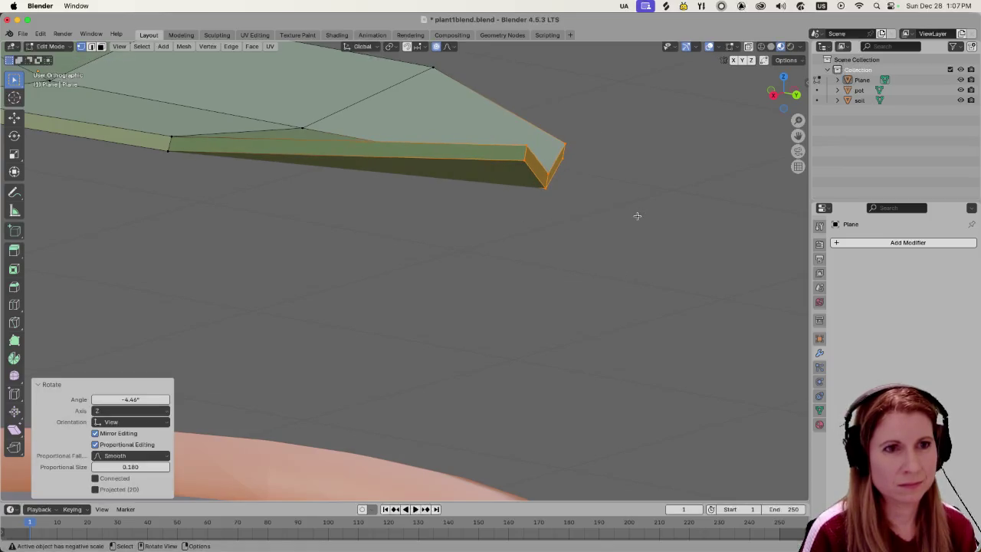
key("r")
key("z")
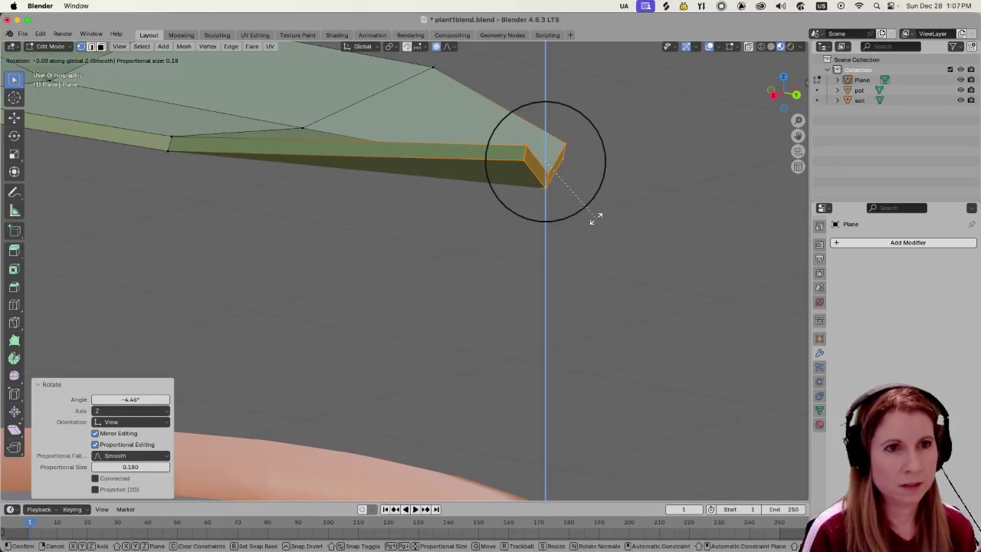
key("x")
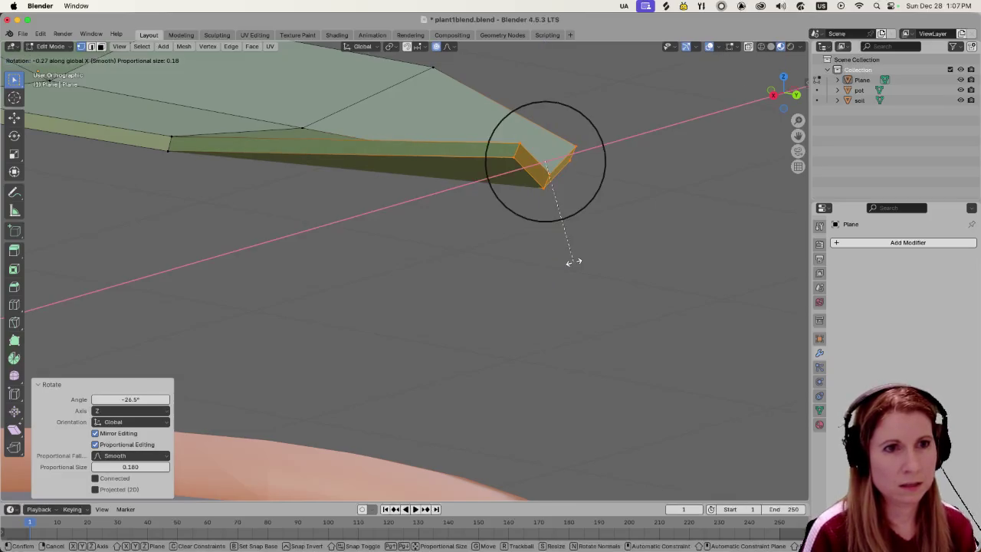
left_click(603, 236)
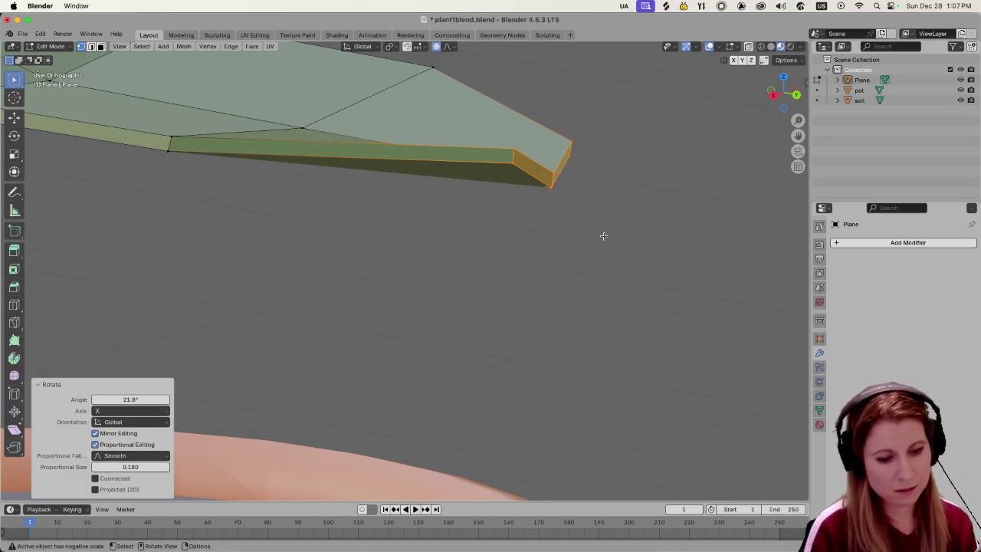
Raise the tip 0.021981 m along Z and orbit to inspect the curl.
key("g")
key("z")
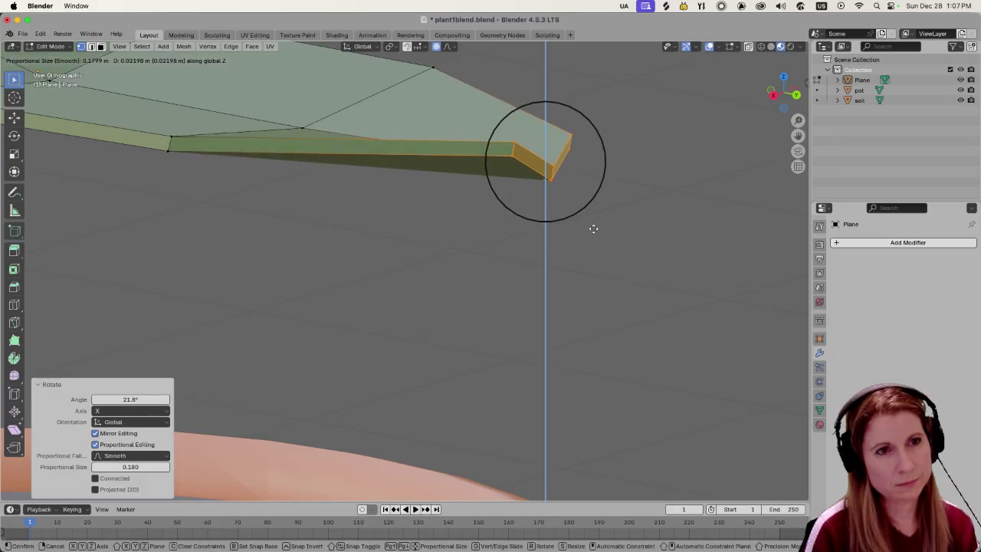
left_click(594, 229)
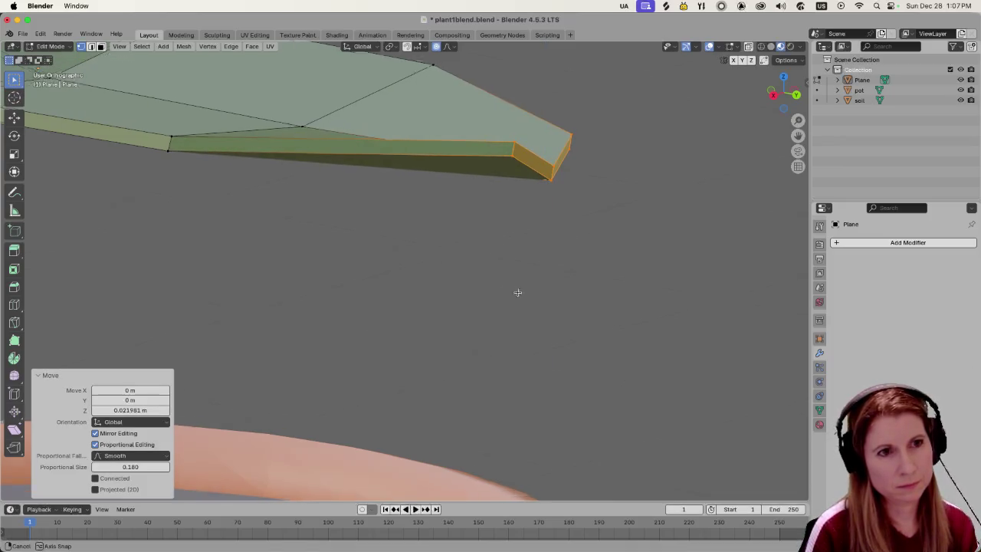
mouse_move(517, 292)
middle_mouse_down()
mouse_move(580, 322)
mouse_move(576, 304)
middle_mouse_up()
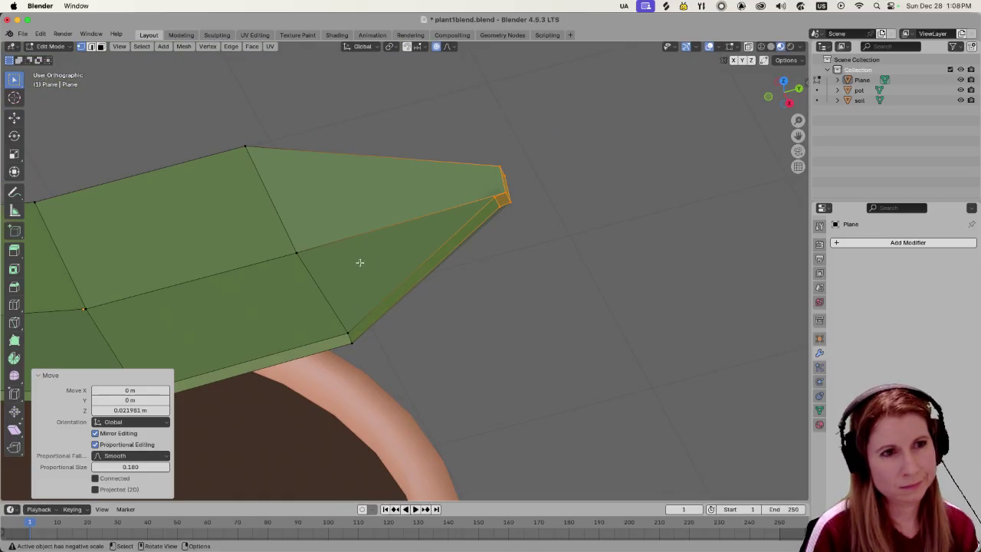
mouse_move(352, 260)
middle_mouse_down()
mouse_move(378, 233)
mouse_move(574, 215)
middle_mouse_up()
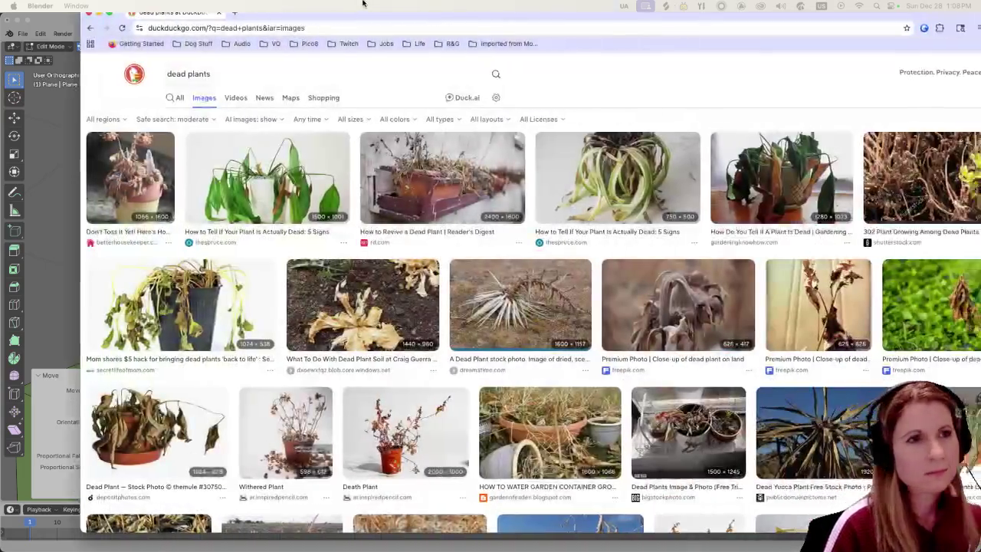
Open the thespruce drooping houseplant preview, browse the dead plants results, then switch back to Blender.
left_click_drag(364, 3, 258, 4)
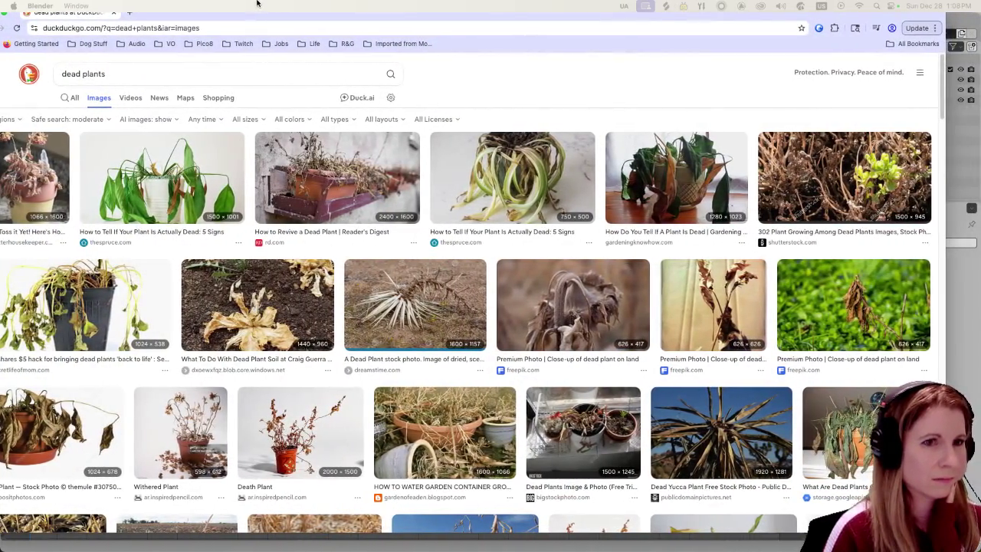
left_click(157, 208)
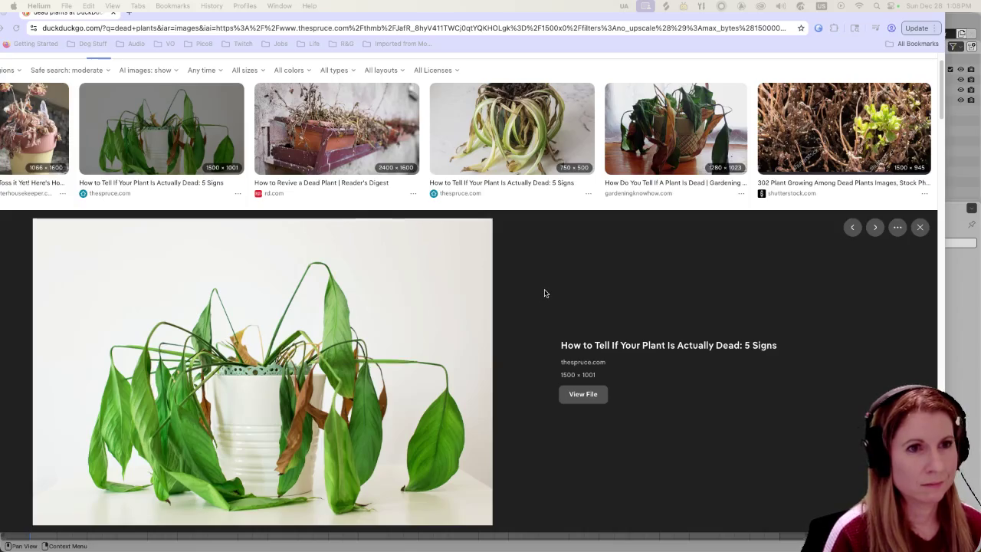
scroll(522, 299, "down", 2)
scroll(519, 302, "down", 2)
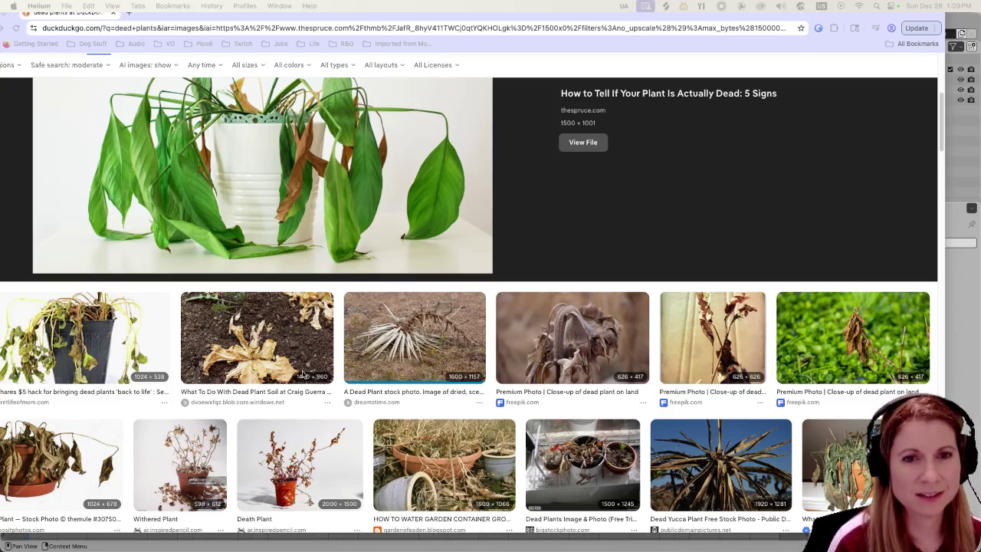
scroll(302, 373, "down", 5)
scroll(302, 373, "down", 3)
scroll(306, 367, "down", 3)
scroll(310, 362, "down", 5)
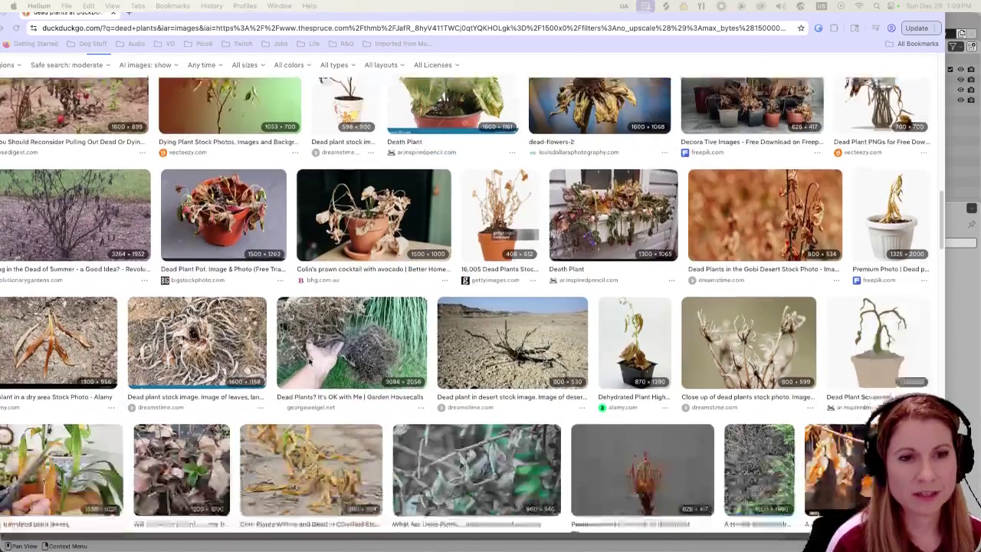
scroll(311, 363, "down", 1)
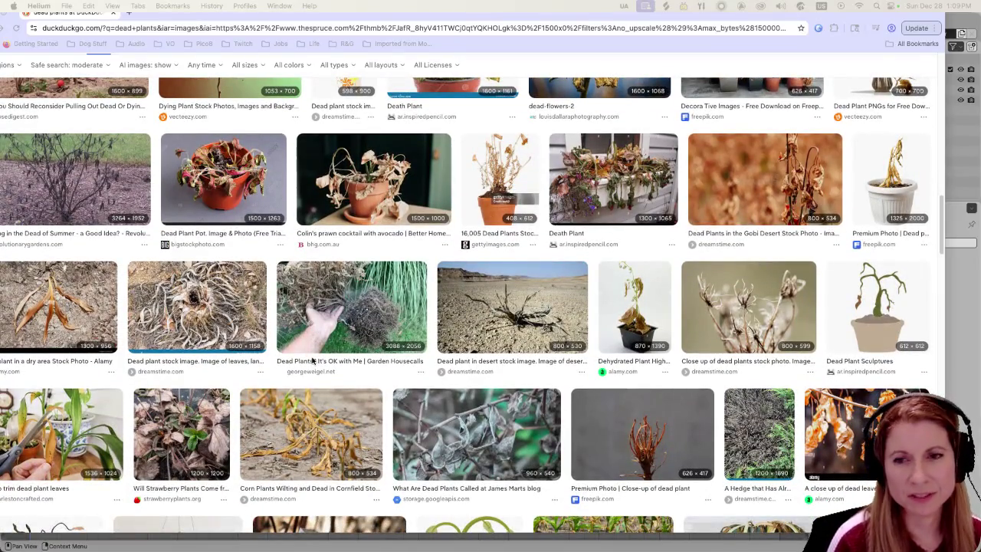
scroll(312, 360, "down", 1)
scroll(314, 360, "down", 2)
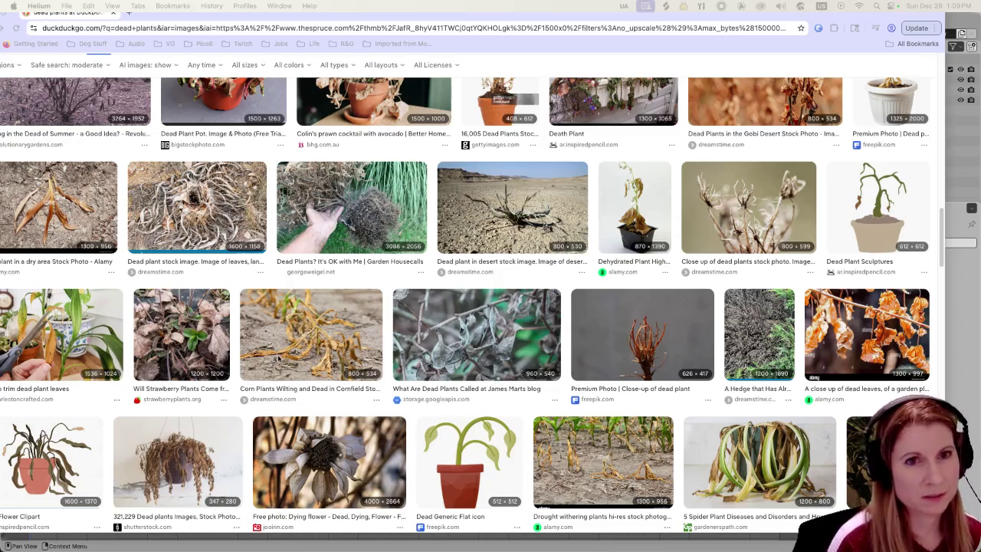
scroll(281, 349, "down", 10)
scroll(282, 349, "up", 10)
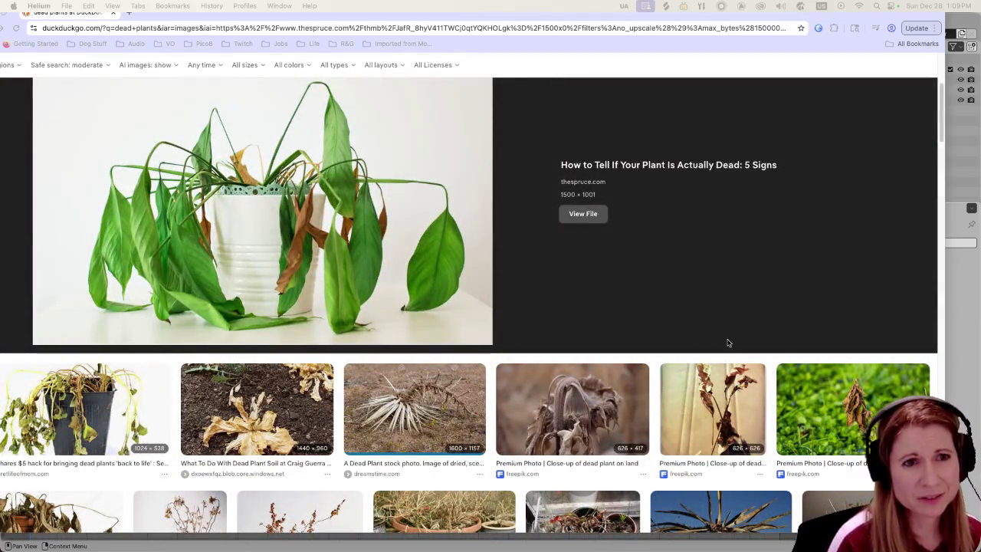
scroll(334, 237, "up", 2)
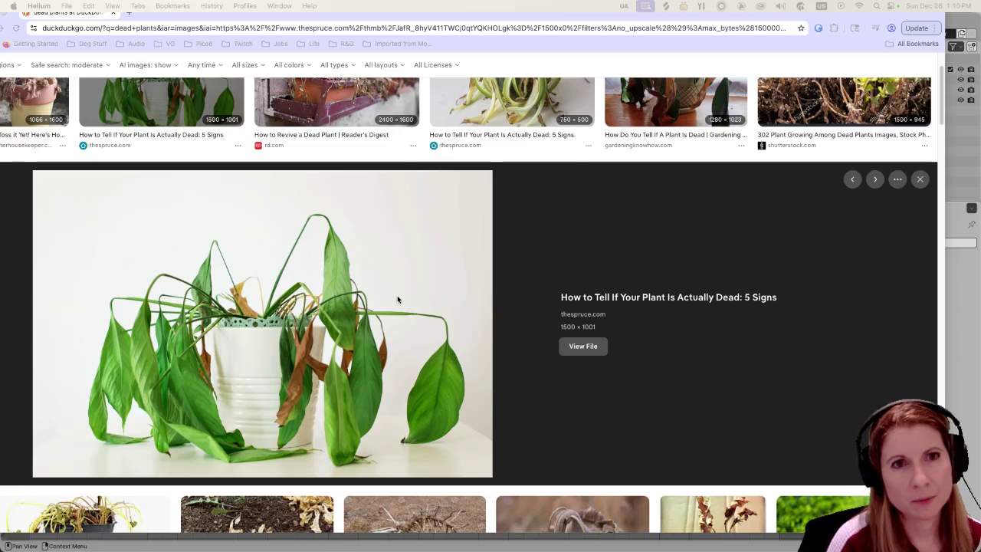
left_click(731, 223)
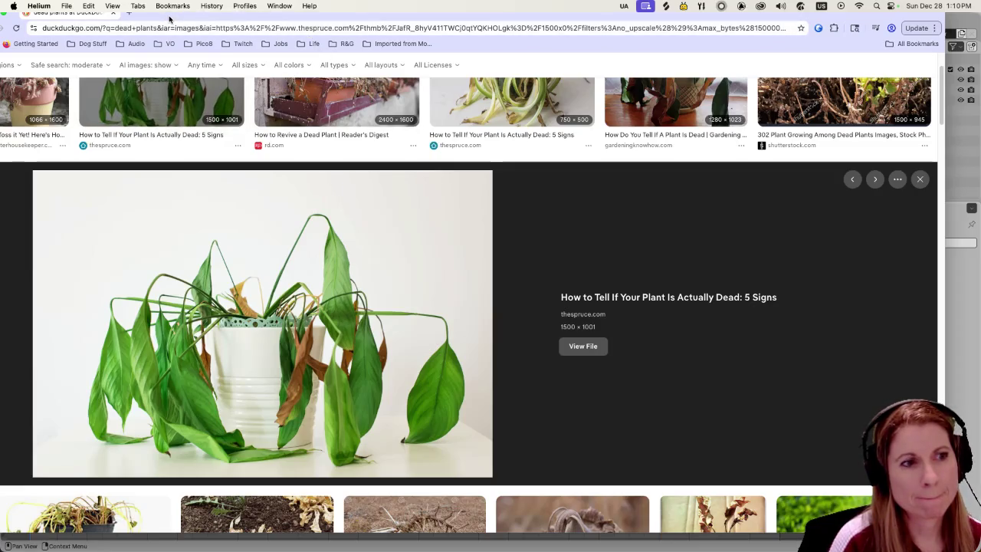
key("super+Tab")
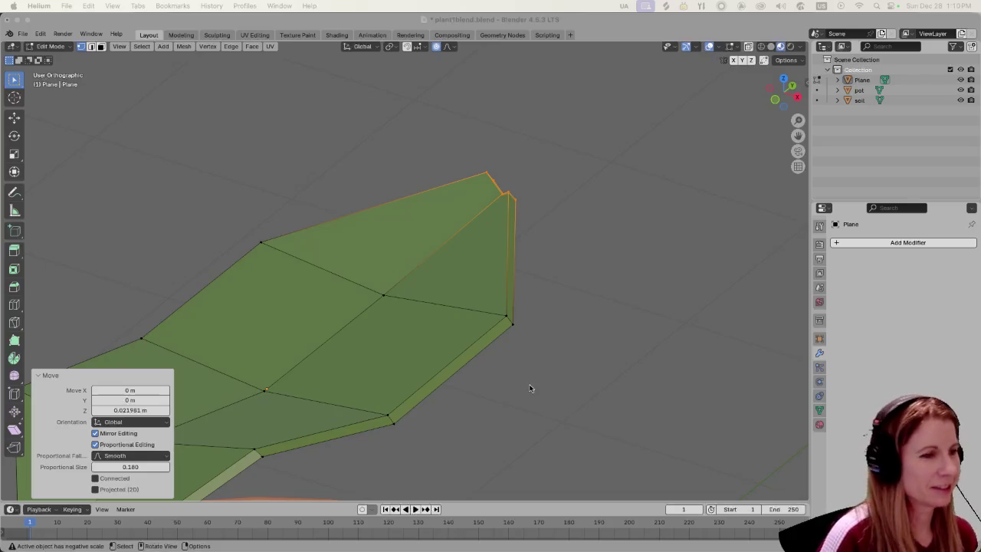
Zoom out and clear the current selection on the leaf mesh.
scroll(596, 352, "down", 2)
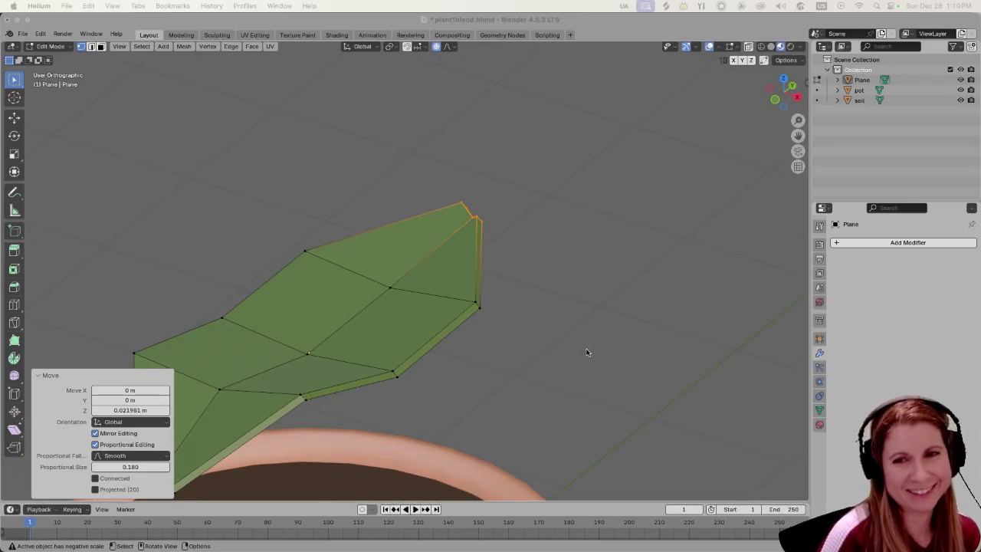
left_click(588, 350)
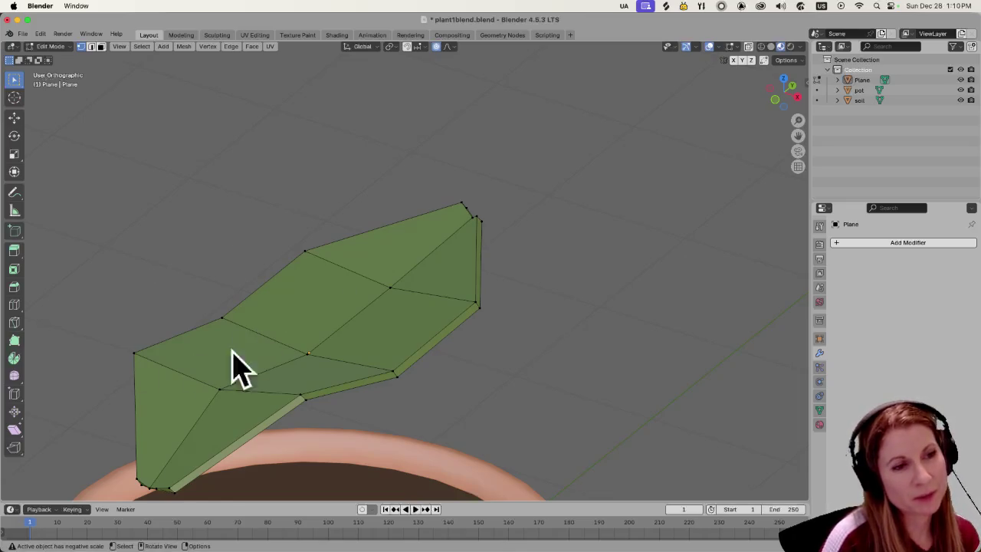
Select the whole leaf, Subdivide it once from the vertex menu, then deselect and inspect the new edges.
key("a")
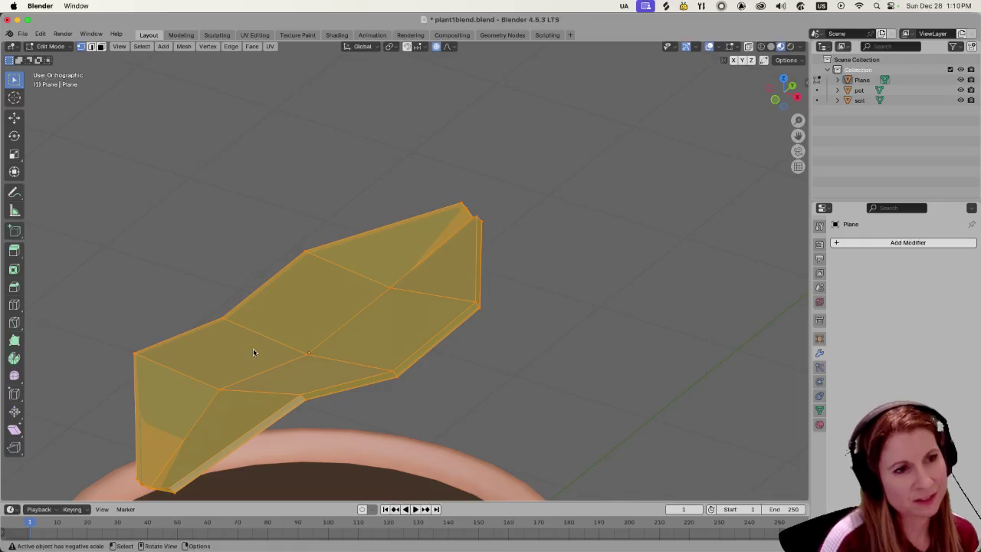
right_click(239, 350)
left_click(234, 313)
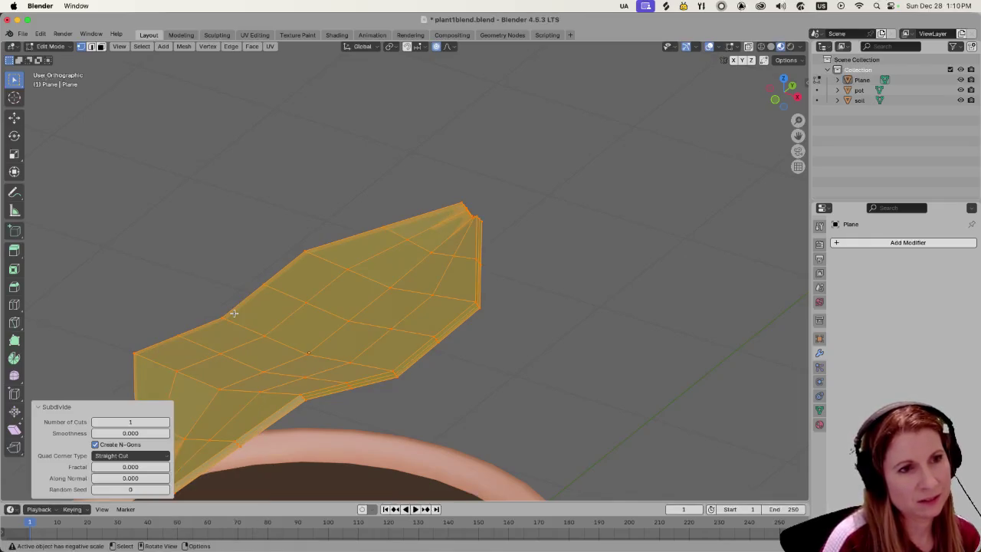
left_click(493, 378)
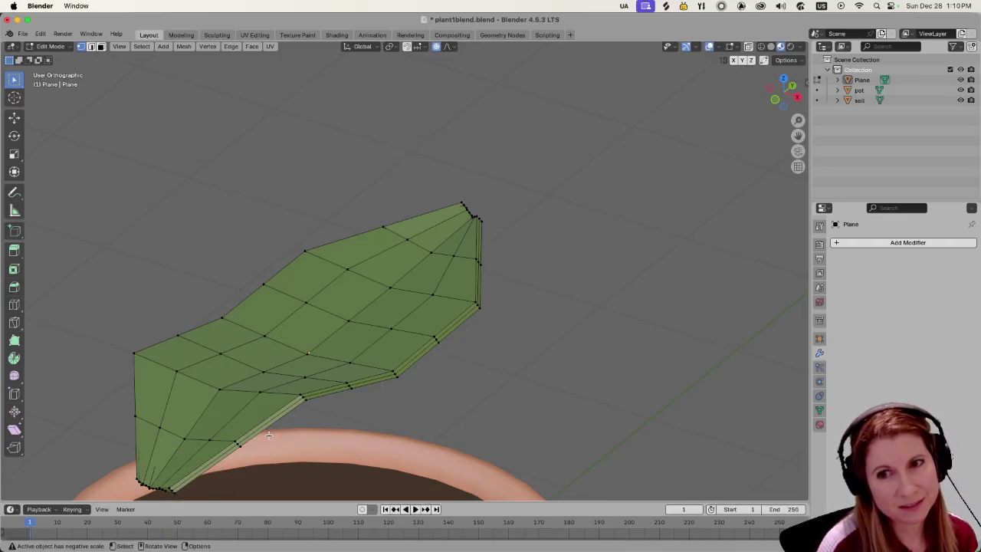
middle_click_drag(266, 439, 310, 414)
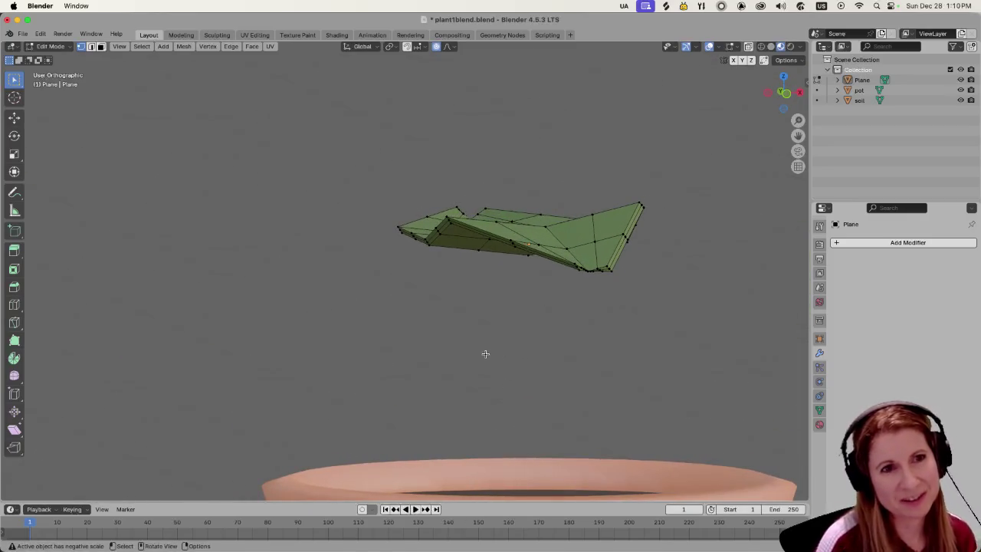
middle_click_drag(485, 353, 542, 344)
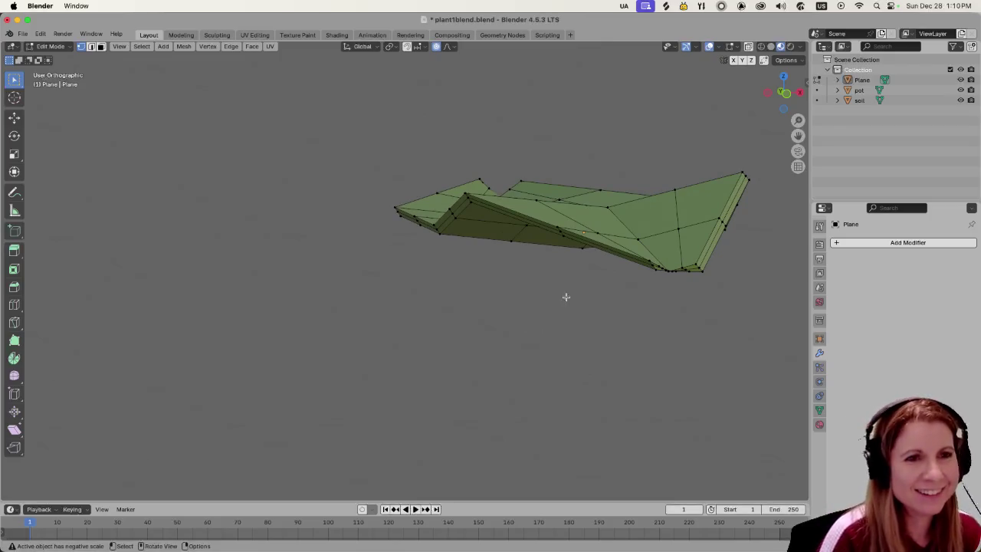
mouse_move(566, 297)
middle_mouse_down()
mouse_move(498, 273)
mouse_move(595, 292)
mouse_move(615, 281)
mouse_move(568, 272)
middle_mouse_up()
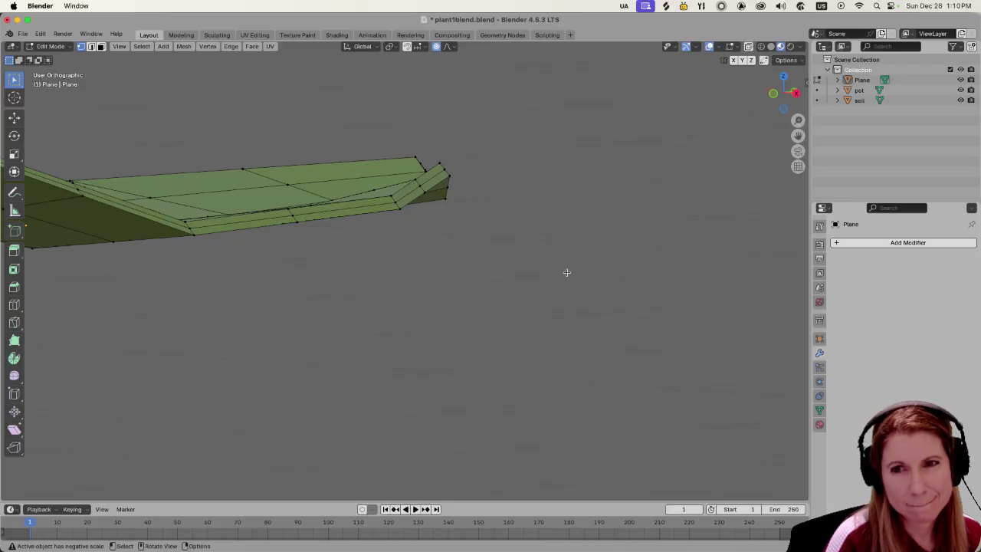
mouse_move(606, 255)
middle_mouse_down("shift")
mouse_move(606, 219)
mouse_move(745, 259)
middle_mouse_up("shift")
mouse_move(451, 287)
middle_mouse_down("shift")
mouse_move(587, 325)
mouse_move(401, 320)
mouse_move(412, 305)
mouse_move(399, 298)
mouse_move(294, 376)
mouse_move(364, 289)
middle_mouse_up("shift")
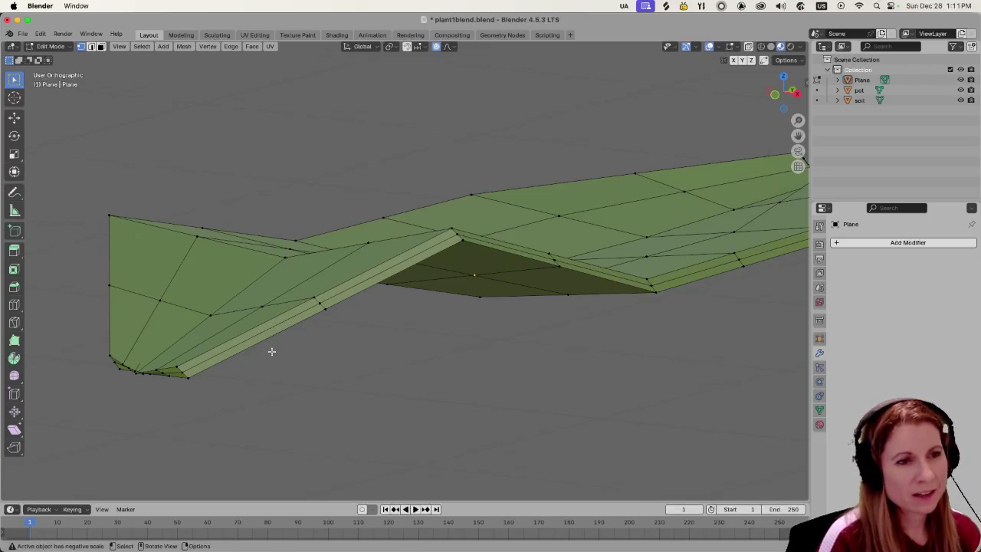
Tilt the leaf's lower edge strip slightly around Y, then twist it a little around Z.
key("Tab")
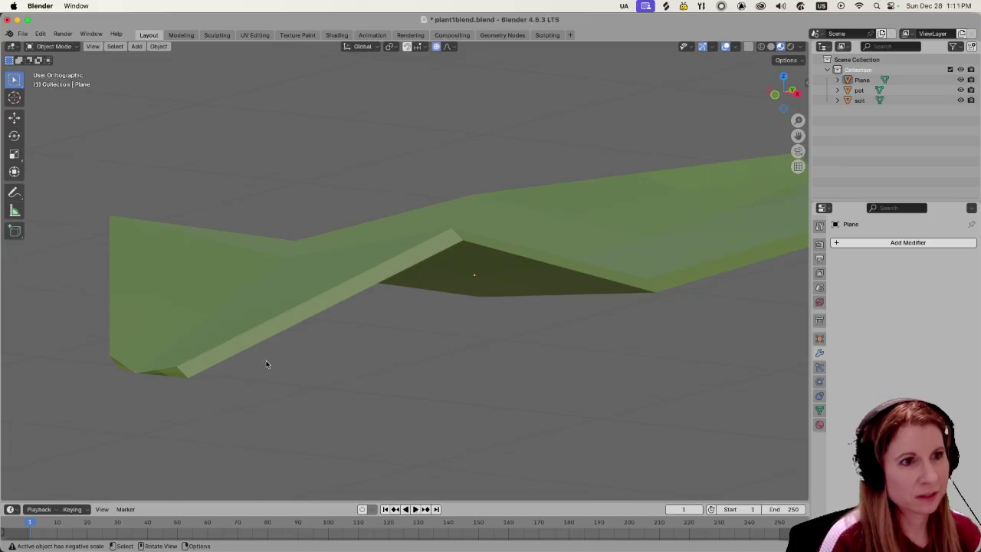
key("Tab")
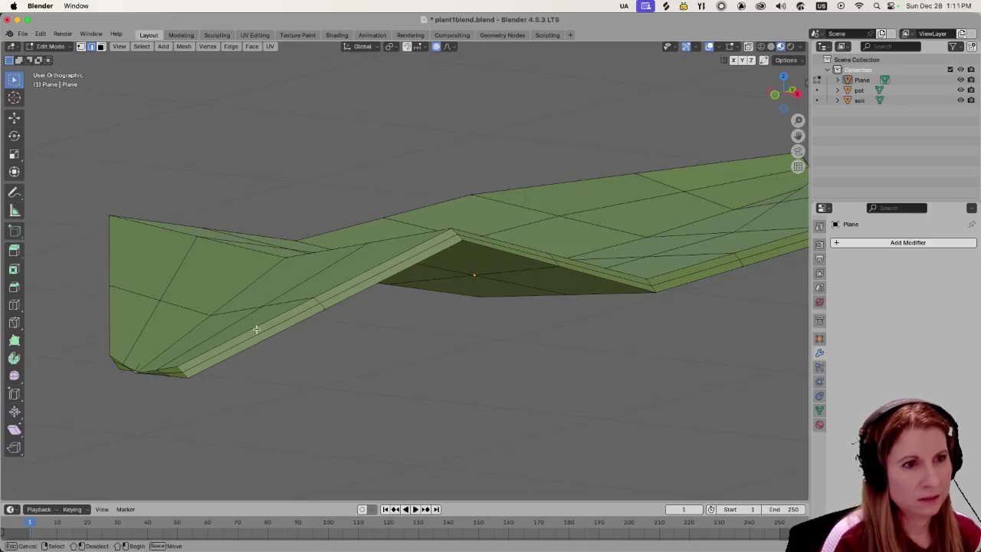
left_click(261, 337, "alt")
key("r")
key("y")
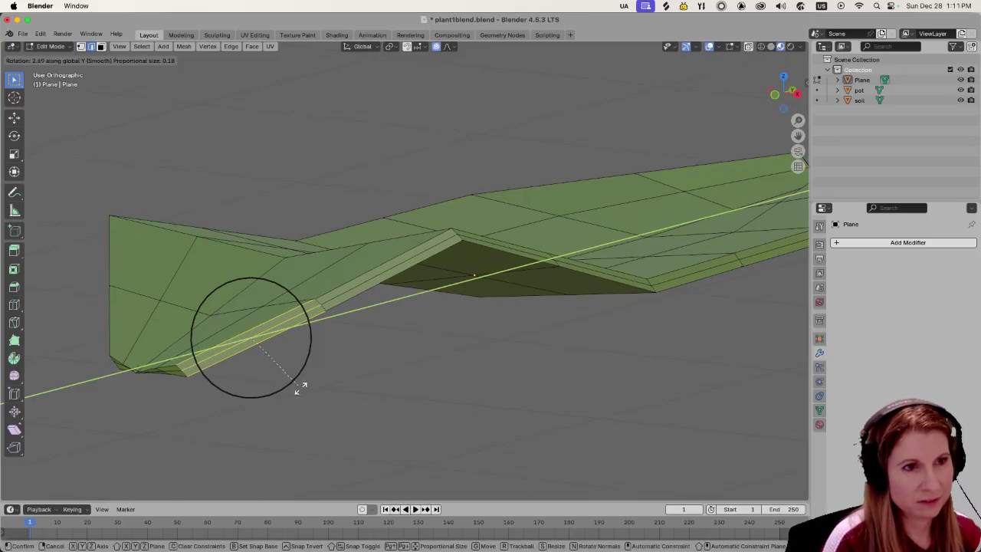
left_click(301, 379)
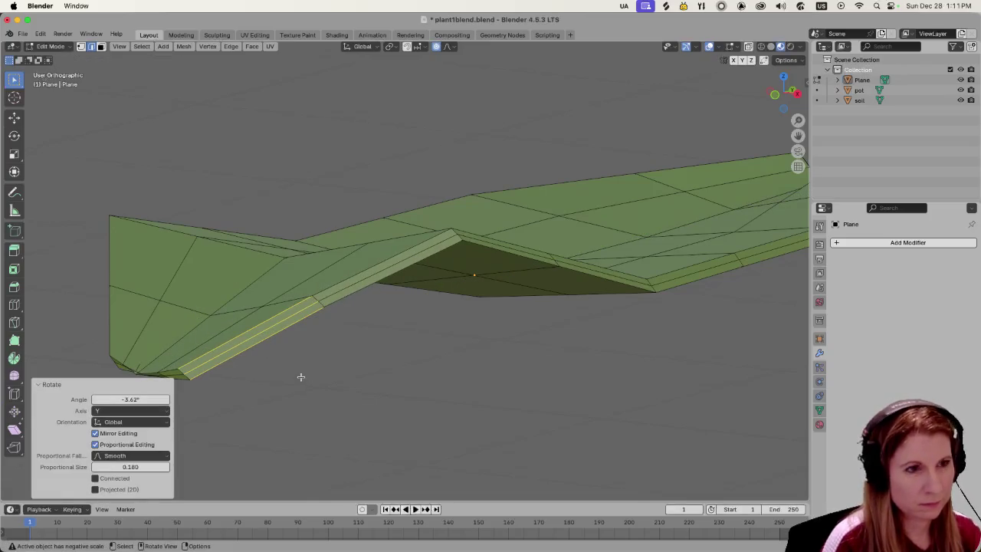
key("r")
key("z")
left_click(298, 377)
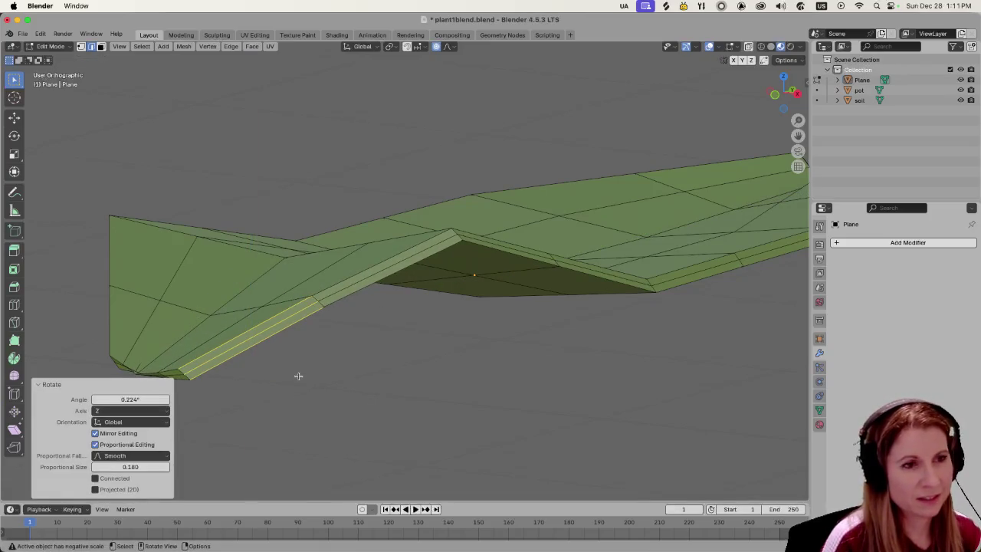
middle_click_drag(298, 376, 359, 381)
scroll(307, 362, "up", 3)
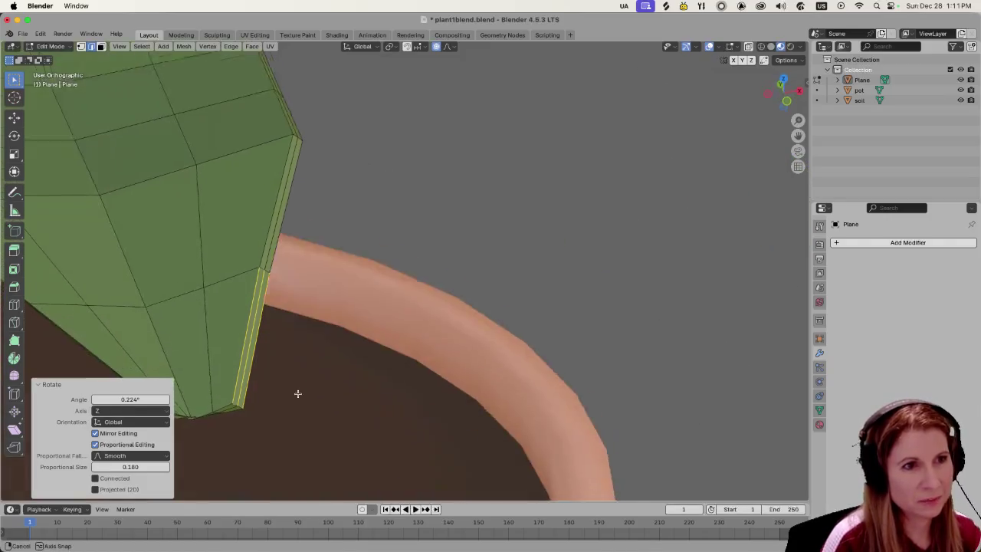
Reselect the lower edge strip near the leaf tip as two edge segments.
middle_click_drag(296, 394, 320, 355)
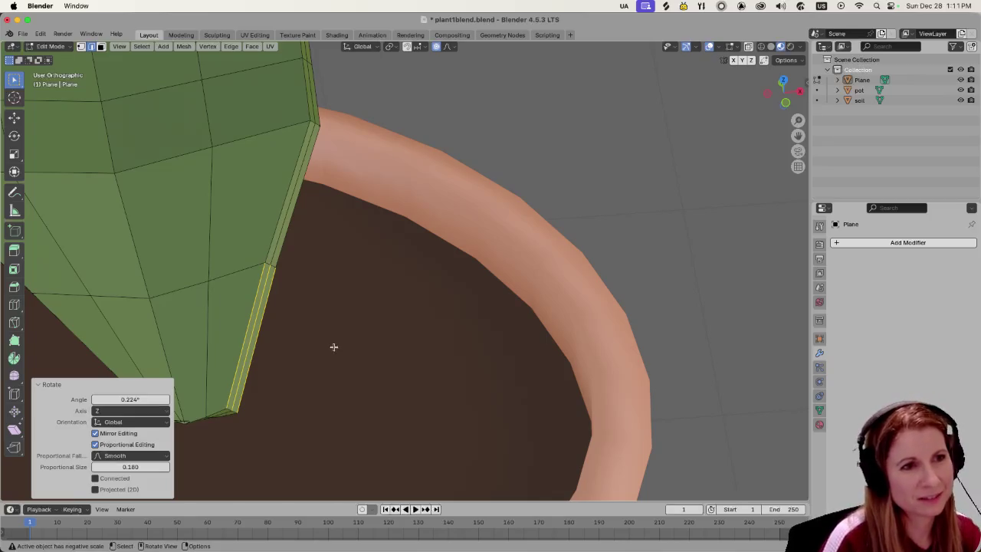
scroll(333, 347, "down", 3)
mouse_move(330, 346)
middle_mouse_down()
mouse_move(318, 342)
mouse_move(325, 335)
middle_mouse_up()
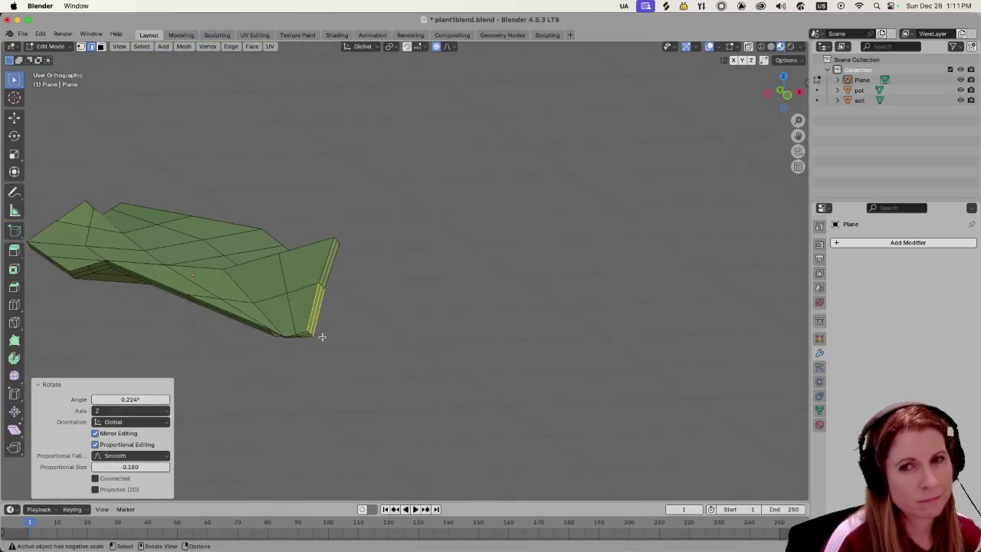
scroll(322, 337, "up", 3)
mouse_move(432, 335)
middle_mouse_down()
mouse_move(361, 355)
mouse_move(344, 344)
mouse_move(380, 330)
middle_mouse_up()
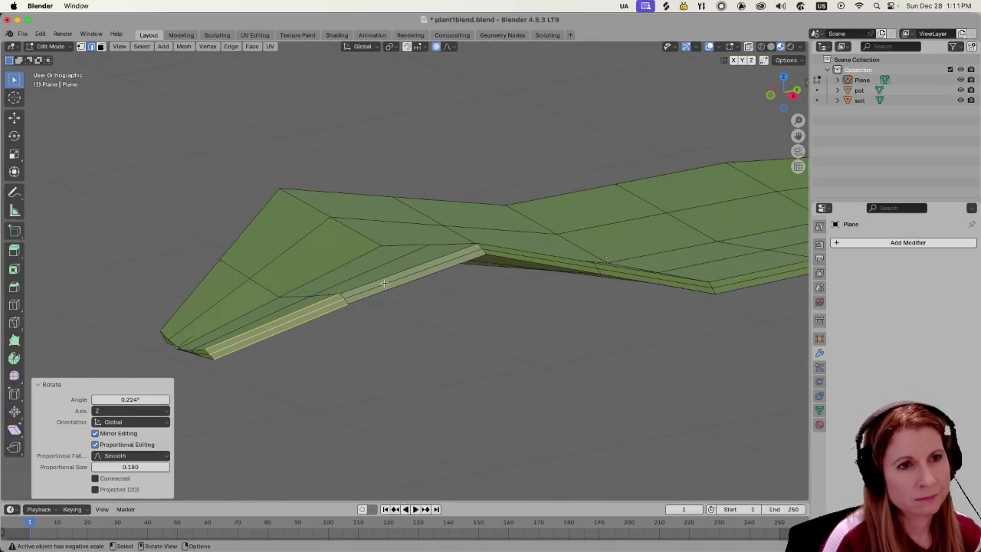
left_click(399, 295, "shift")
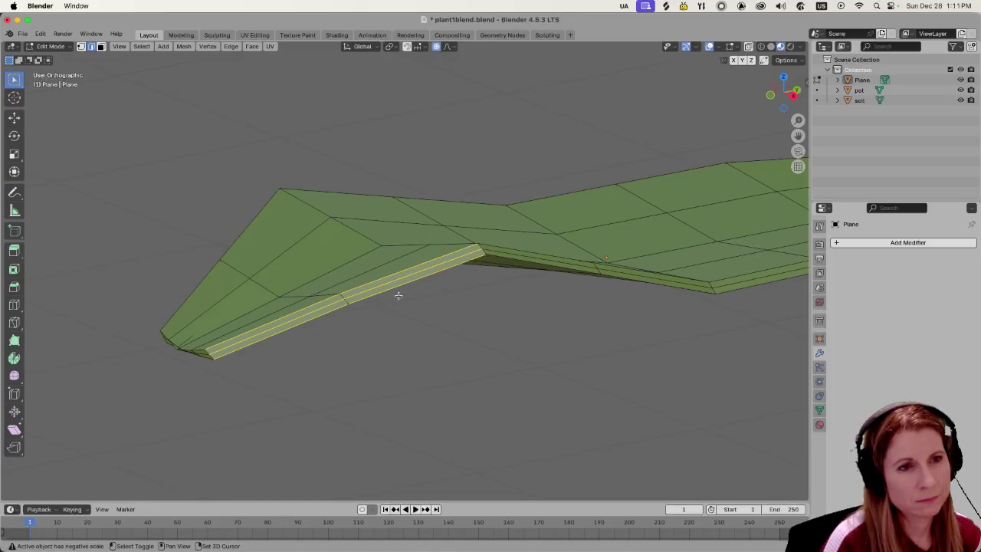
left_click(521, 265, "shift")
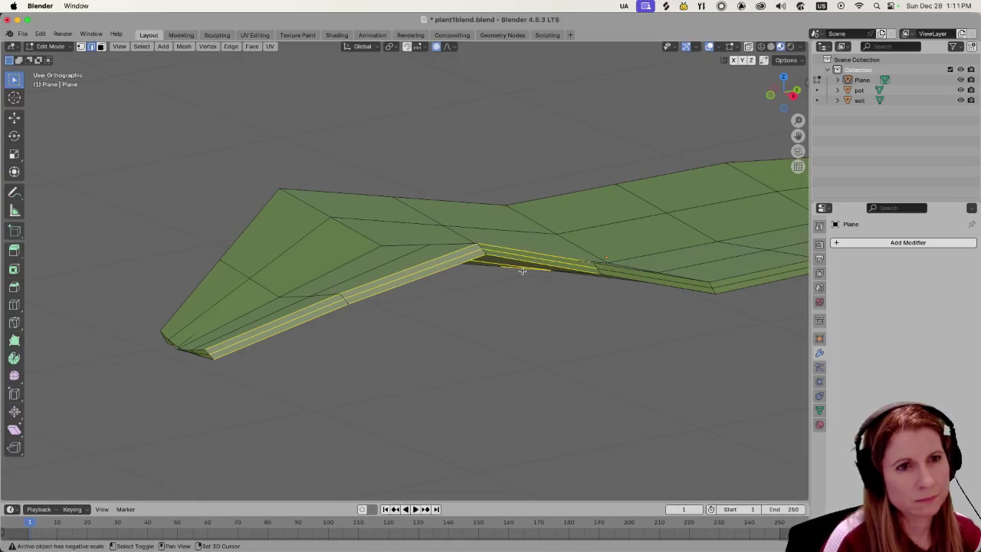
left_click(591, 362)
left_click(282, 315, "shift")
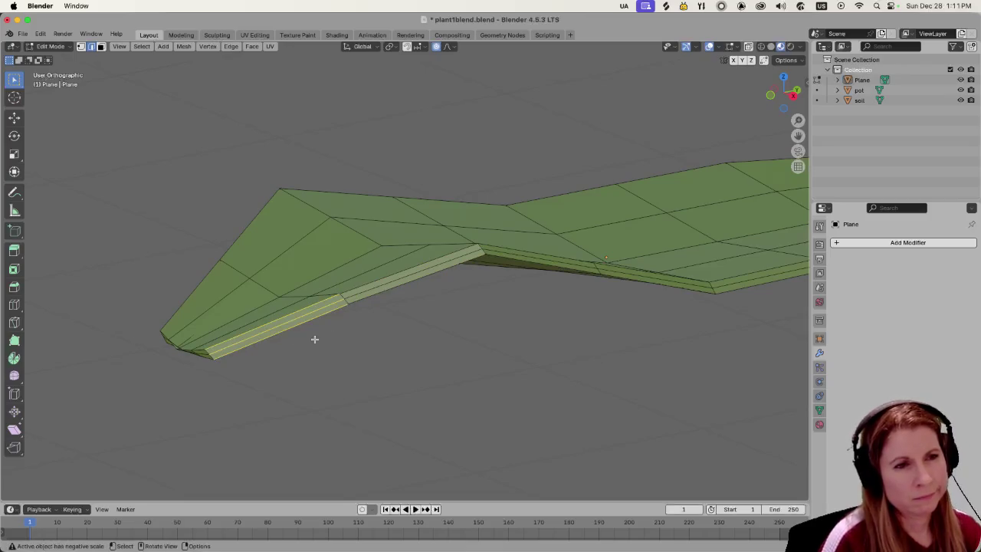
left_click(399, 303, "shift")
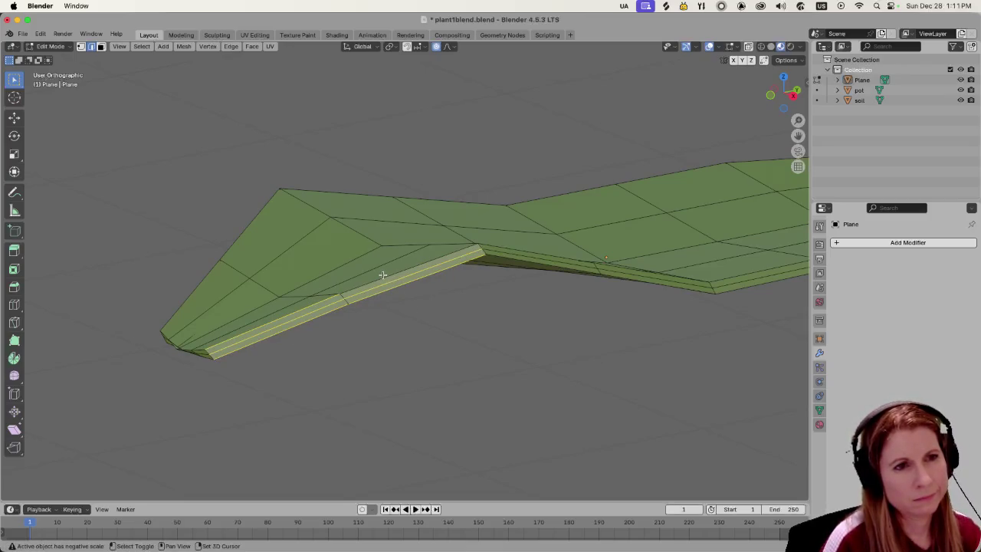
middle_click_drag(382, 275, 353, 342)
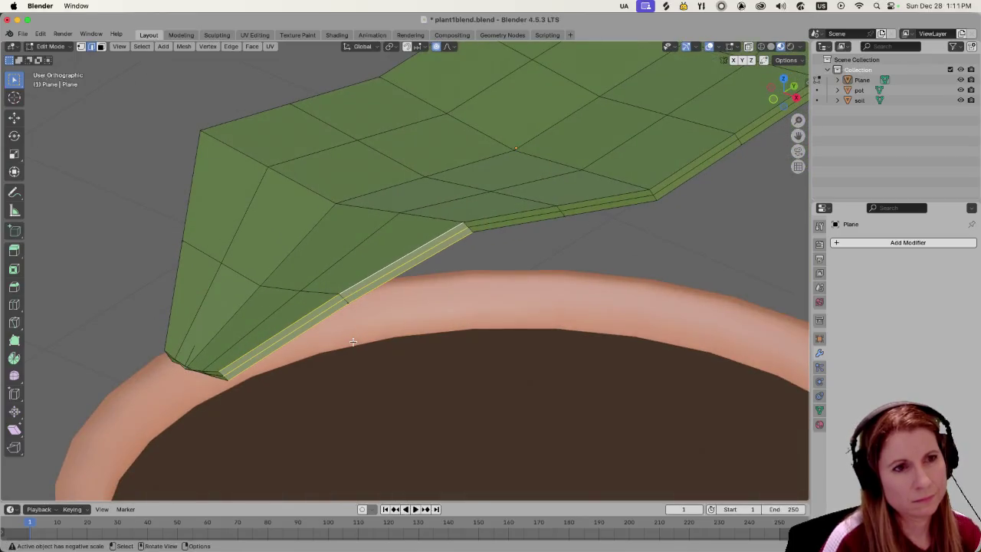
Move the selected edges down twice with smooth proportional falloff.
key("g")
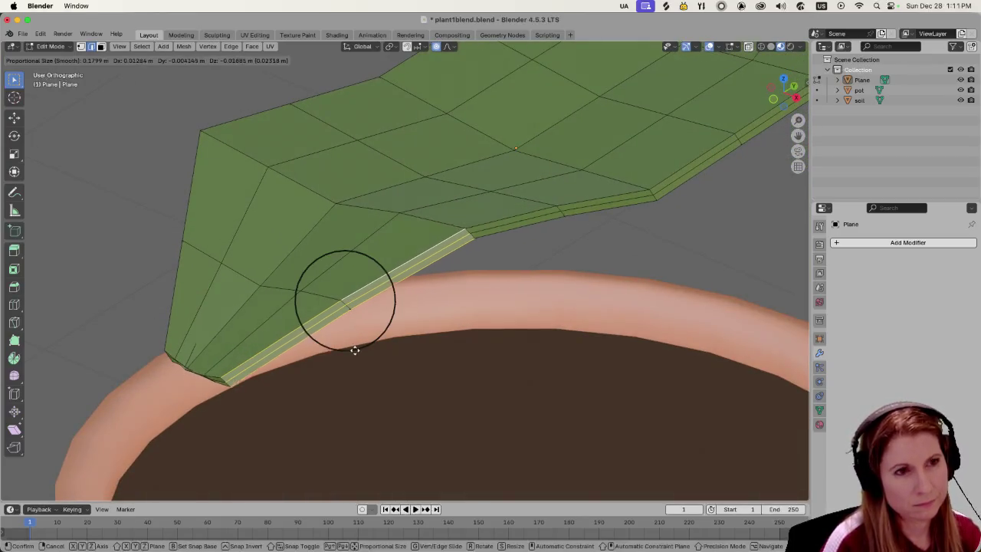
left_click(353, 393)
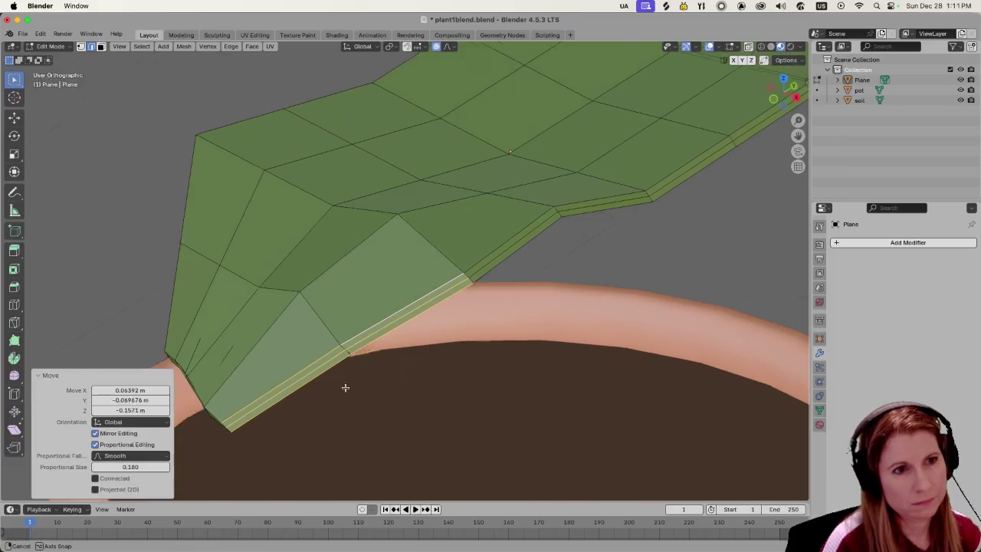
mouse_move(344, 388)
middle_mouse_down()
mouse_move(261, 444)
mouse_move(390, 346)
mouse_move(381, 363)
middle_mouse_up()
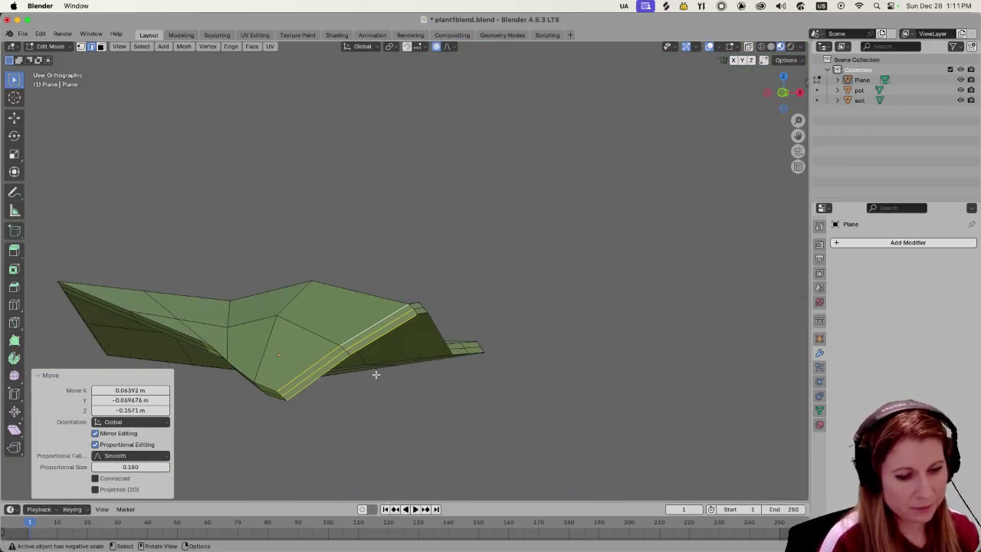
key("g")
left_click(376, 392)
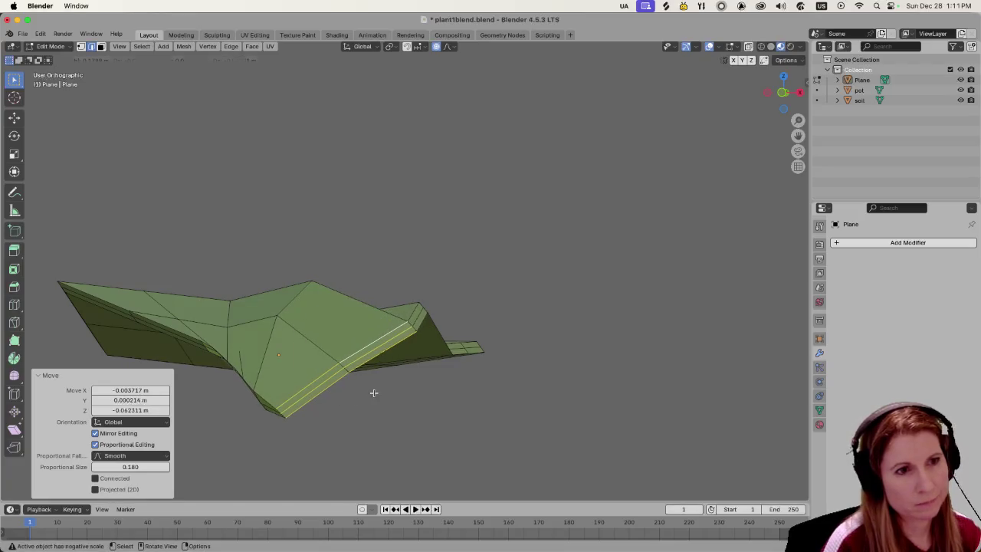
Rotate the edge strip 7° around global Y and -11° around global X.
key("r")
key("y")
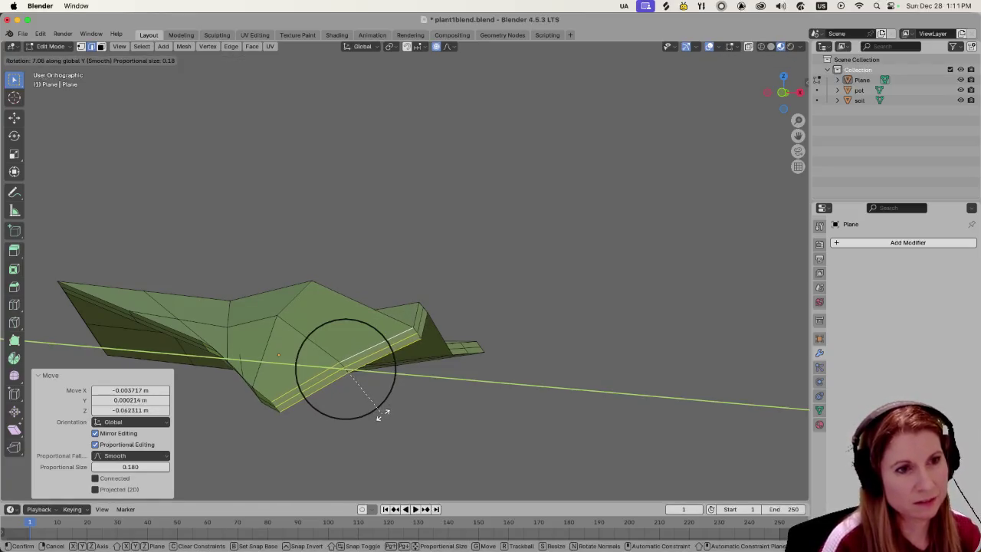
left_click(382, 413)
key("r")
key("z")
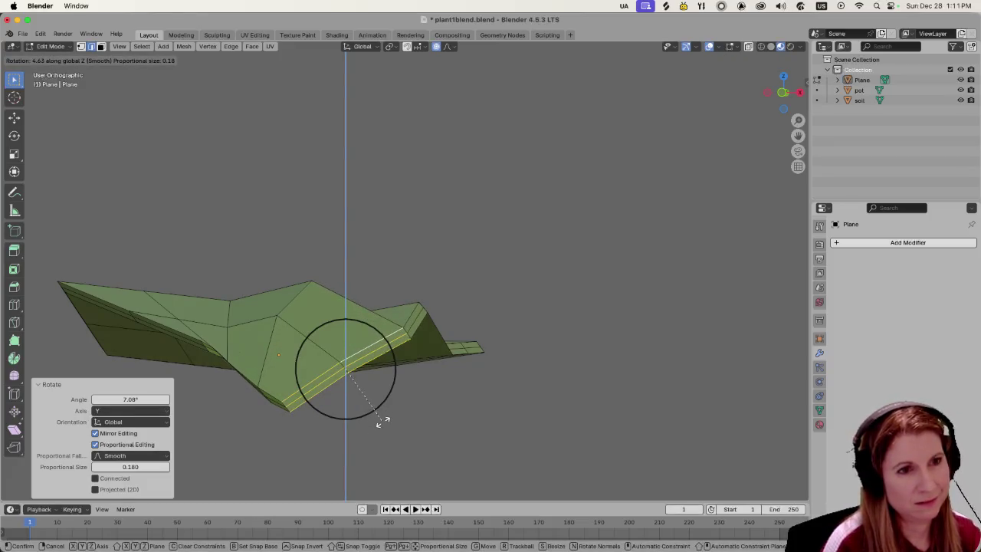
key("x")
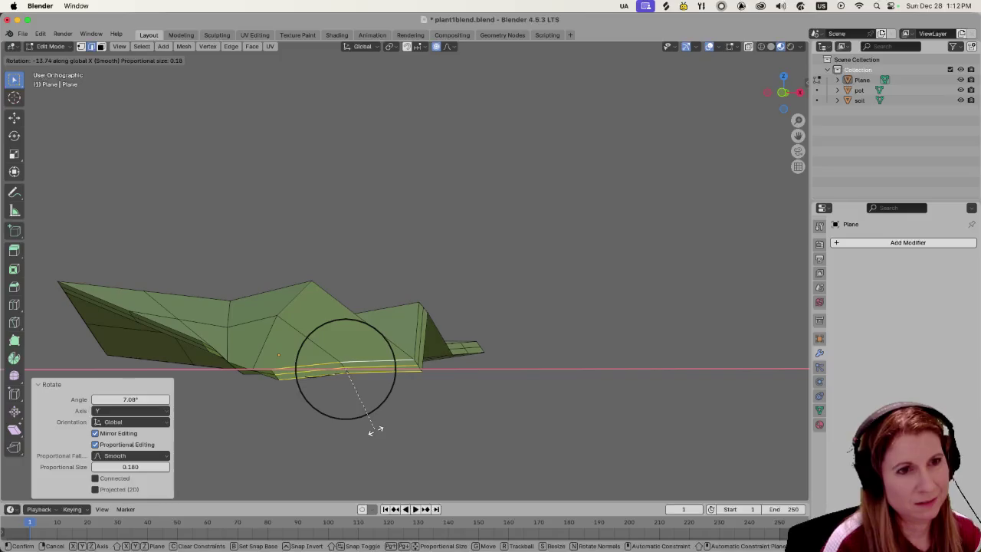
left_click(377, 426)
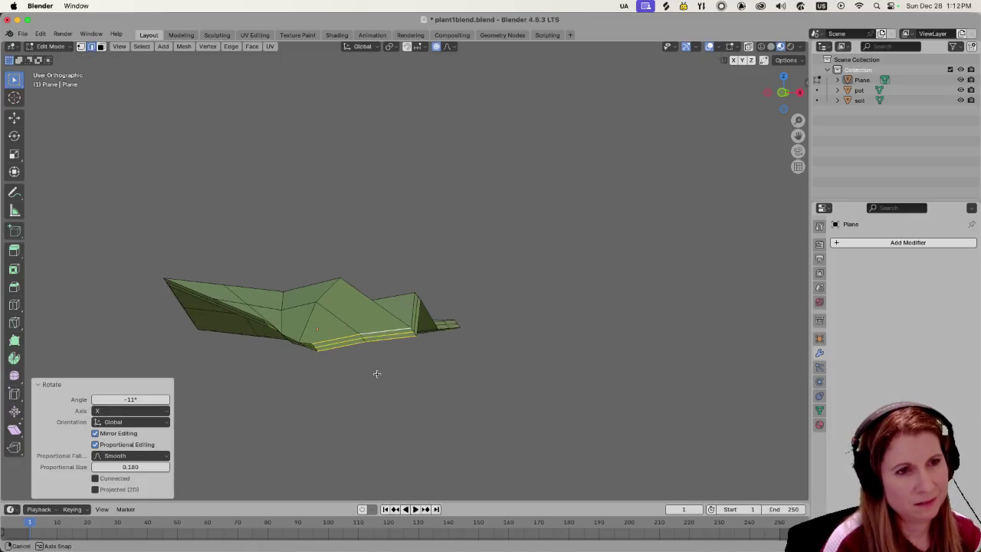
middle_click_drag(379, 397, 405, 125)
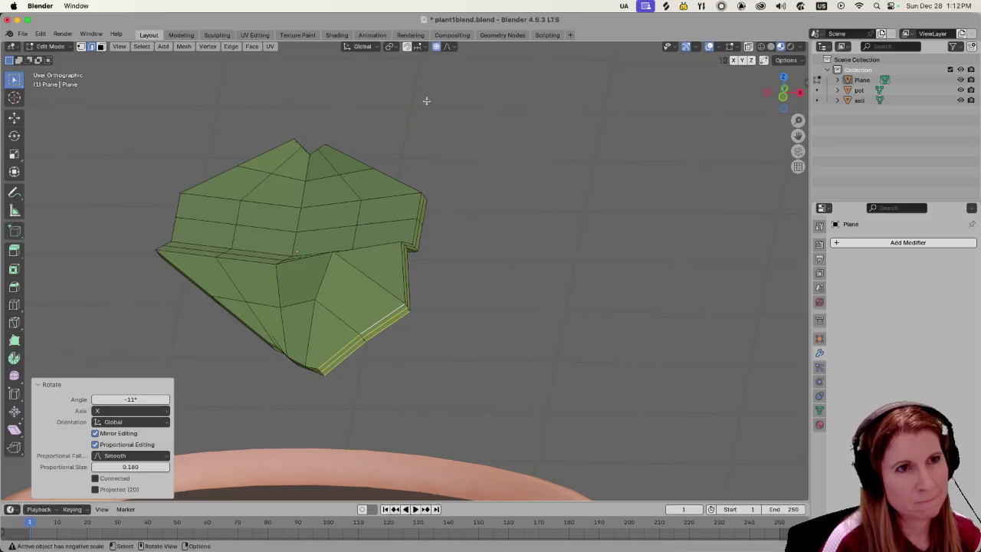
With proportional editing off, rotate the edge freely, then 17° around Y and 12.8° around Z.
left_click(436, 47)
key("r")
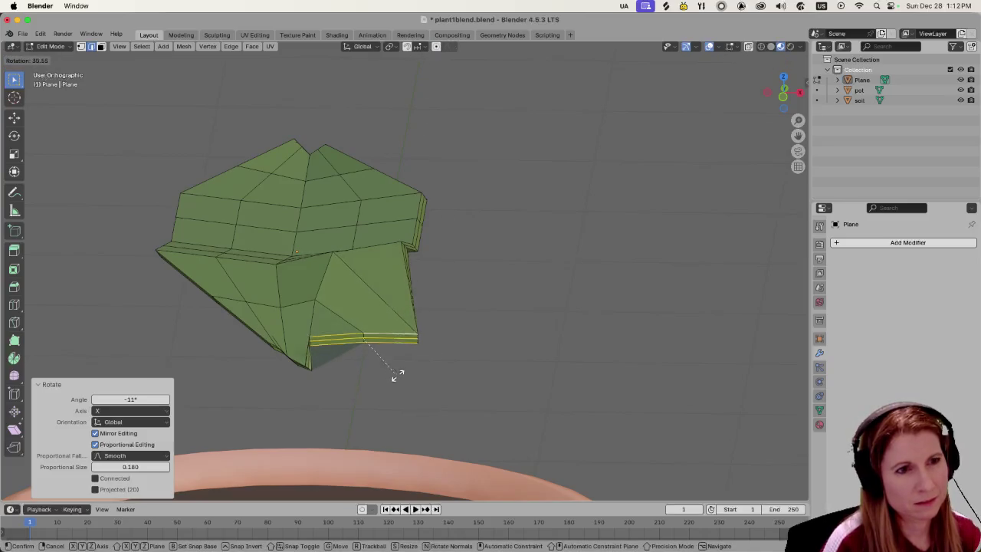
left_click(417, 350)
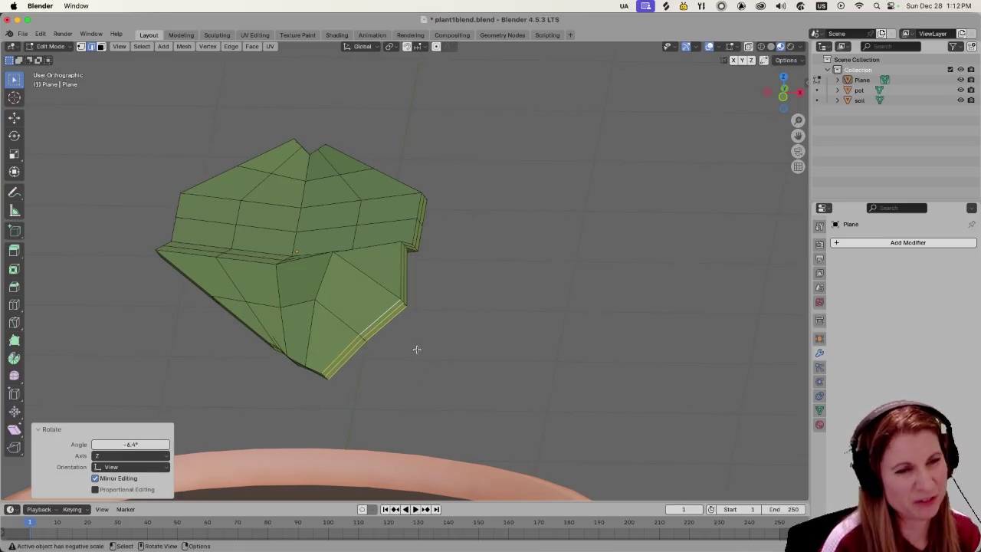
key("r")
key("y")
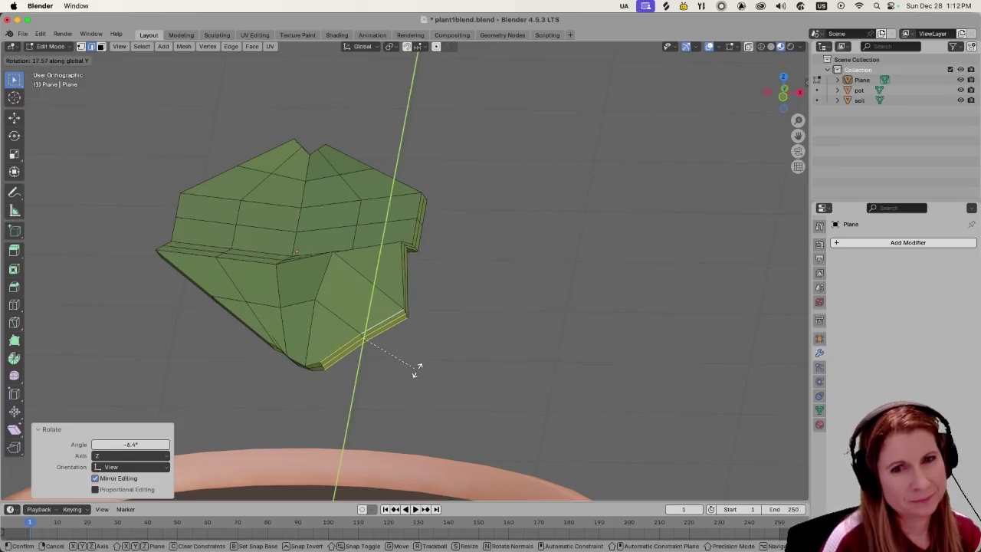
left_click(417, 369)
key("r")
key("z")
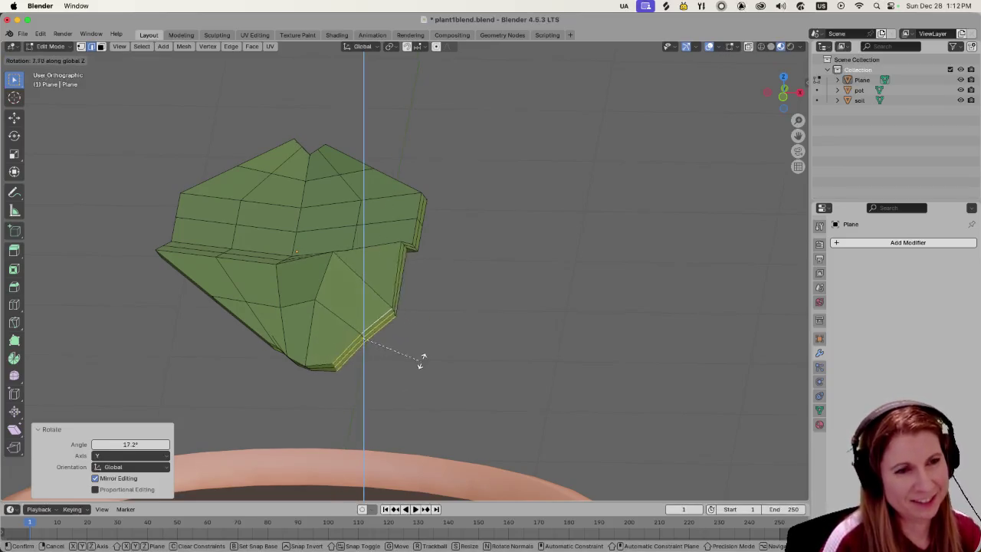
left_click(415, 349)
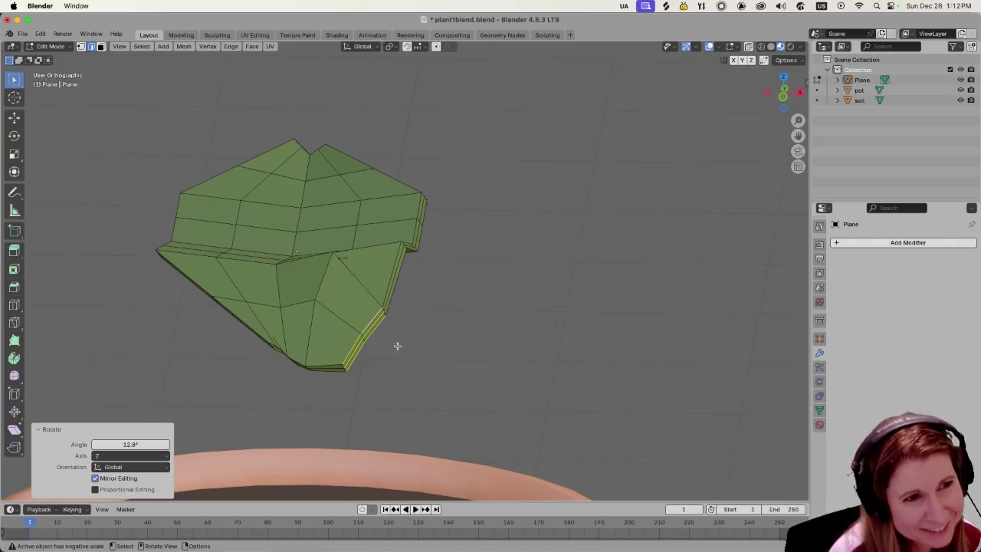
mouse_move(396, 344)
middle_mouse_down()
mouse_move(364, 369)
mouse_move(344, 368)
mouse_move(636, 344)
mouse_move(537, 333)
mouse_move(482, 288)
mouse_move(358, 360)
mouse_move(309, 350)
mouse_move(479, 376)
middle_mouse_up()
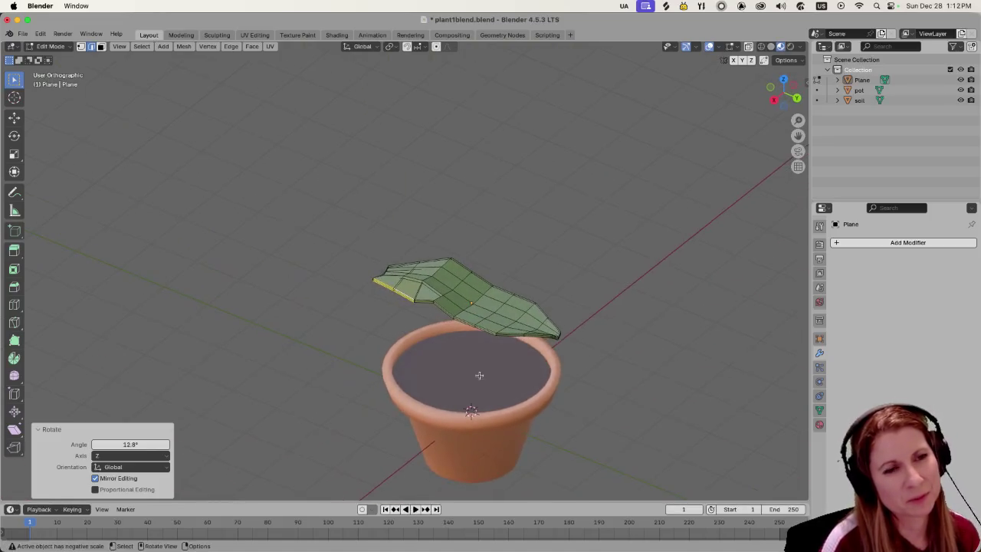
scroll(479, 375, "up", 3)
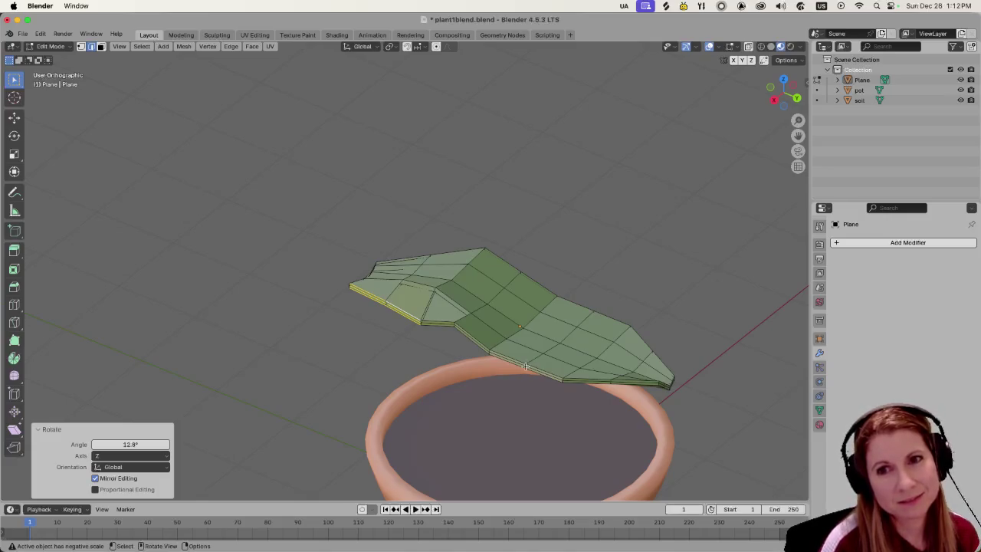
scroll(496, 356, "up", 1)
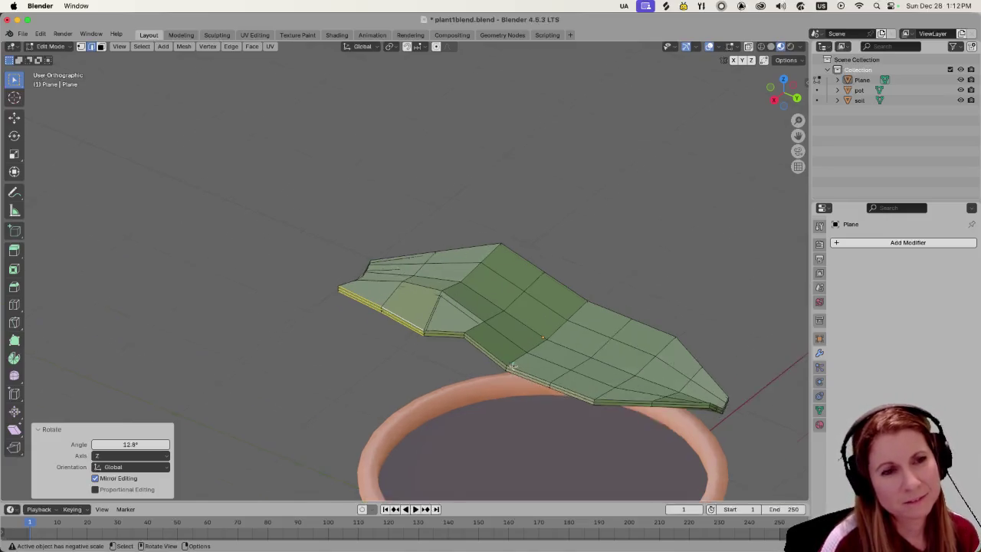
scroll(513, 365, "up", 2)
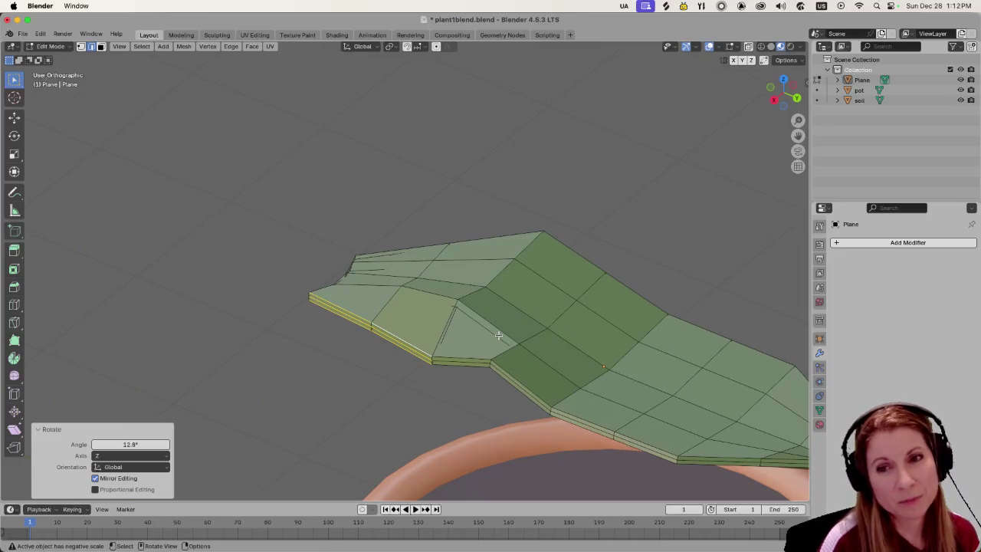
scroll(513, 325, "down", 3)
mouse_move(507, 319)
middle_mouse_down()
mouse_move(631, 361)
mouse_move(414, 296)
middle_mouse_up()
scroll(306, 285, "up", 3)
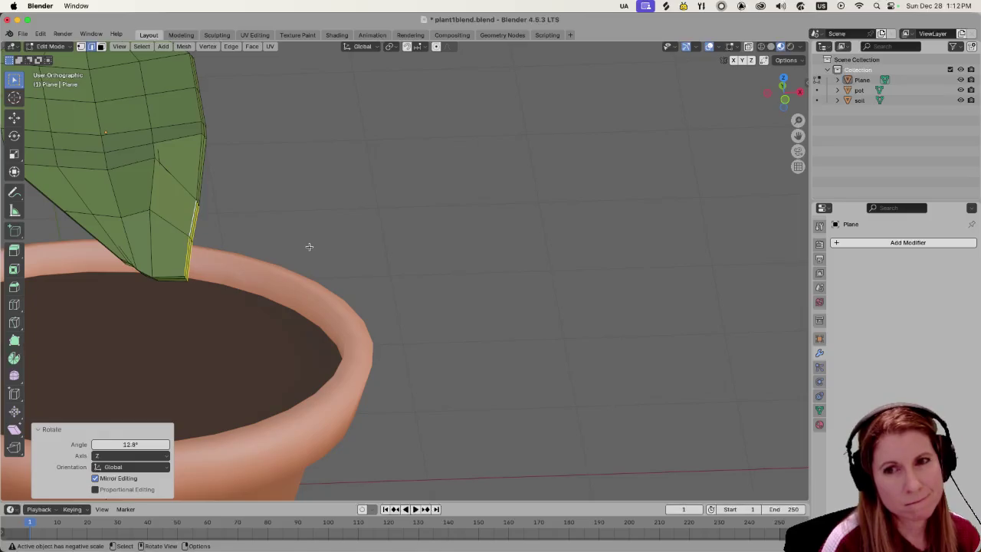
scroll(310, 248, "down", 4)
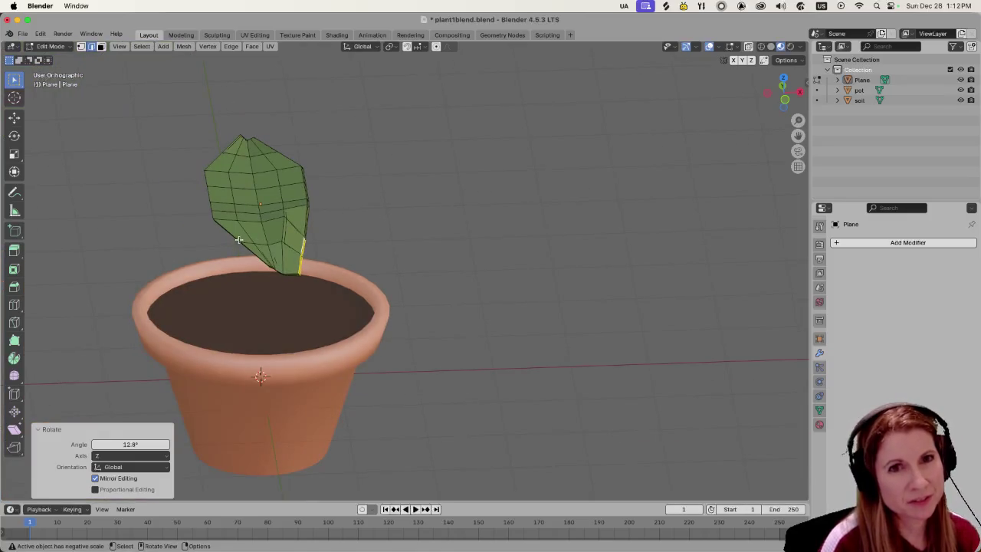
middle_click_drag(237, 240, 447, 285, "shift")
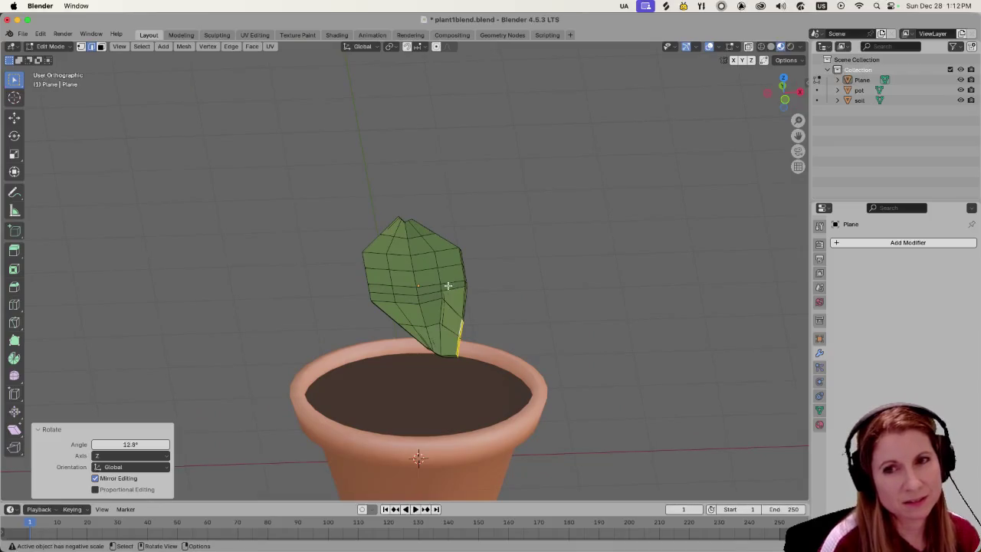
scroll(444, 329, "up", 2)
scroll(443, 329, "up", 2)
mouse_move(444, 329)
middle_mouse_down()
mouse_move(558, 312)
mouse_move(519, 332)
middle_mouse_up()
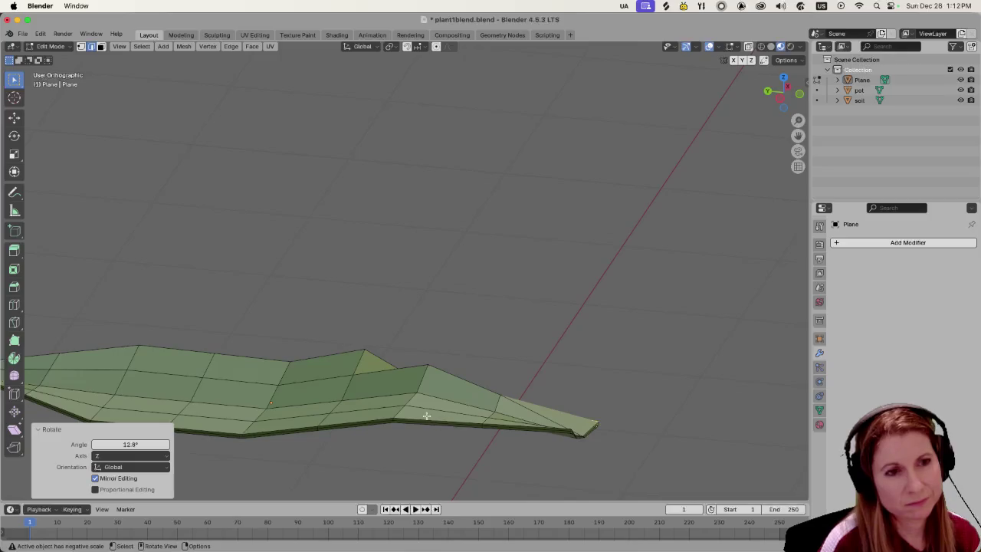
Select the bottom edge segments along the leaf's tip, including the right part.
left_click(460, 427, "shift")
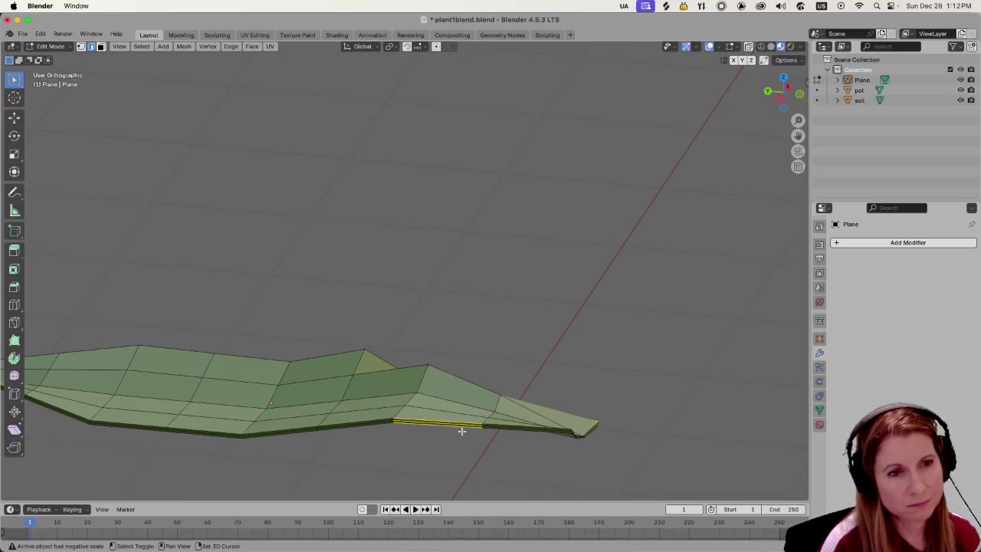
left_click(502, 422, "shift")
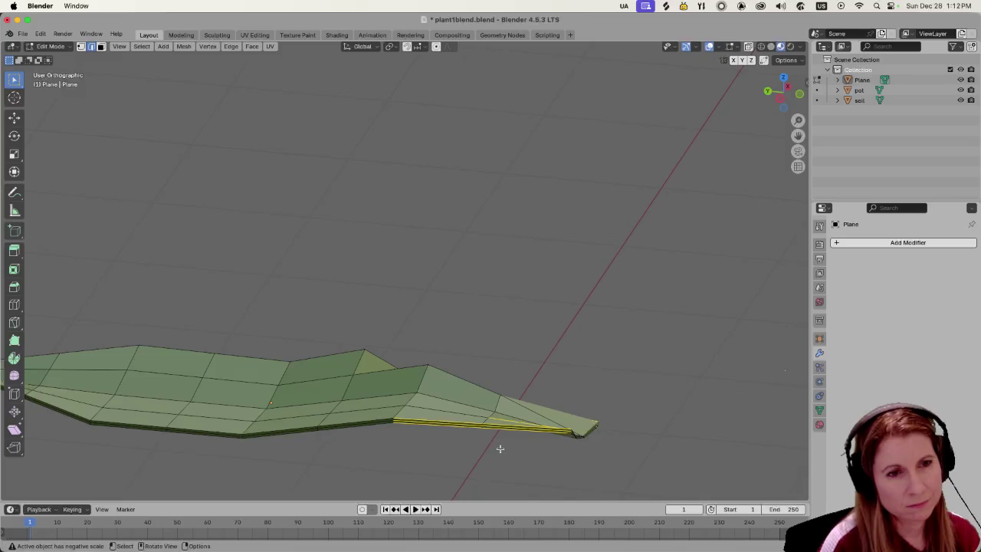
left_click(442, 421, "shift")
left_click(442, 420, "shift")
middle_click_drag(486, 432, 562, 308)
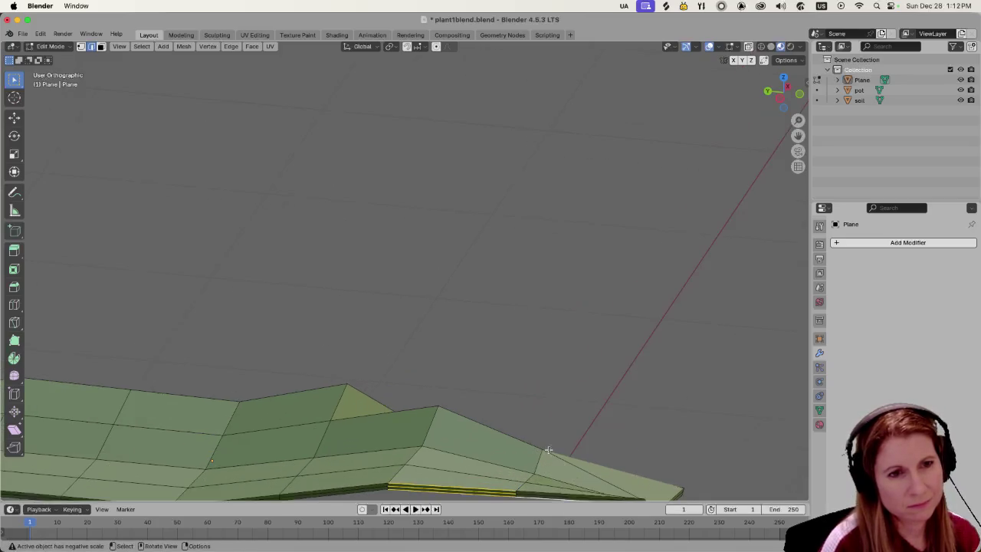
scroll(560, 307, "up", 2)
scroll(588, 311, "up", 2)
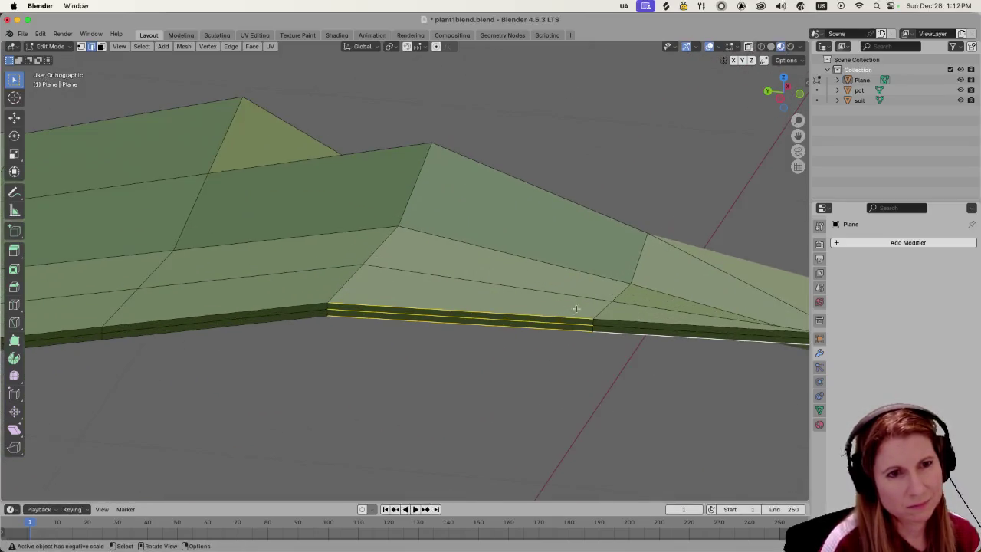
left_click(629, 332, "shift")
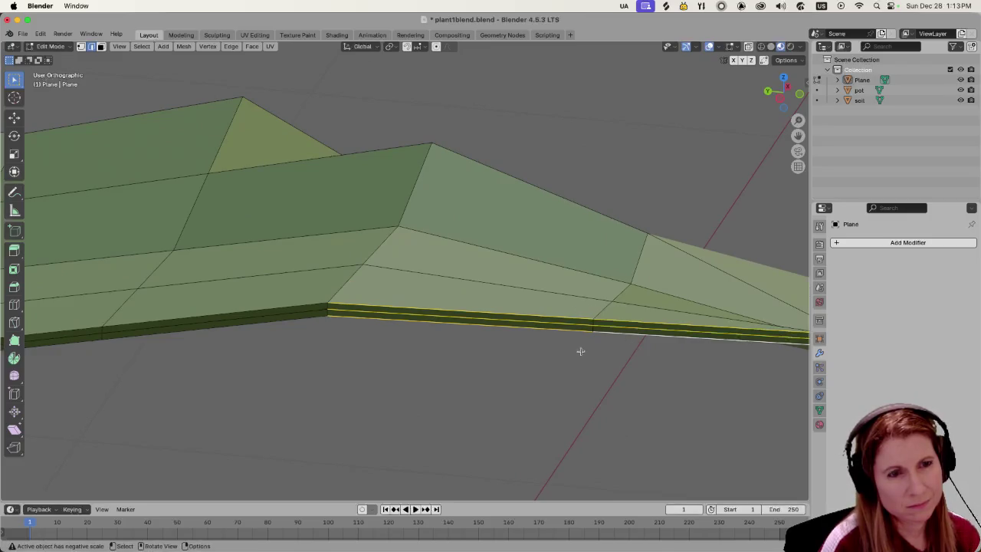
middle_click_drag(580, 351, 480, 327)
scroll(480, 327, "down", 3)
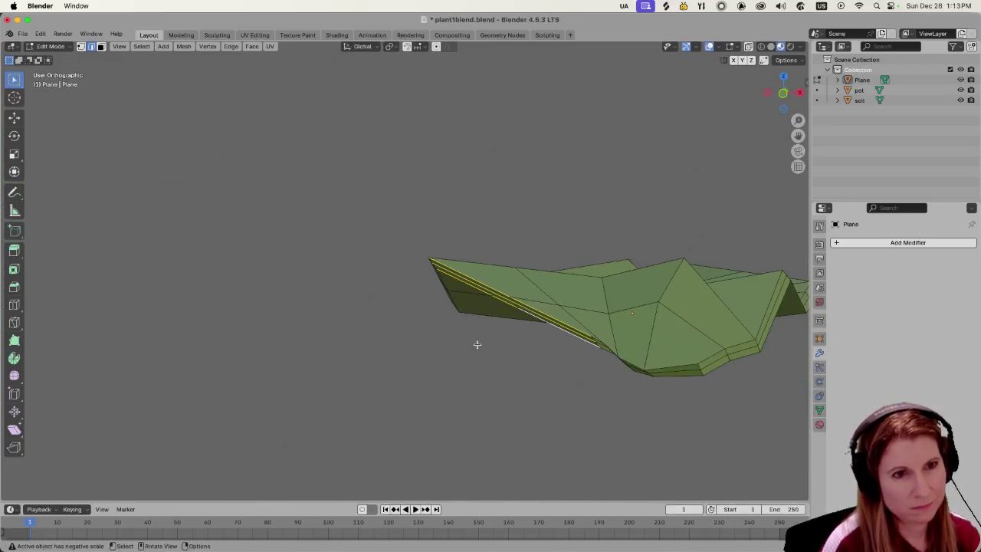
Lower the selected edge along Z and tilt it -18.4° around Y.
key("g")
key("z")
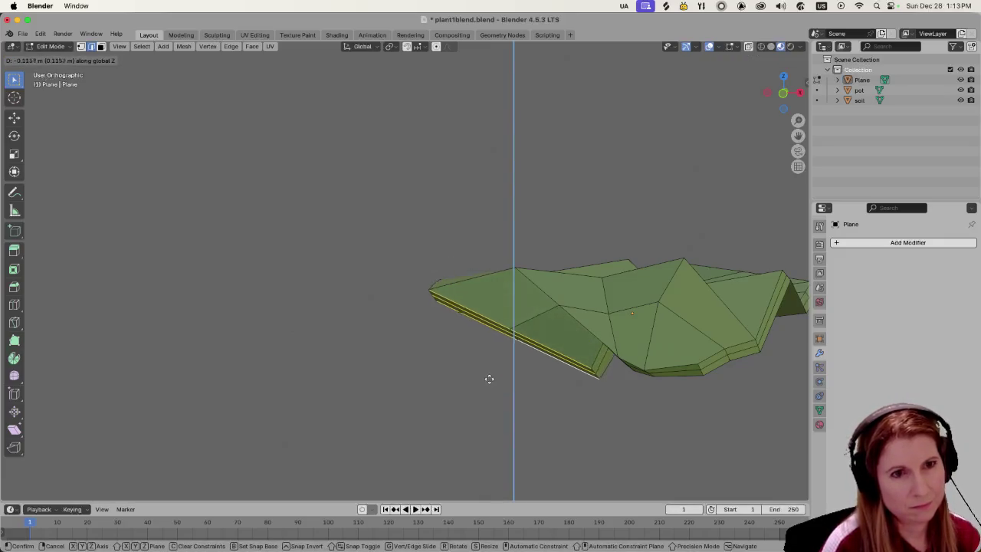
left_click(467, 376)
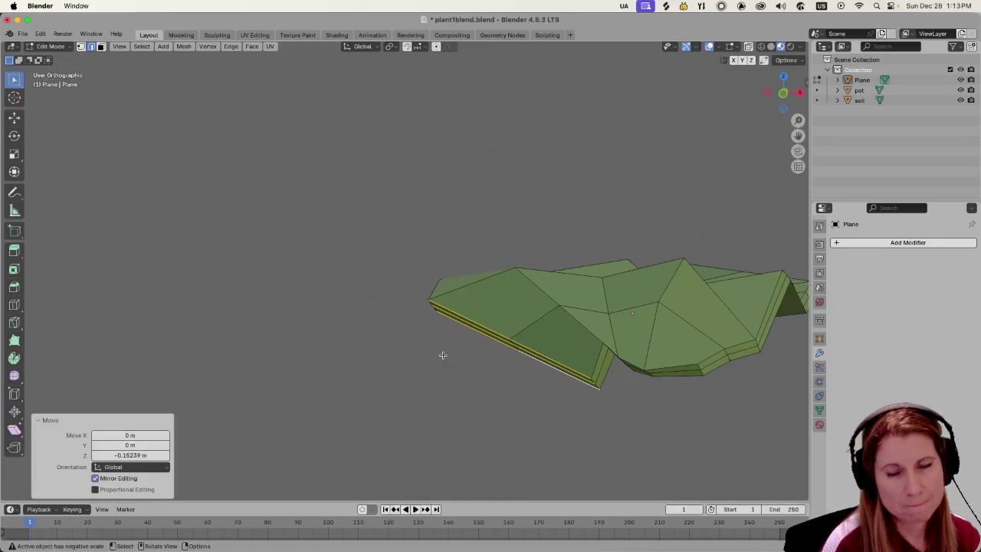
mouse_move(442, 355)
middle_mouse_down()
mouse_move(463, 369)
mouse_move(497, 350)
mouse_move(585, 365)
mouse_move(509, 373)
mouse_move(427, 357)
middle_mouse_up()
key("r")
key("z")
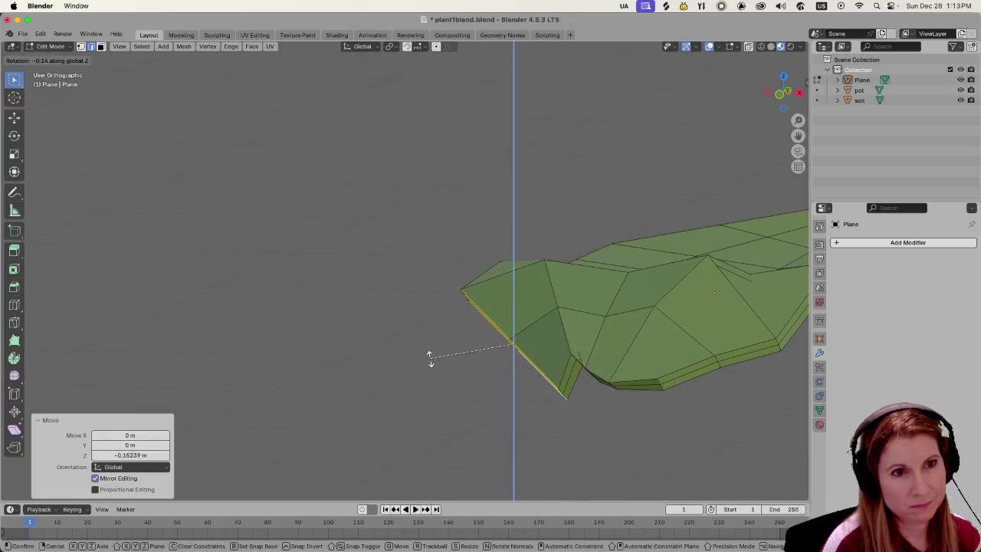
key("x")
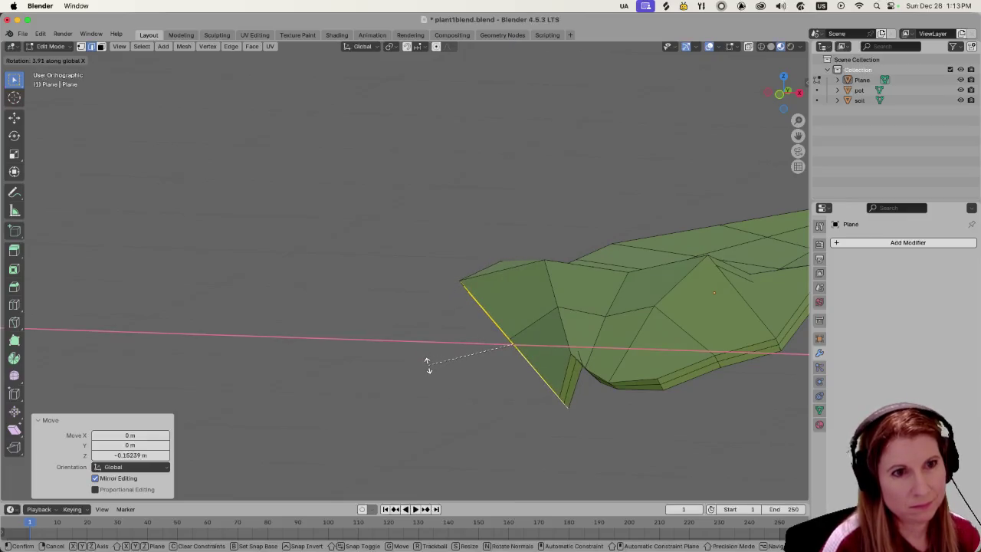
key("y")
left_click(429, 387)
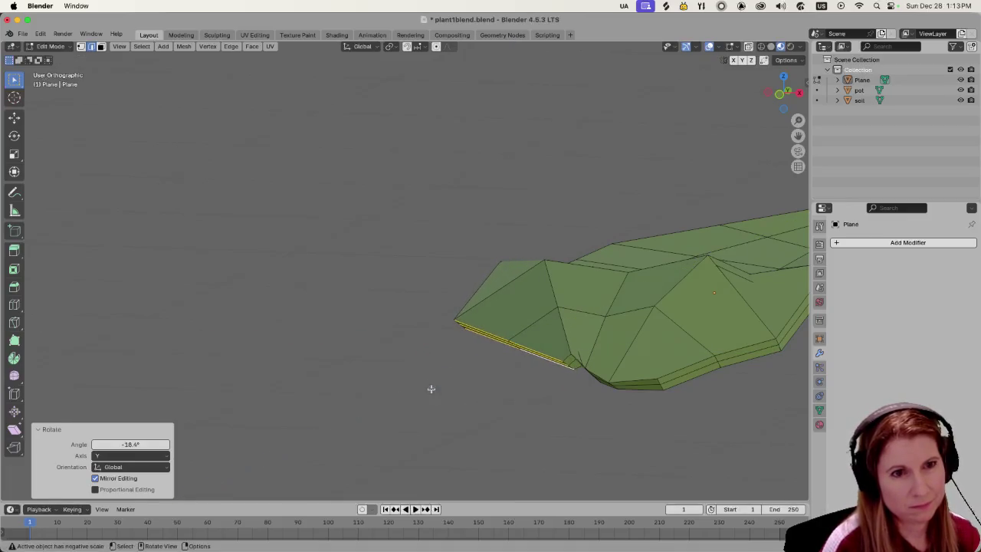
Nudge the edge down along Z, shift it by 0.12956, 0.051151, -0.038488 m, and leave Edit Mode.
mouse_move(429, 387)
middle_mouse_down()
mouse_move(547, 397)
mouse_move(511, 390)
mouse_move(486, 370)
mouse_move(414, 361)
middle_mouse_up()
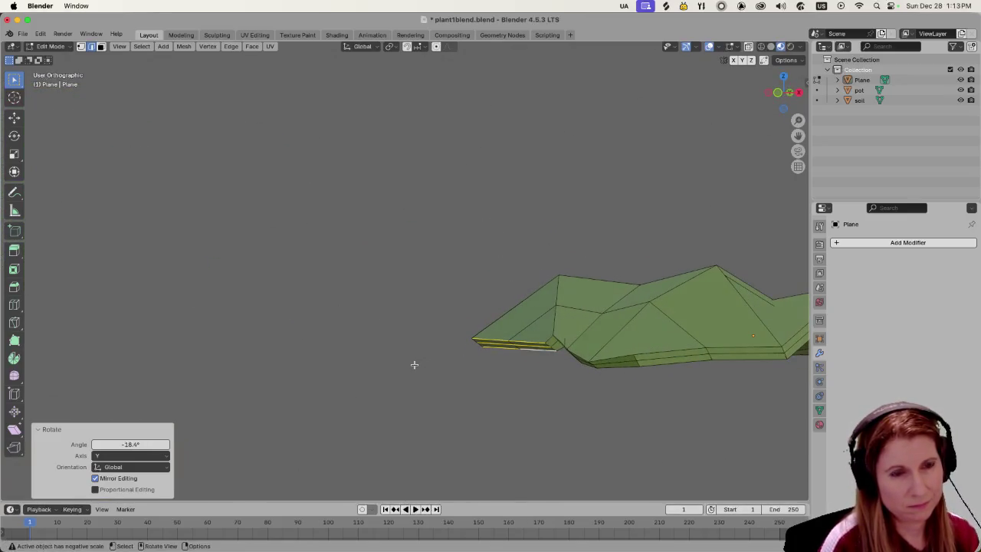
key("g")
key("z")
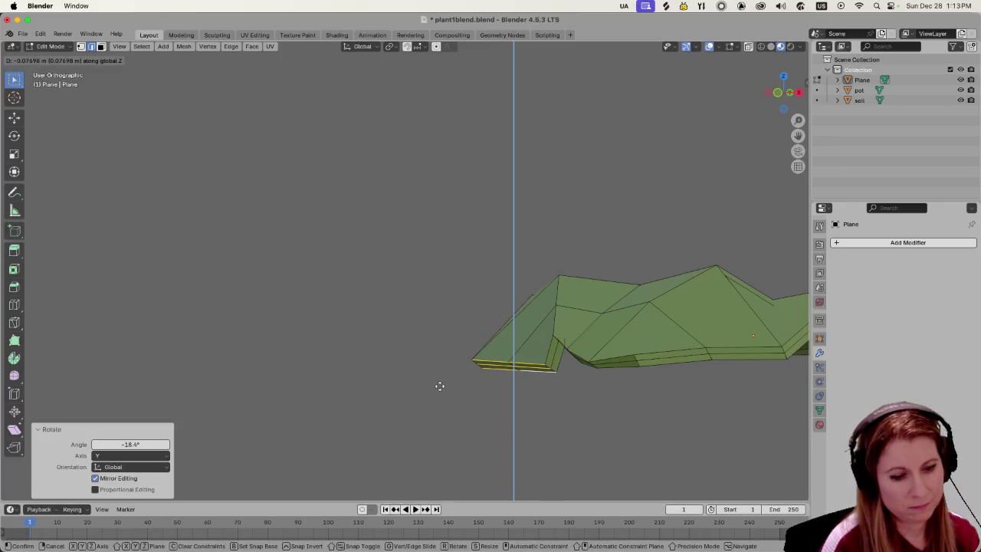
left_click(440, 386)
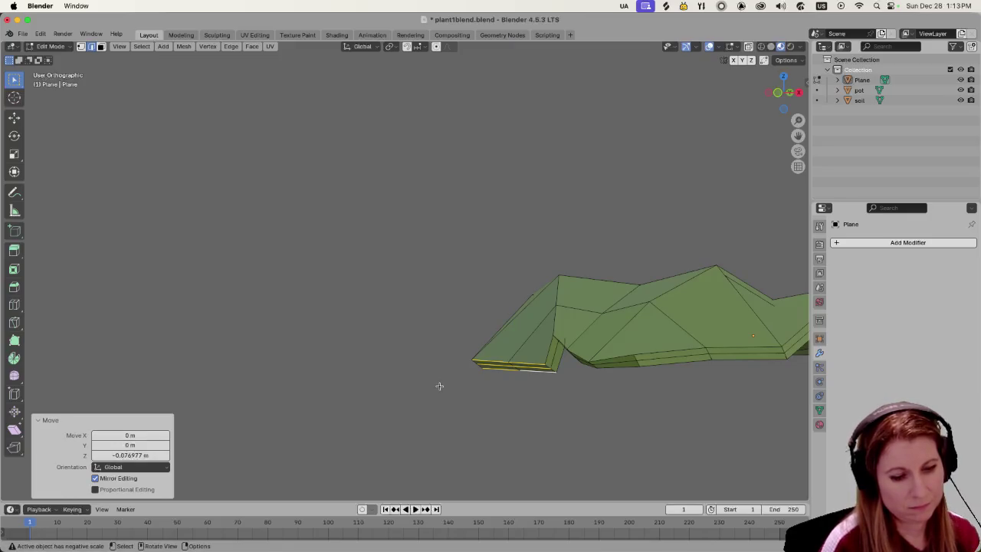
key("g")
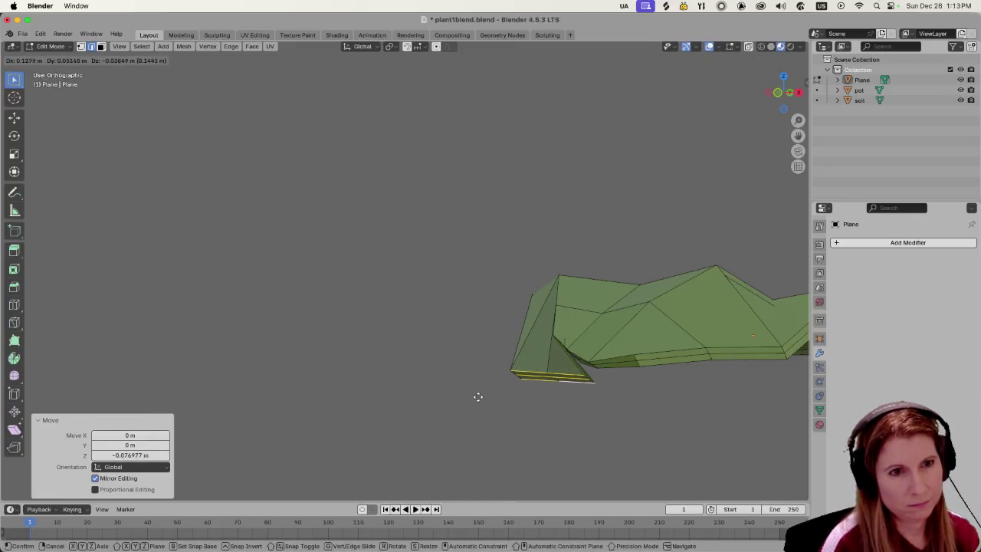
left_click(475, 396)
mouse_move(458, 390)
middle_mouse_down()
mouse_move(476, 363)
mouse_move(417, 372)
middle_mouse_up()
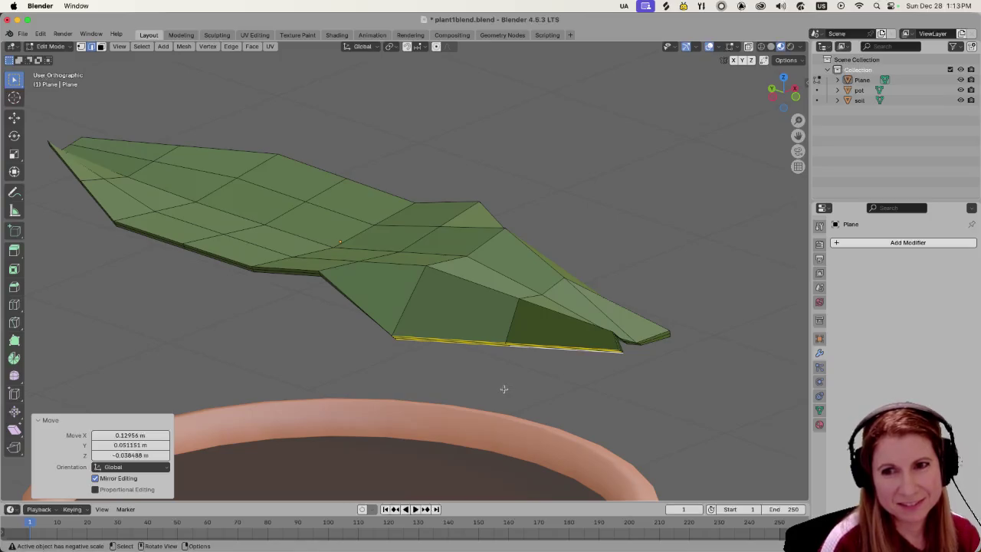
mouse_move(502, 389)
middle_mouse_down()
mouse_move(414, 348)
mouse_move(425, 369)
mouse_move(470, 369)
mouse_move(410, 352)
mouse_move(466, 339)
mouse_move(475, 372)
mouse_move(679, 302)
mouse_move(678, 313)
middle_mouse_up()
key("Tab")
Orbit and zoom around the bent leaf and terracotta pot to review the shape.
mouse_move(546, 349)
middle_mouse_down()
mouse_move(567, 351)
mouse_move(568, 340)
middle_mouse_up()
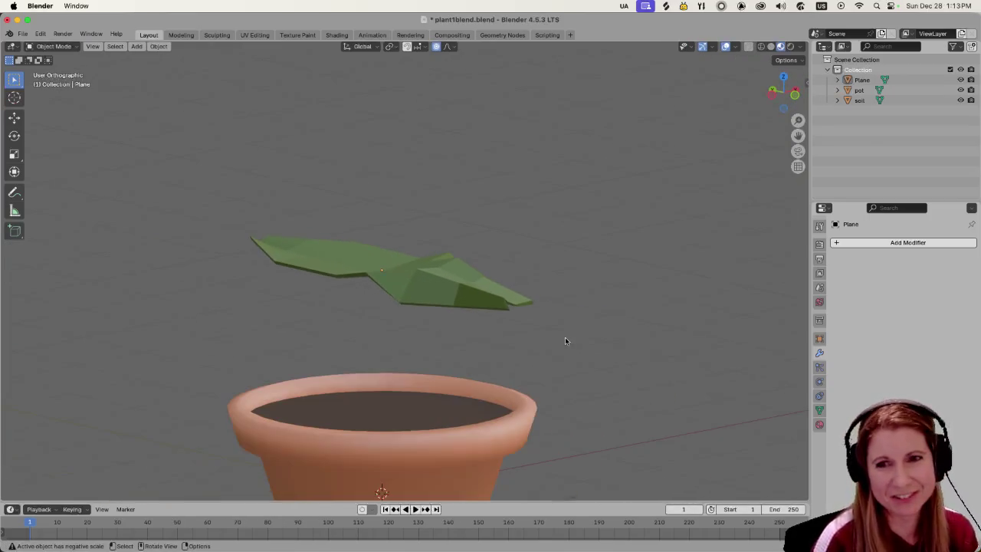
mouse_move(616, 309)
middle_mouse_down()
mouse_move(530, 343)
mouse_move(442, 344)
mouse_move(443, 373)
mouse_move(539, 387)
mouse_move(653, 309)
middle_mouse_up()
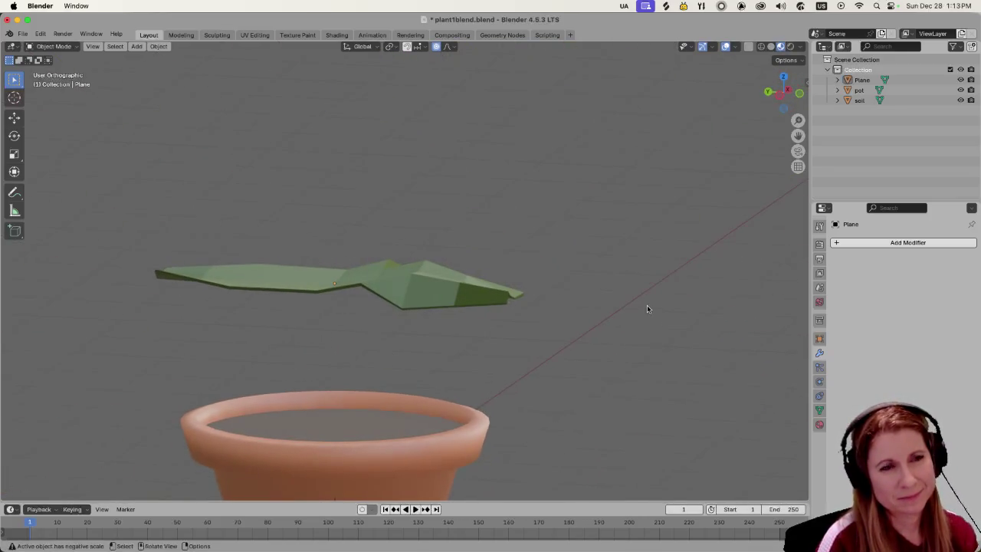
scroll(508, 328, "up", 3)
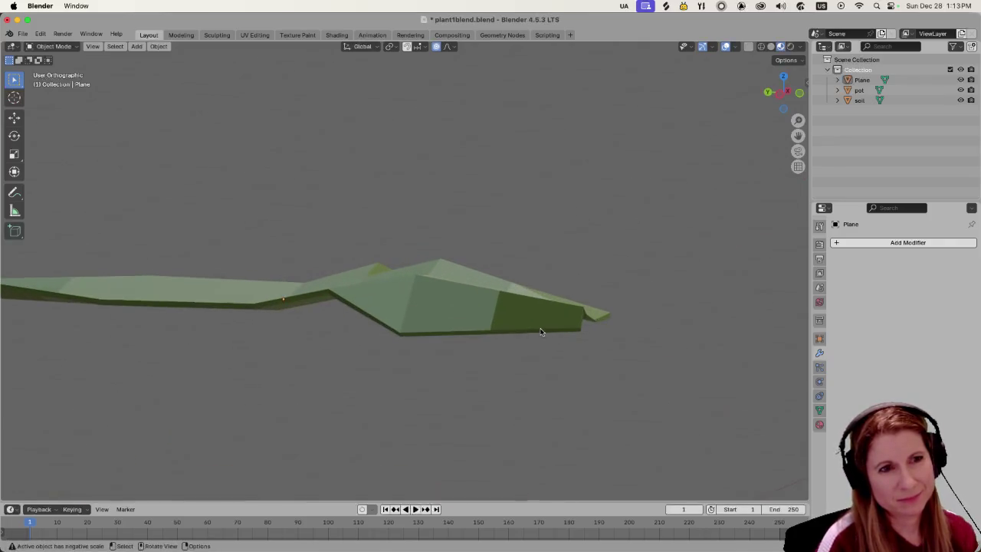
mouse_move(555, 312)
middle_mouse_down()
mouse_move(524, 297)
mouse_move(449, 317)
mouse_move(370, 320)
mouse_move(390, 307)
mouse_move(541, 343)
middle_mouse_up()
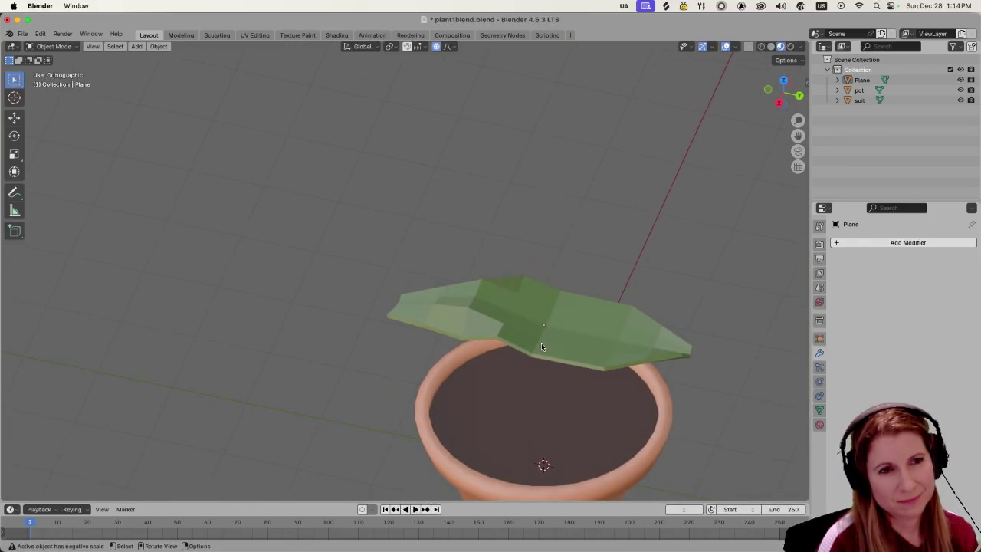
Select everything and add a Decimate modifier to the leaf, leaving Ratio at 1.0.
key("a")
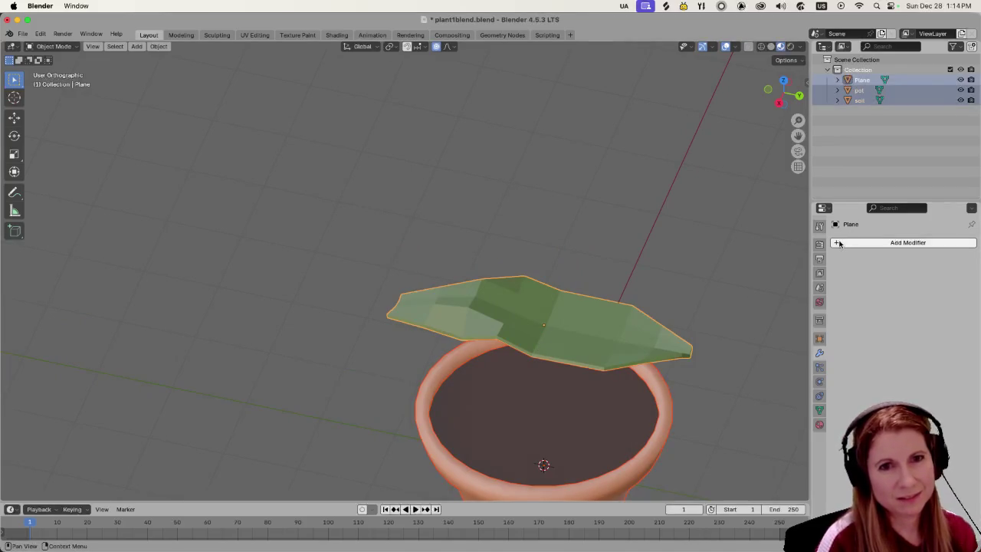
left_click(850, 242)
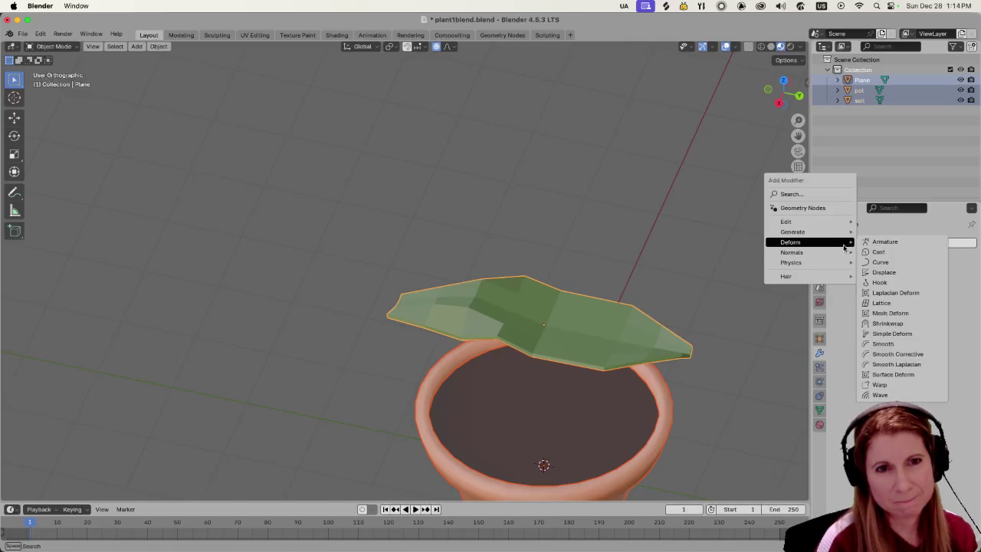
mouse_move(793, 231)
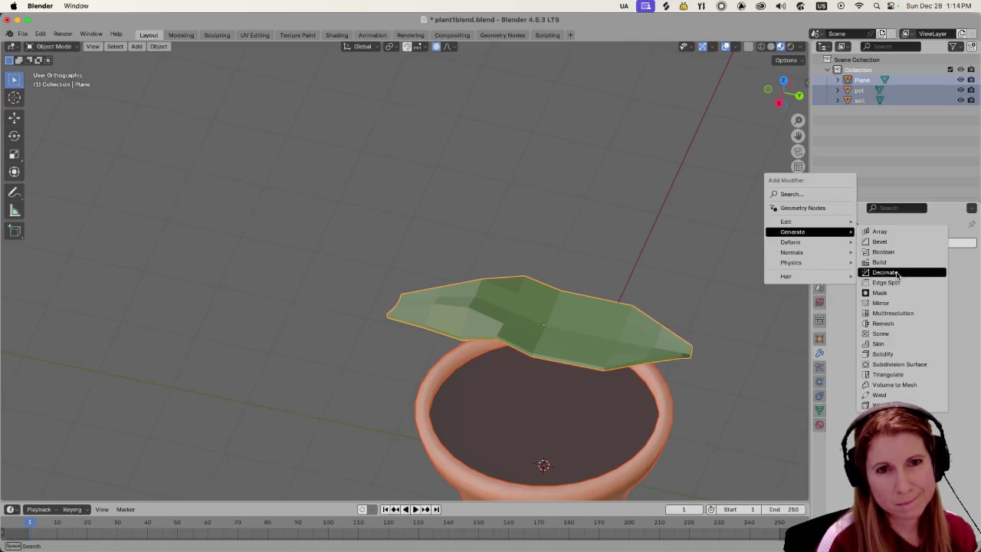
left_click(890, 272)
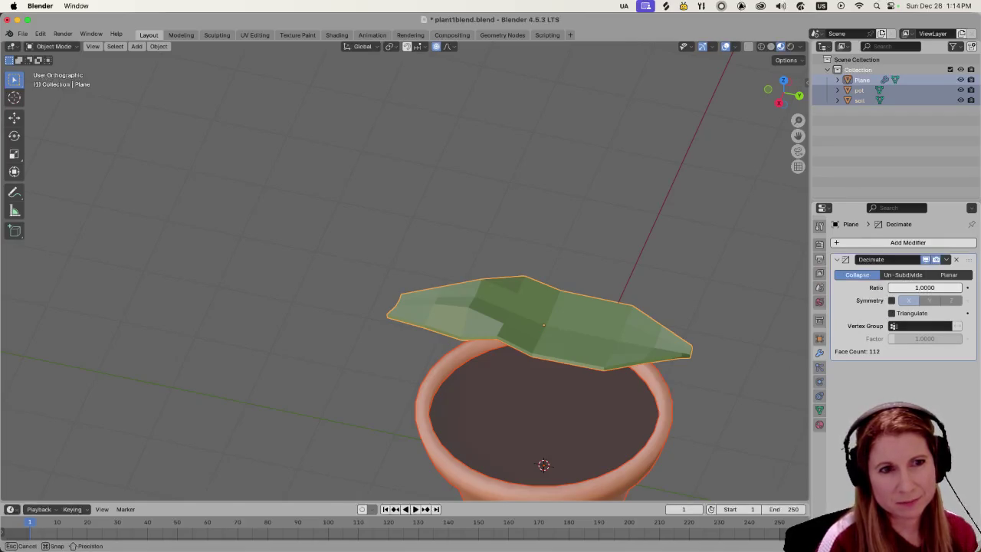
left_click(920, 288)
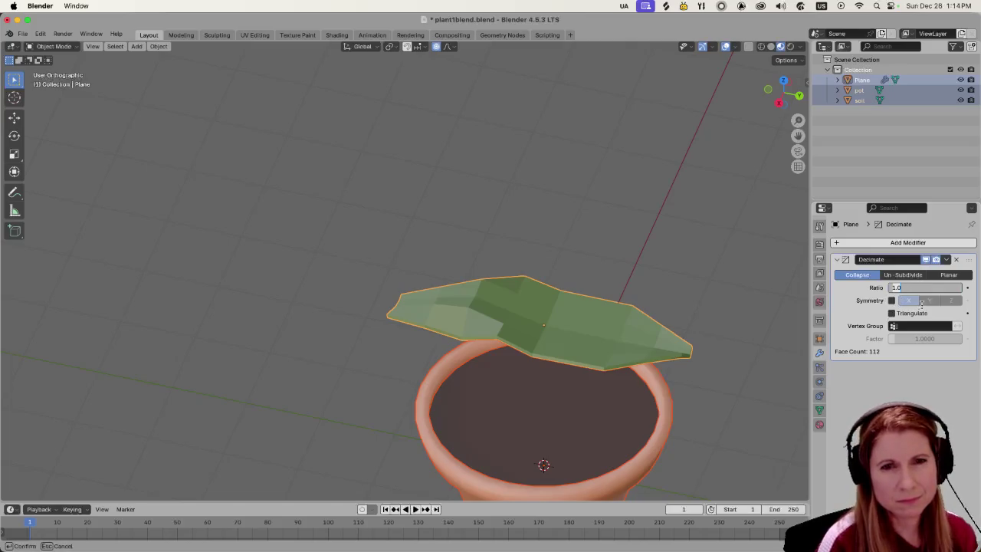
left_click(851, 318)
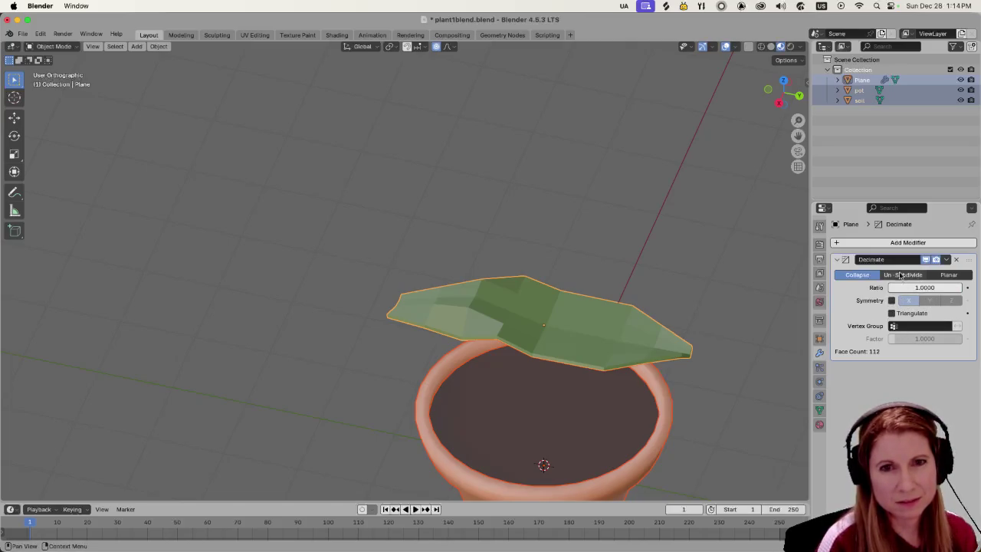
Try Decimate's Un-Subdivide mode and raise its iterations.
left_click(903, 274)
mouse_move(924, 288)
left_mouse_down()
mouse_move(959, 287)
mouse_move(925, 288)
left_mouse_up()
middle_click_drag(641, 407, 677, 377)
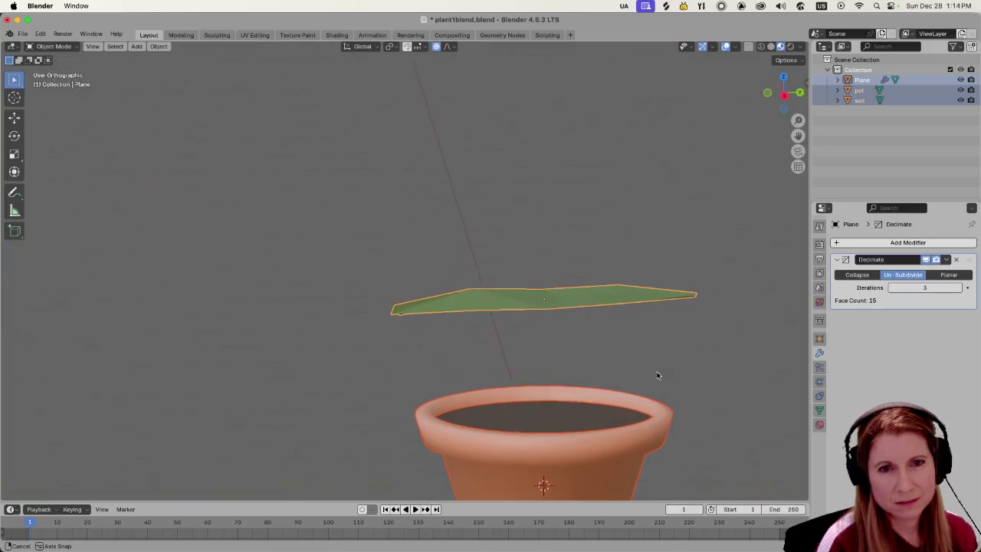
mouse_move(903, 285)
left_mouse_down()
mouse_move(932, 288)
mouse_move(894, 287)
mouse_move(937, 287)
left_mouse_up()
Try Planar mode at about 10.3°, then return to Collapse and lower the ratio to 0.7095.
left_click(949, 275)
left_click(903, 309)
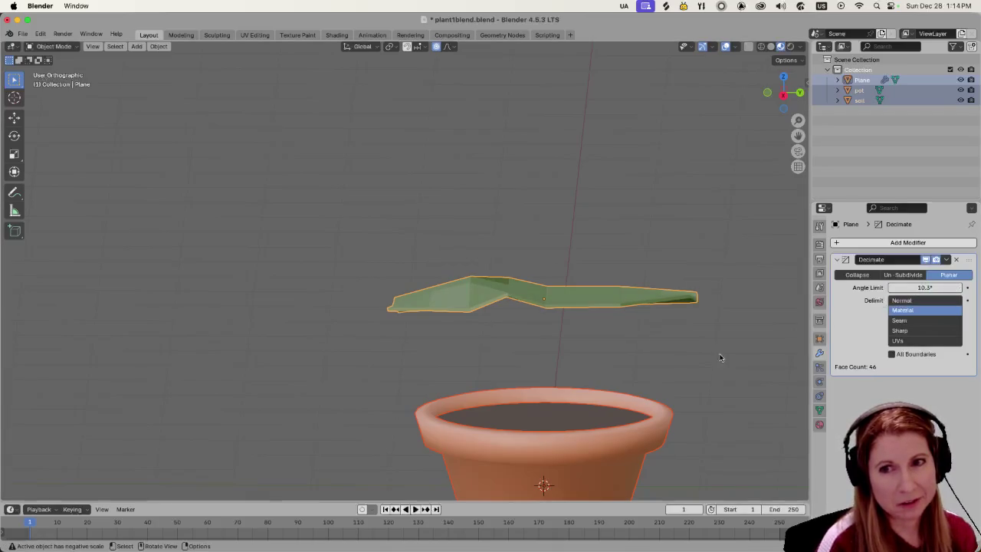
middle_click_drag(607, 324, 608, 351)
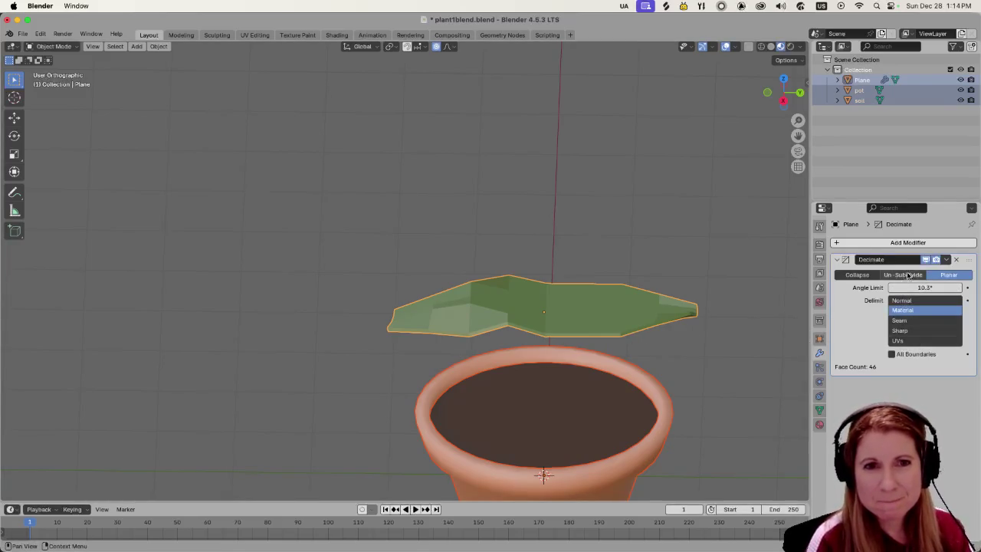
left_click(861, 275)
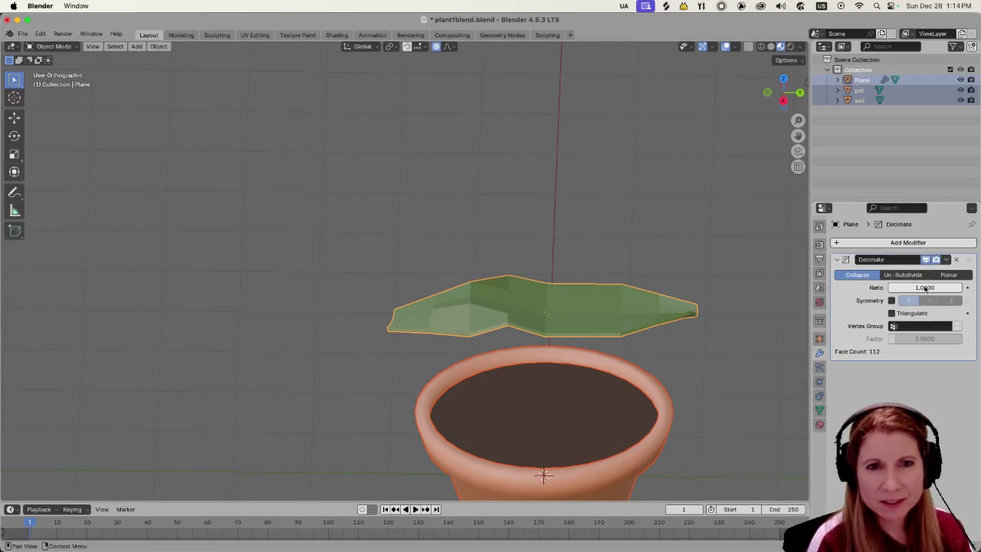
mouse_move(895, 286)
left_mouse_down()
mouse_move(962, 287)
mouse_move(951, 287)
left_mouse_up()
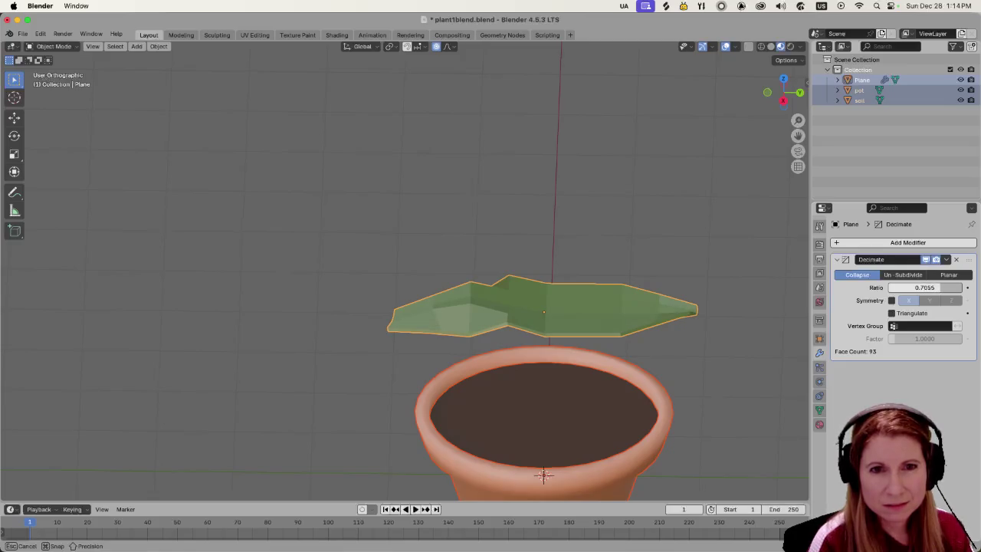
Lower the Decimate ratio to 0.3014, leaving 50 faces, and inspect the leaf over the pot.
left_click_drag(938, 287, 911, 287)
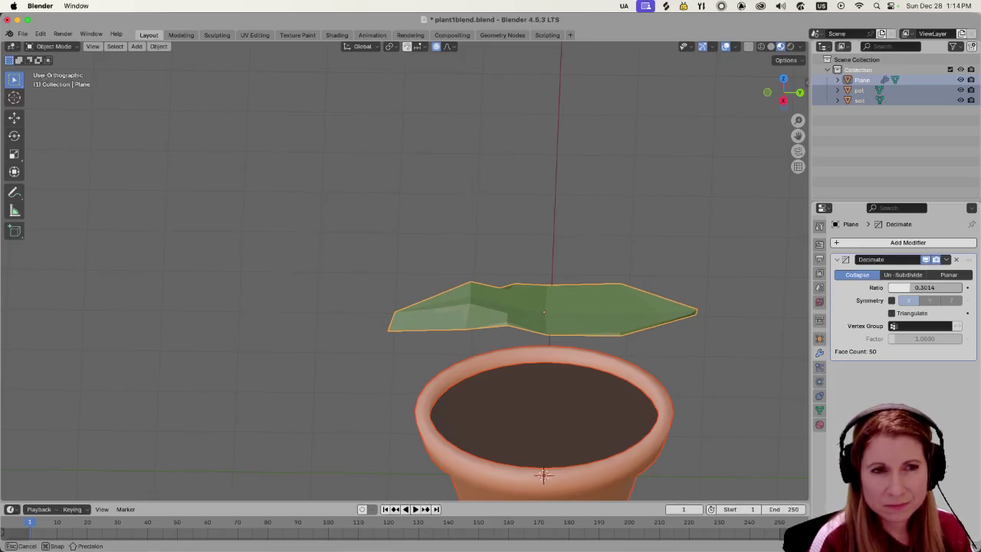
mouse_move(672, 335)
middle_mouse_down()
mouse_move(641, 346)
mouse_move(760, 356)
mouse_move(720, 363)
mouse_move(700, 362)
mouse_move(704, 350)
middle_mouse_up()
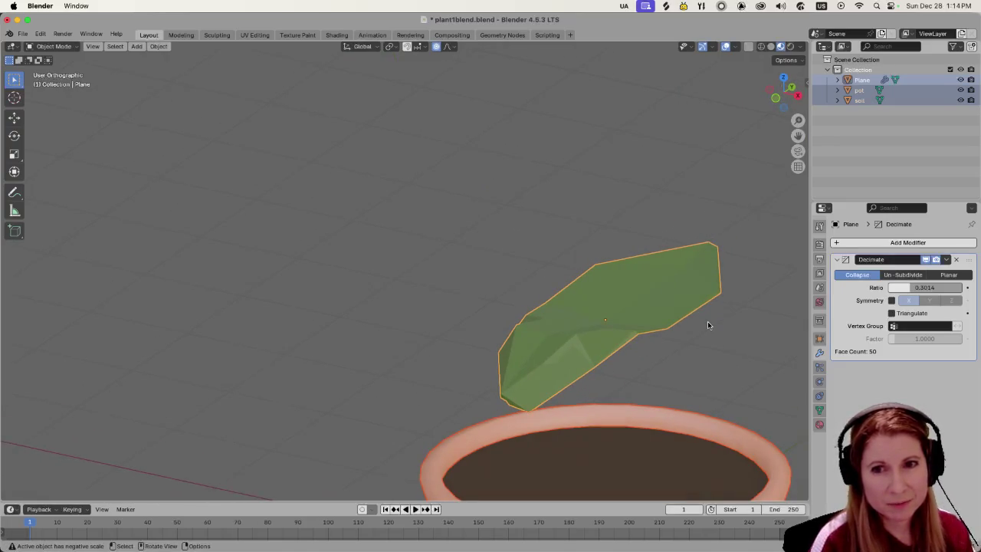
mouse_move(716, 312)
middle_mouse_down()
mouse_move(705, 286)
mouse_move(562, 259)
mouse_move(635, 291)
mouse_move(587, 293)
mouse_move(578, 330)
middle_mouse_up()
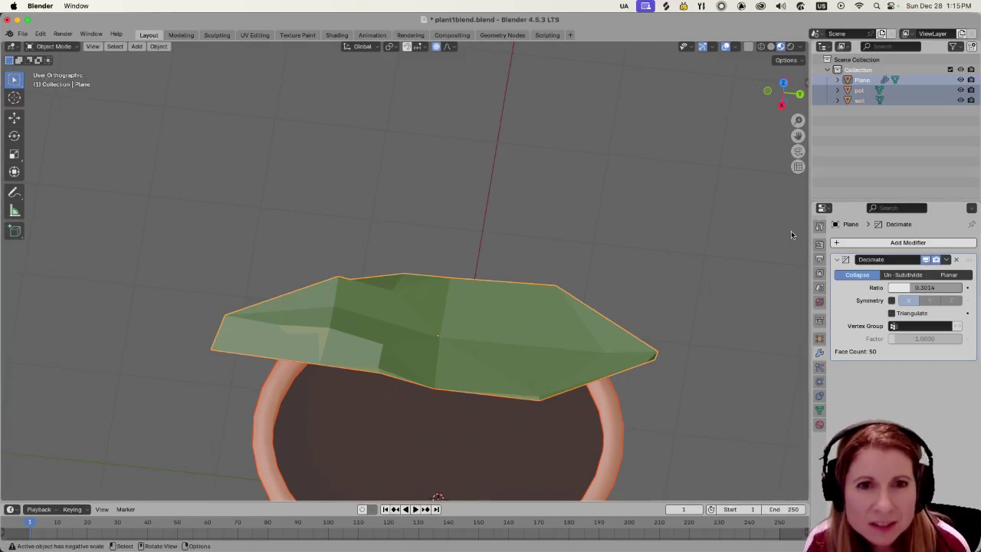
scroll(593, 360, "down", 3)
mouse_move(592, 360)
middle_mouse_down()
mouse_move(618, 317)
mouse_move(667, 322)
mouse_move(537, 344)
mouse_move(498, 320)
mouse_move(608, 283)
mouse_move(412, 325)
mouse_move(421, 331)
mouse_move(378, 344)
mouse_move(487, 307)
mouse_move(567, 305)
mouse_move(549, 331)
mouse_move(593, 328)
mouse_move(579, 274)
mouse_move(618, 281)
mouse_move(585, 307)
mouse_move(542, 309)
middle_mouse_up()
scroll(537, 345, "up", 3)
Try Shade Smooth on the leaf, undo it, and return to Edit Mode.
right_click(421, 332)
left_click(421, 331)
key("ctrl+z")
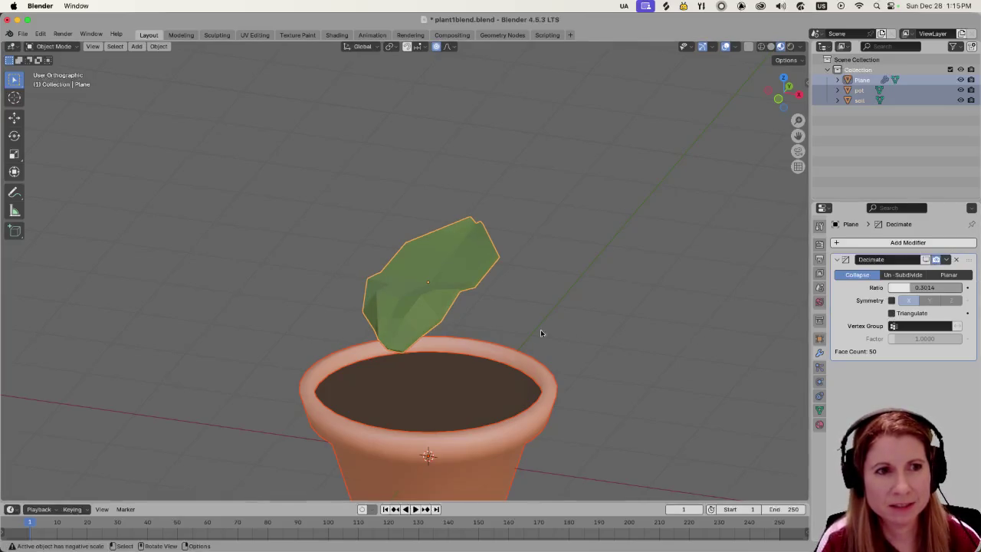
key("Tab")
Clear the leaf's selection and switch to vertex select mode.
middle_click_drag(485, 326, 559, 324)
scroll(327, 323, "up", 2)
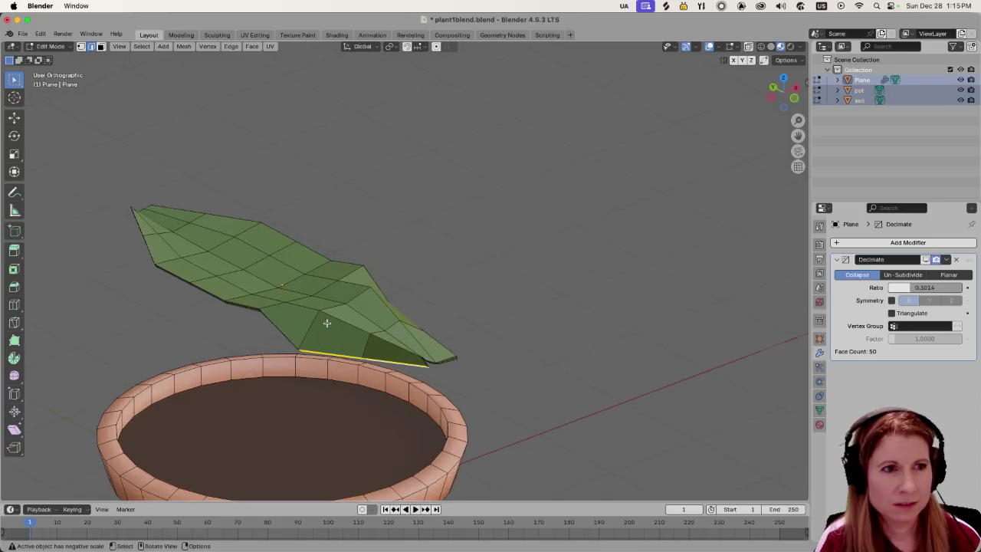
mouse_move(202, 277)
middle_mouse_down()
mouse_move(267, 263)
mouse_move(390, 272)
middle_mouse_up()
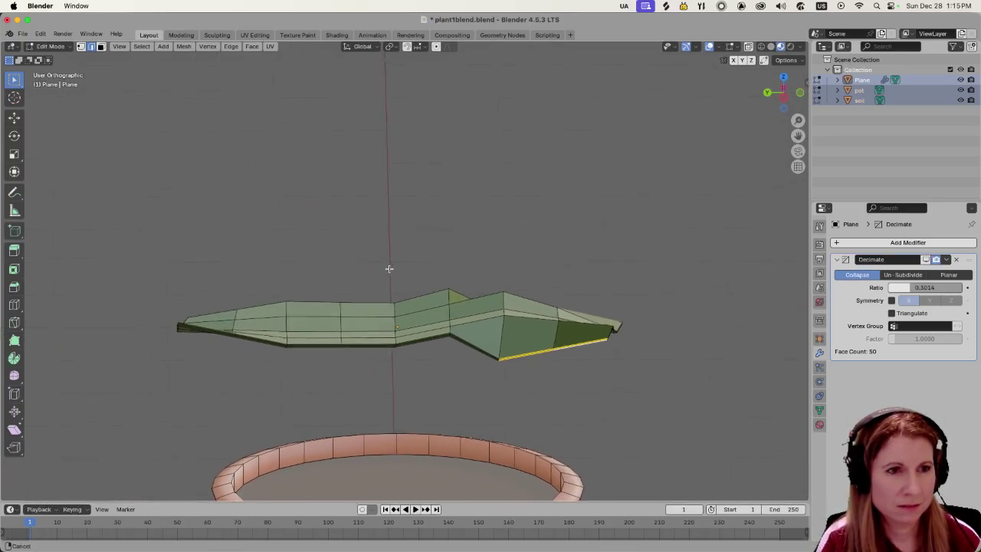
left_click(490, 354)
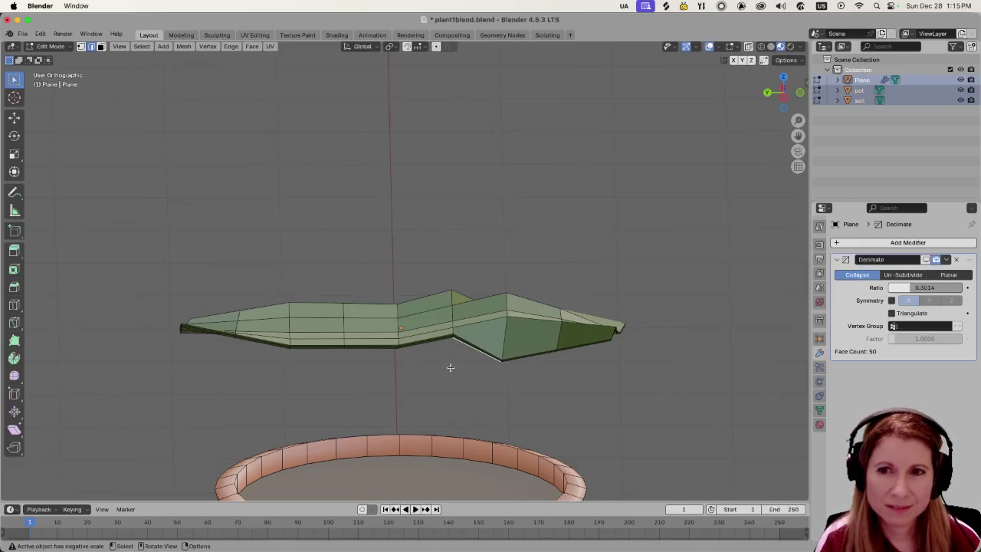
scroll(422, 367, "up", 2)
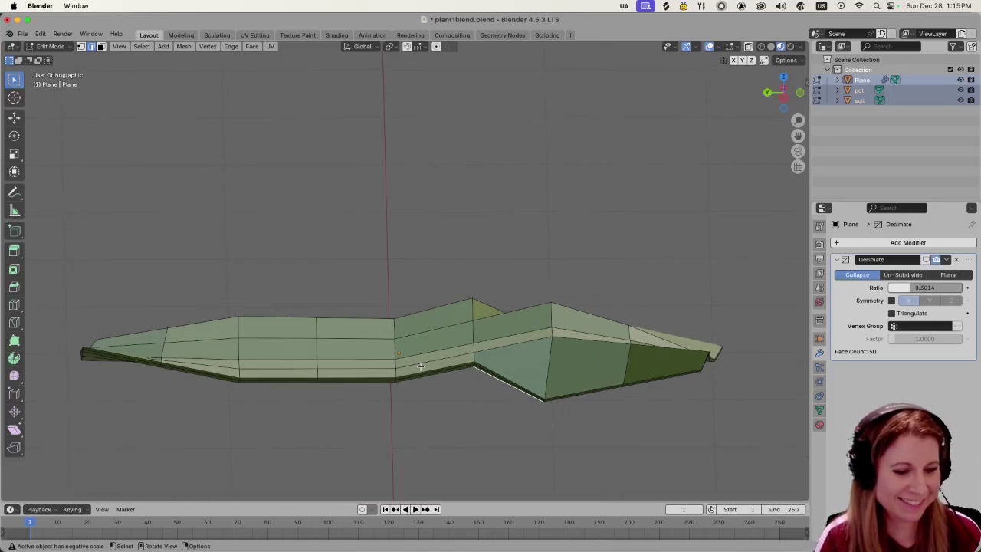
key("1")
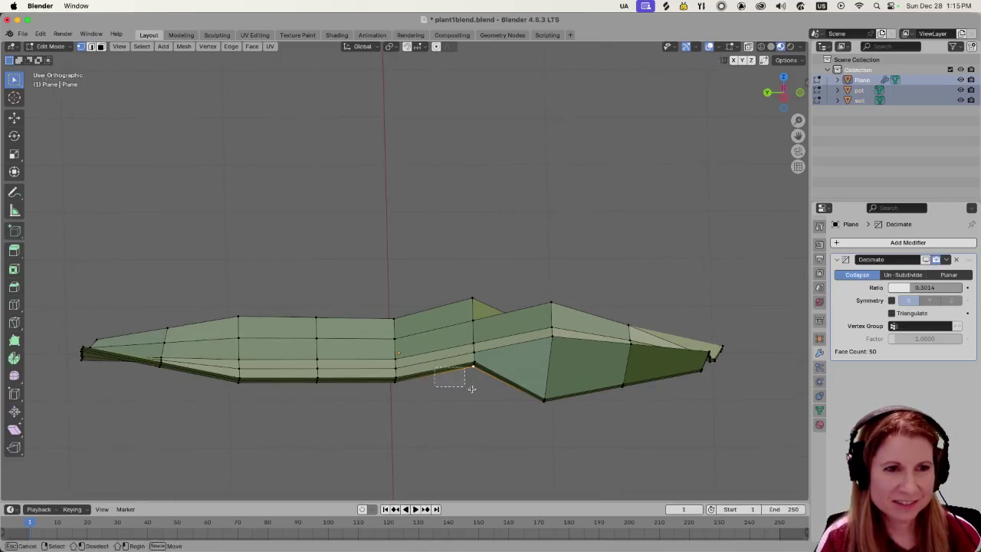
left_click(474, 387)
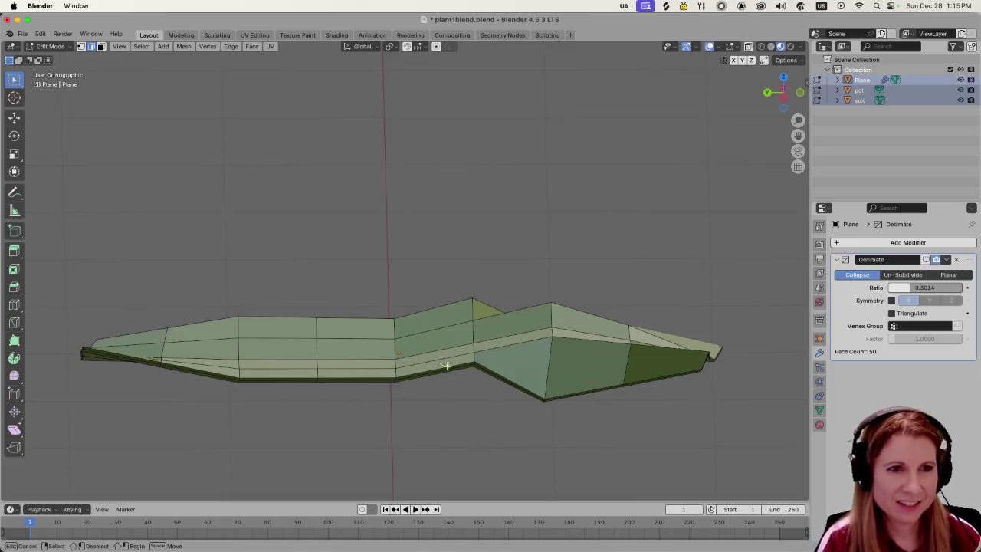
Select the bottom edge loop, cancel a started Z move, then box-select the lower rim strip along the bend.
scroll(491, 397, "up", 2)
mouse_move(490, 397)
middle_mouse_down()
mouse_move(512, 433)
mouse_move(523, 423)
middle_mouse_up()
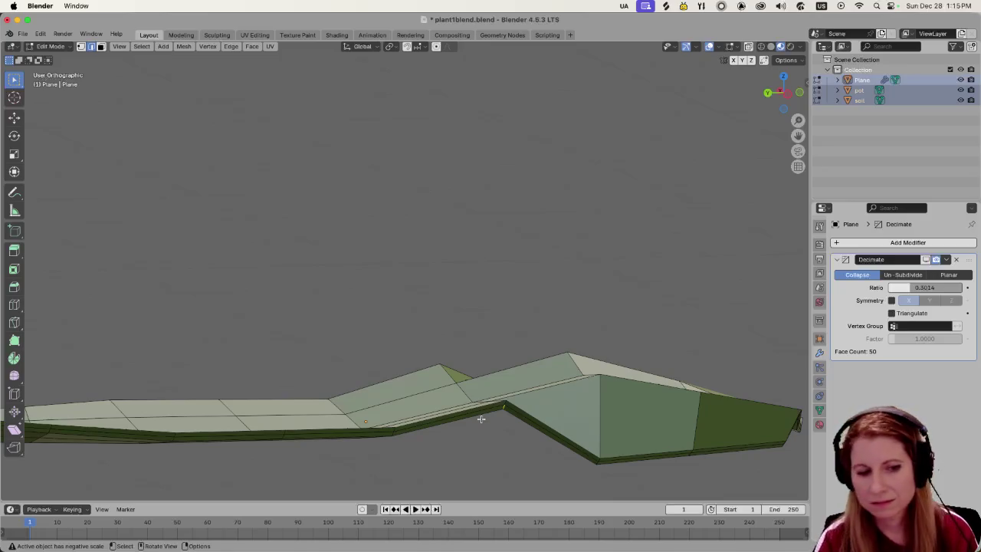
middle_click_drag(516, 441, 533, 371, "shift")
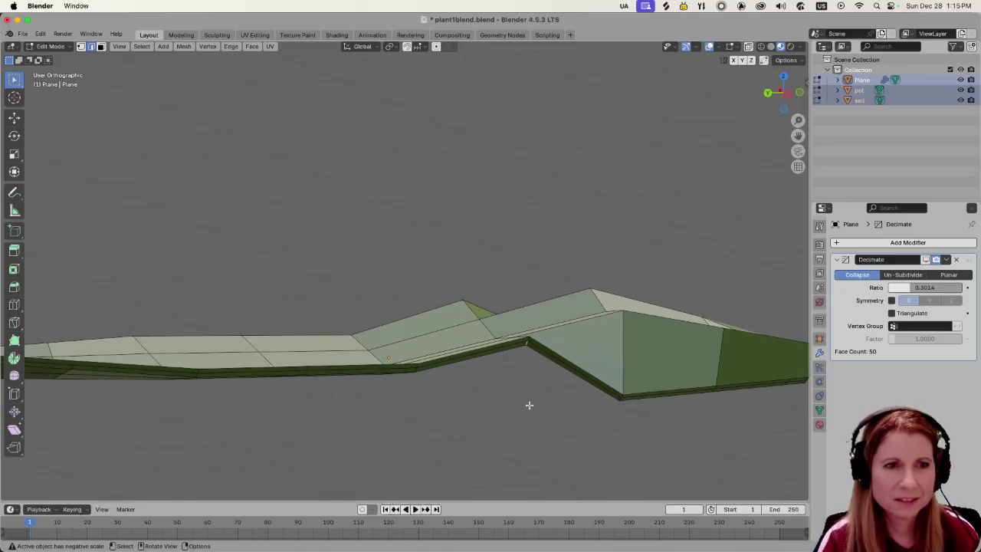
scroll(540, 402, "up", 2)
middle_click_drag(543, 405, 499, 422)
scroll(543, 349, "up", 2)
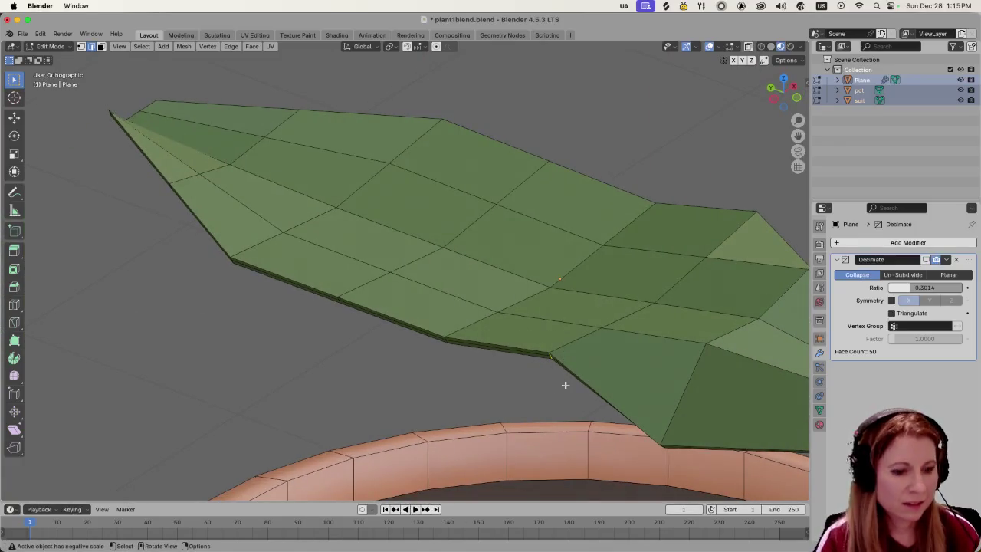
middle_click_drag(565, 385, 576, 410)
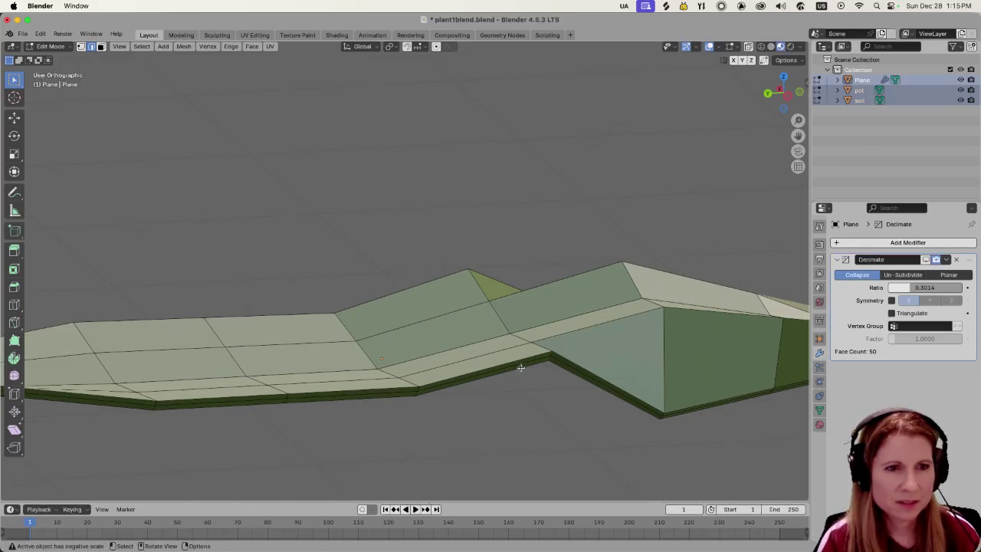
left_click(521, 368, "alt")
key("g")
key("z")
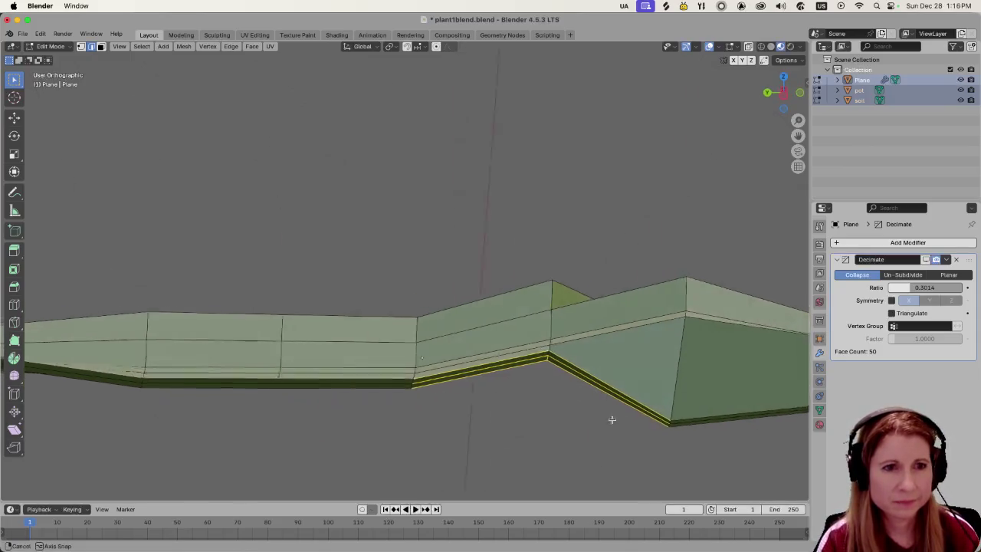
key("Escape")
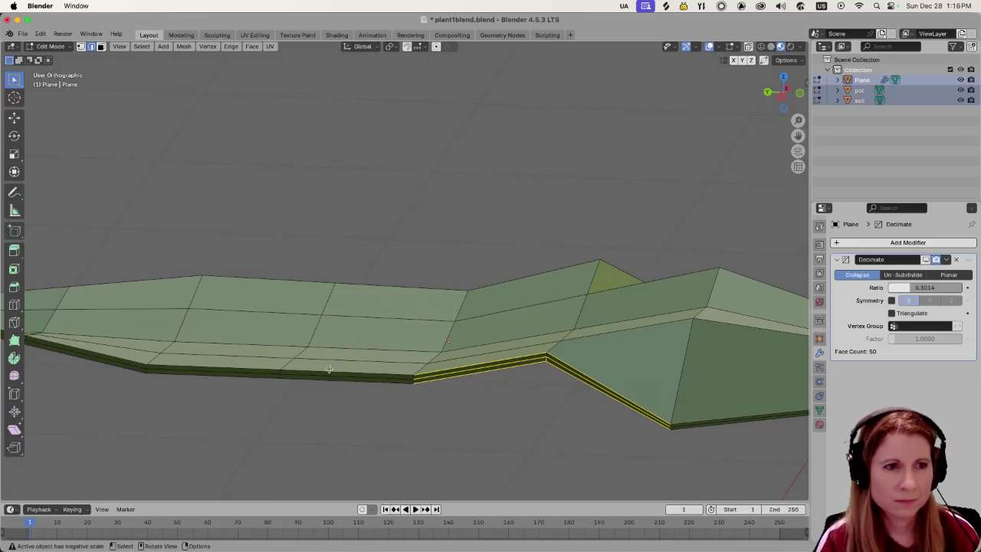
left_click_drag(329, 369, 399, 392)
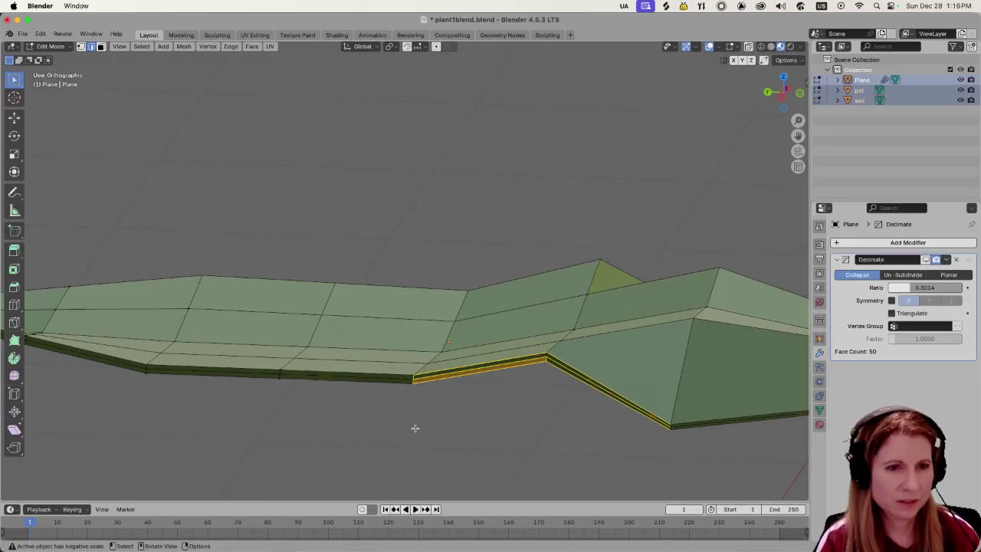
Switch to vertex selection and pull the selected rim edges downward.
key("1")
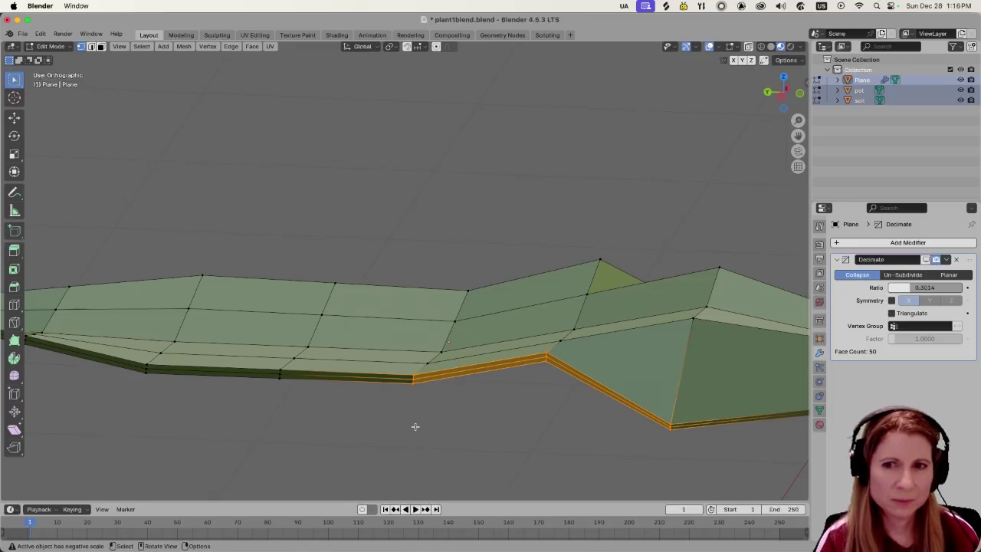
middle_click_drag(499, 428, 545, 430)
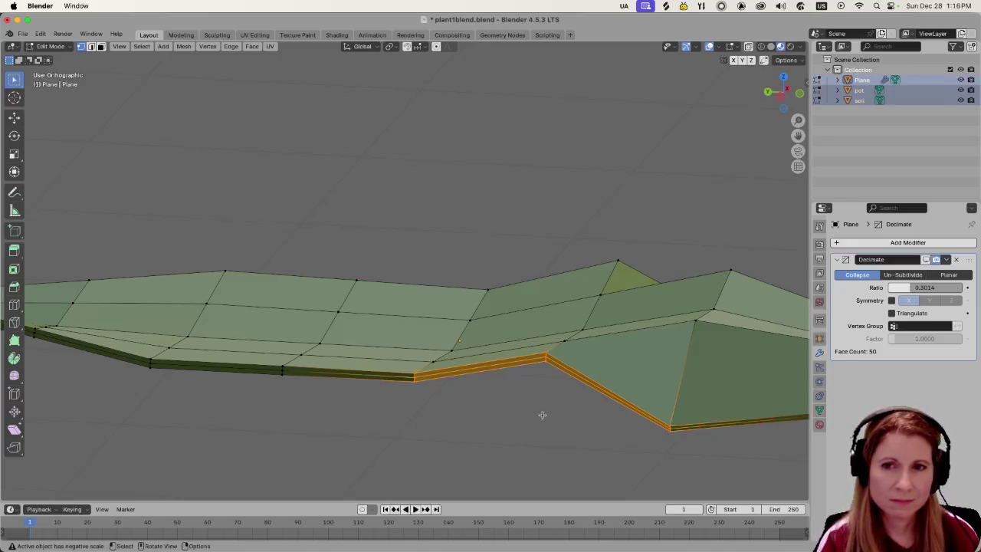
middle_click_drag(542, 414, 541, 412)
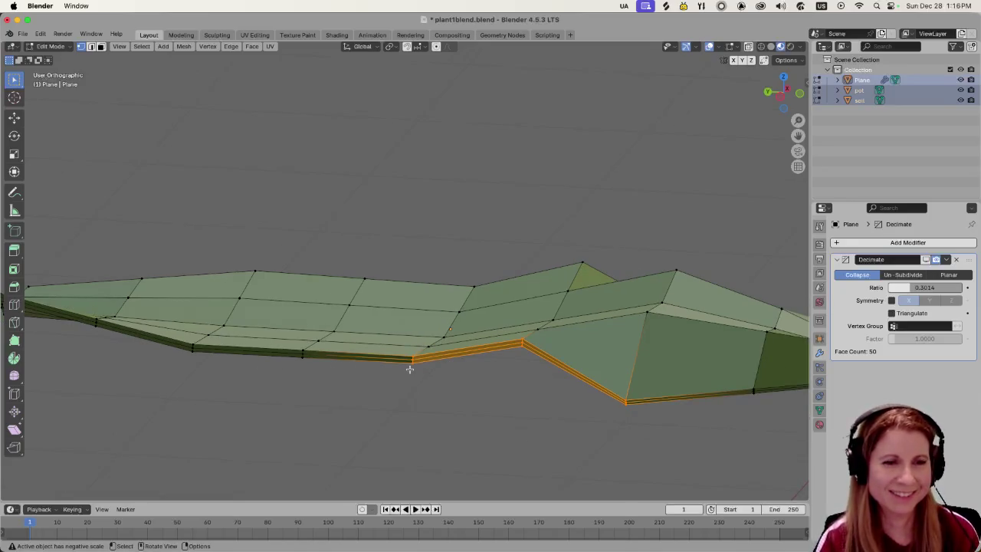
mouse_move(495, 407)
middle_mouse_down()
mouse_move(458, 415)
mouse_move(475, 418)
middle_mouse_up()
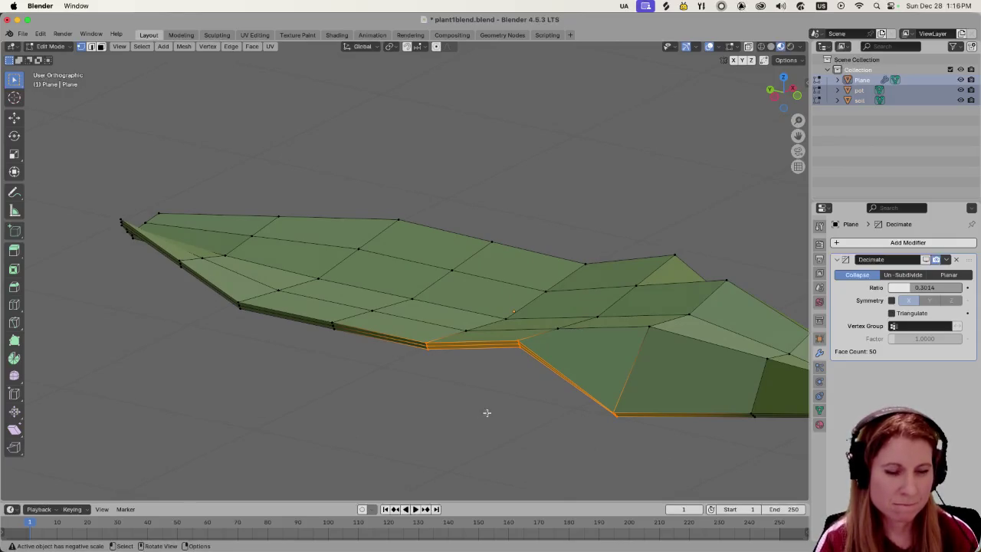
key("g")
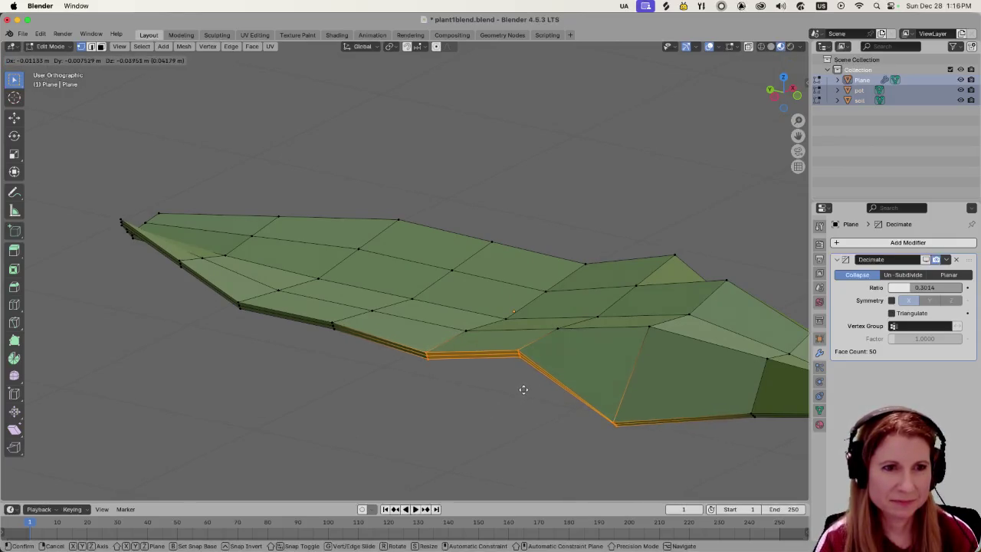
right_click(524, 387)
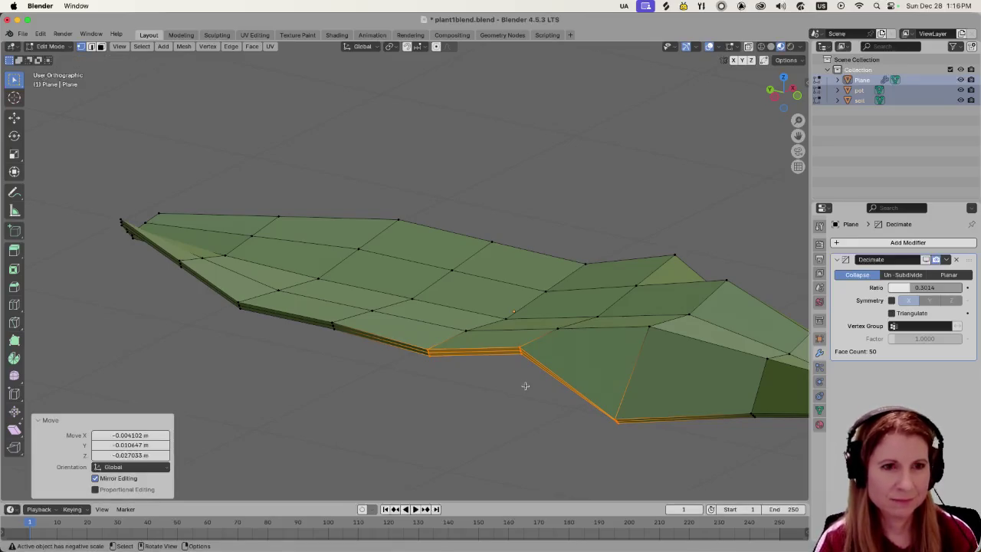
key("g")
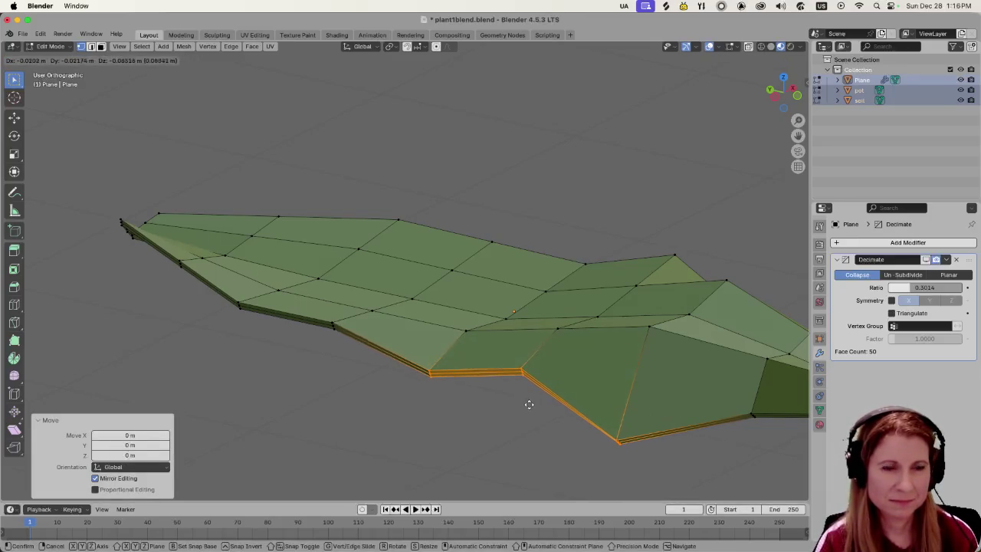
left_click(528, 405)
Drag three separate vertices along the leaf's bottom edge lower.
key("alt+a")
key("b")
left_click_drag(531, 399, 510, 361)
key("g")
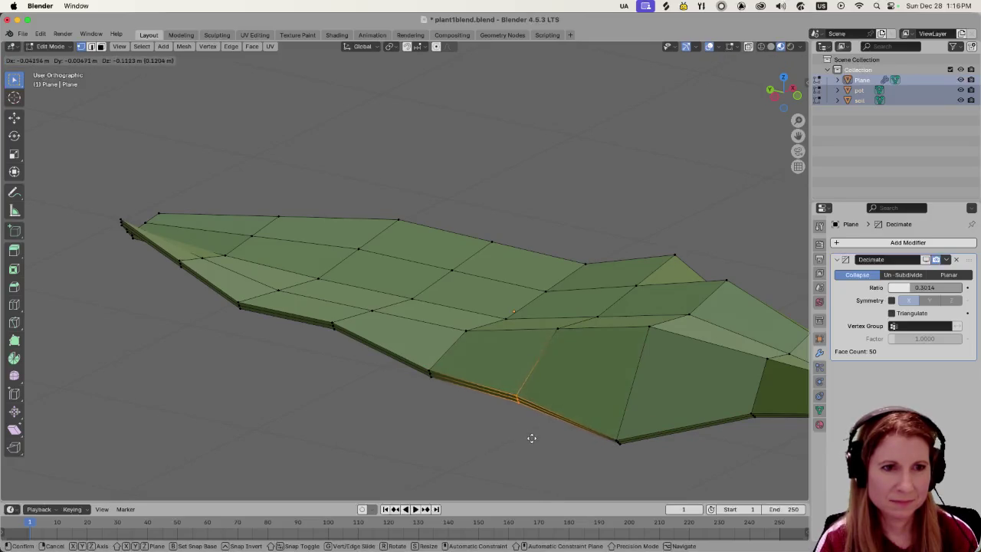
left_click(561, 442)
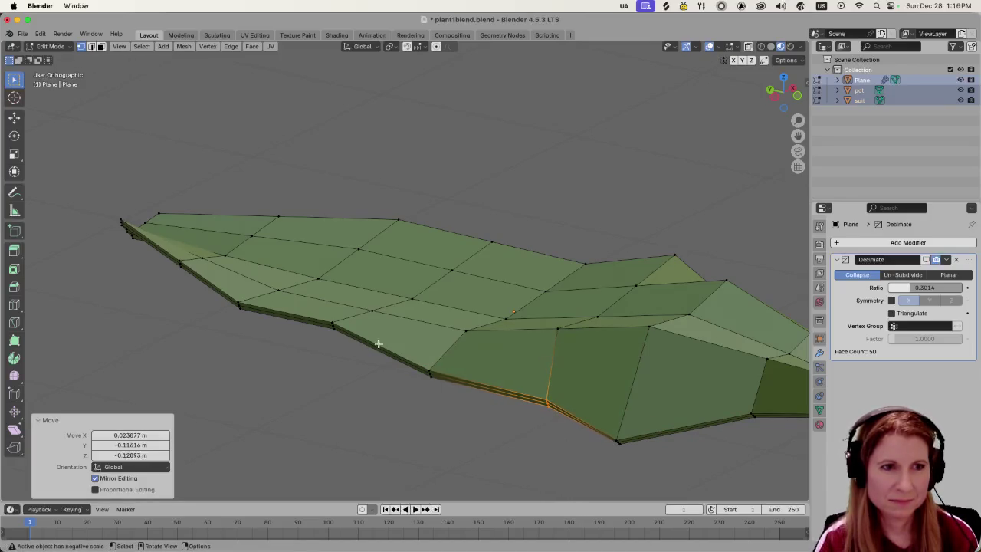
left_click(331, 320)
key("g")
left_click(401, 385)
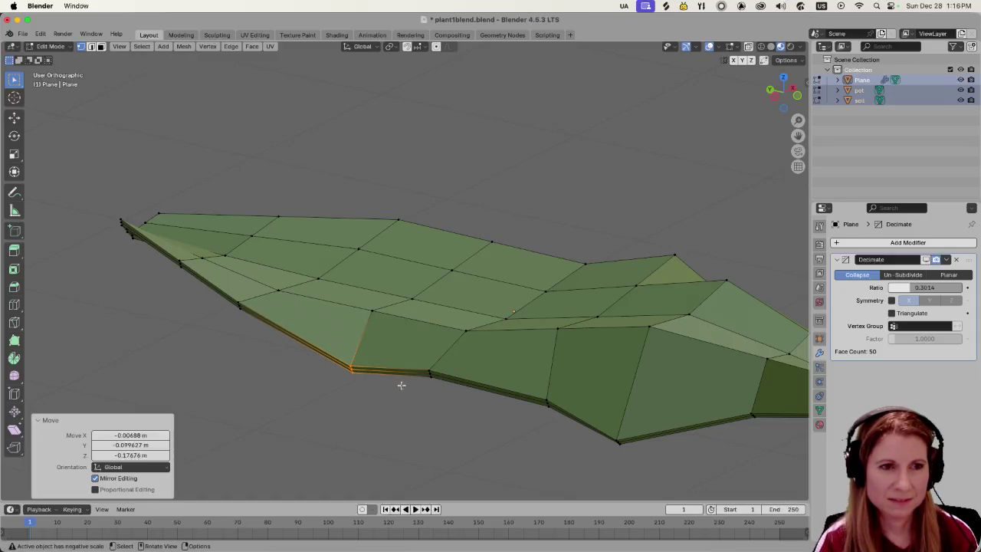
left_click_drag(417, 359, 438, 397)
key("g")
left_click(451, 397)
Lower a left-side edge vertex and a further group of edge vertices.
mouse_move(471, 425)
middle_mouse_down()
mouse_move(519, 379)
mouse_move(552, 372)
mouse_move(514, 406)
mouse_move(442, 377)
mouse_move(347, 410)
mouse_move(441, 385)
middle_mouse_up()
mouse_move(371, 350)
middle_mouse_down()
mouse_move(344, 340)
mouse_move(367, 348)
middle_mouse_up()
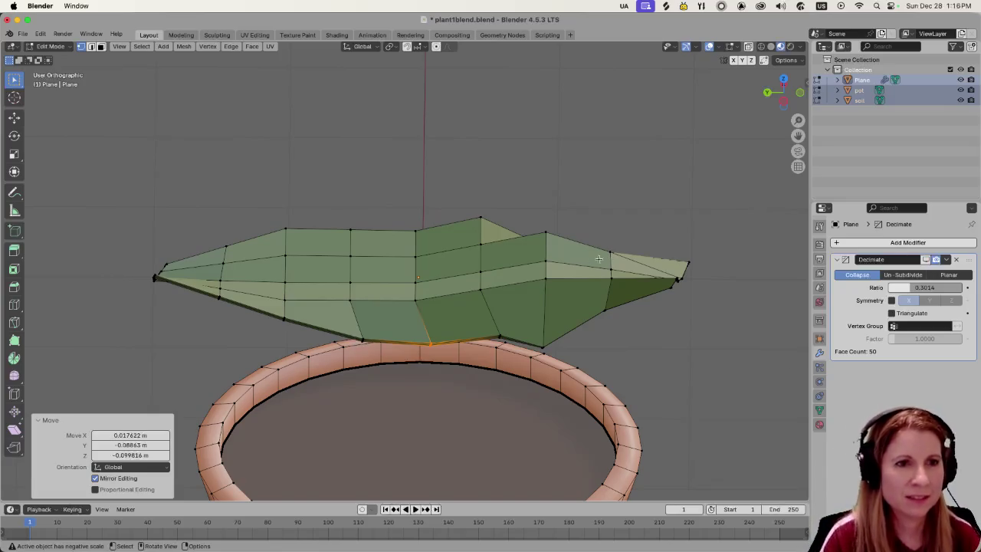
mouse_move(575, 263)
middle_mouse_down()
mouse_move(404, 259)
mouse_move(404, 313)
middle_mouse_up()
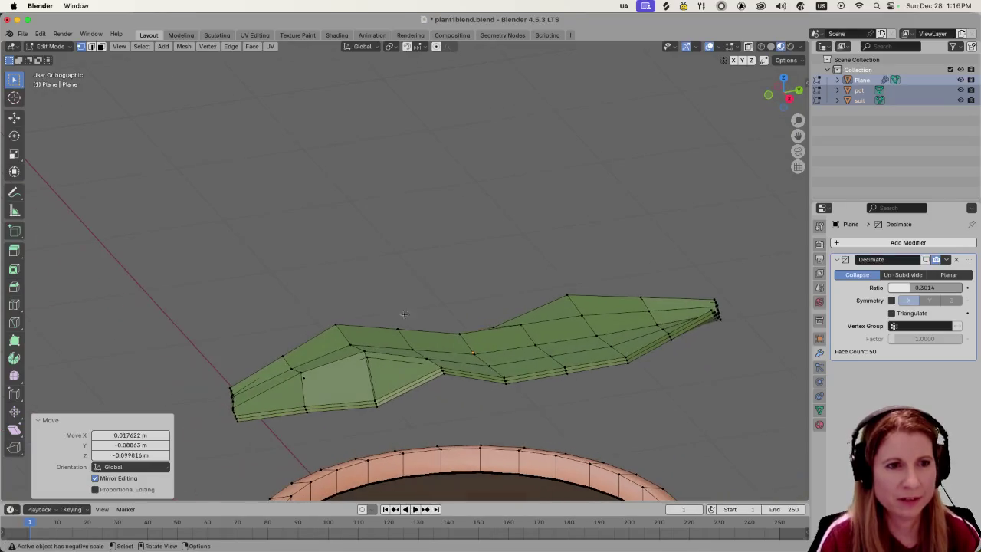
middle_click_drag(658, 395, 605, 346, "shift")
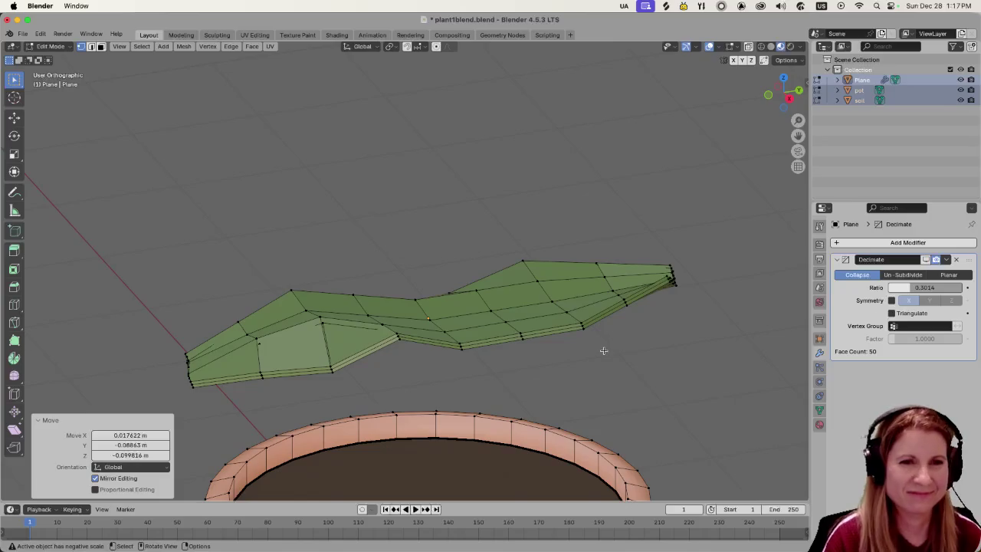
middle_click_drag(604, 351, 552, 332, "shift")
scroll(531, 347, "up", 2)
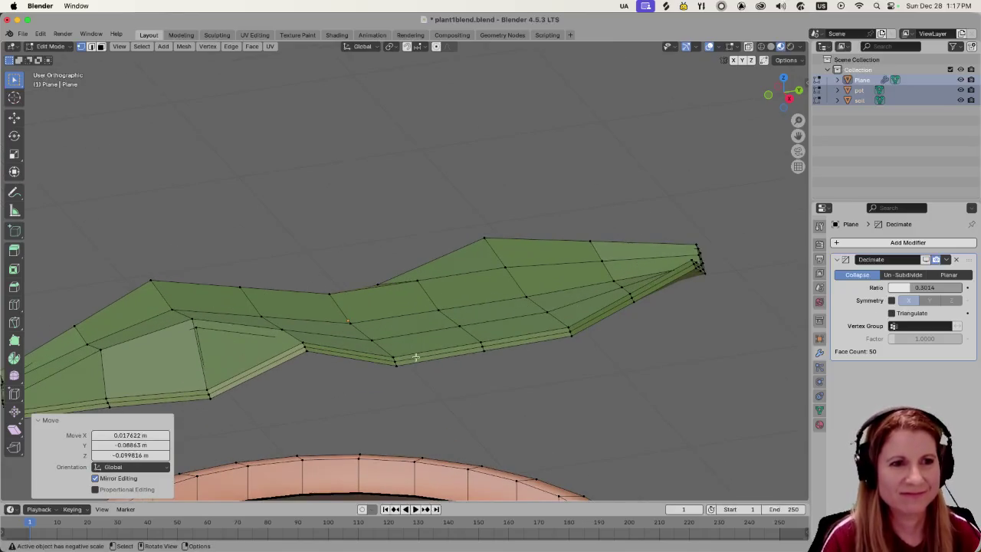
mouse_move(615, 335)
middle_mouse_down()
mouse_move(452, 326)
mouse_move(560, 387)
middle_mouse_up()
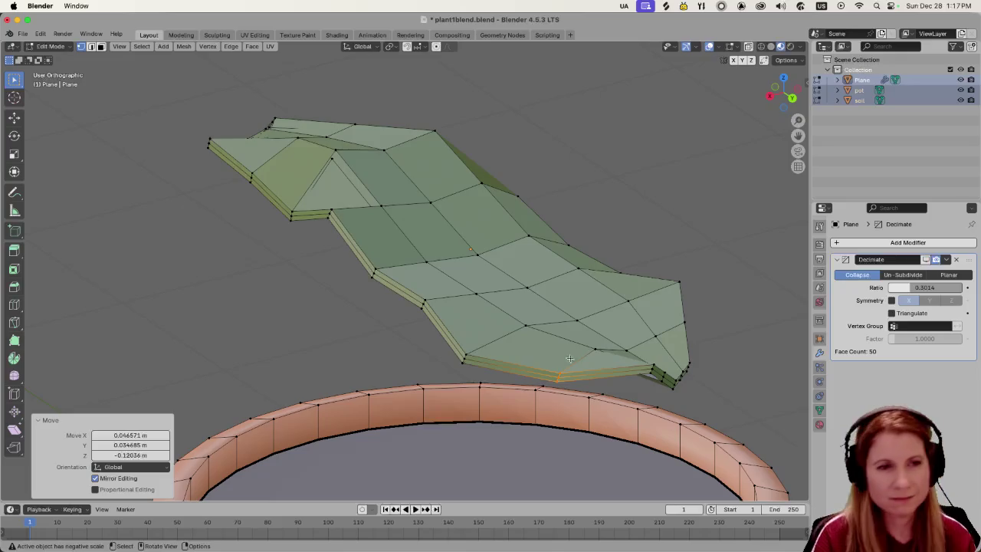
left_click(387, 302)
key("g")
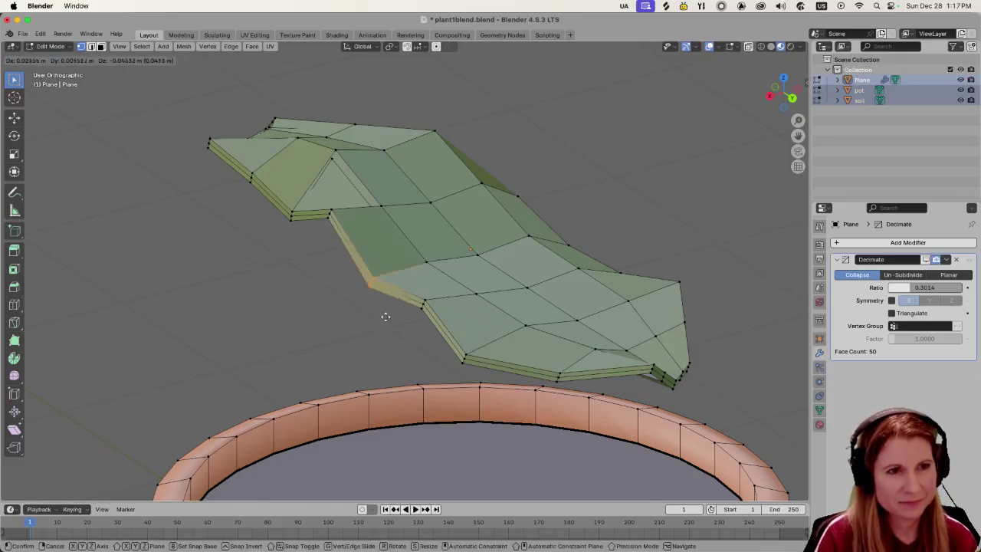
left_click(398, 338)
left_click_drag(416, 285, 437, 338)
key("g")
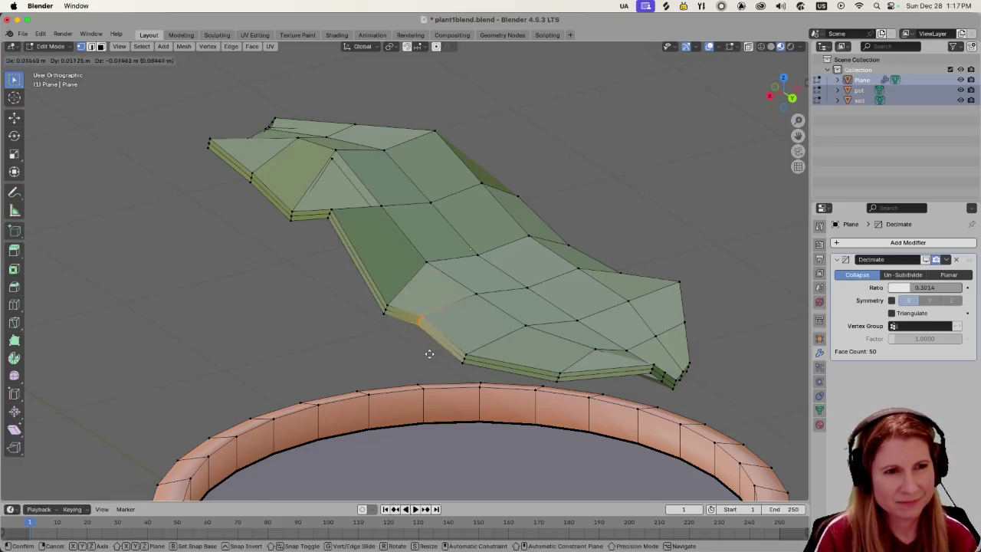
left_click(427, 357)
Shift another set of lower-edge vertices and check the bent leaf from several angles.
middle_click_drag(427, 358, 517, 352)
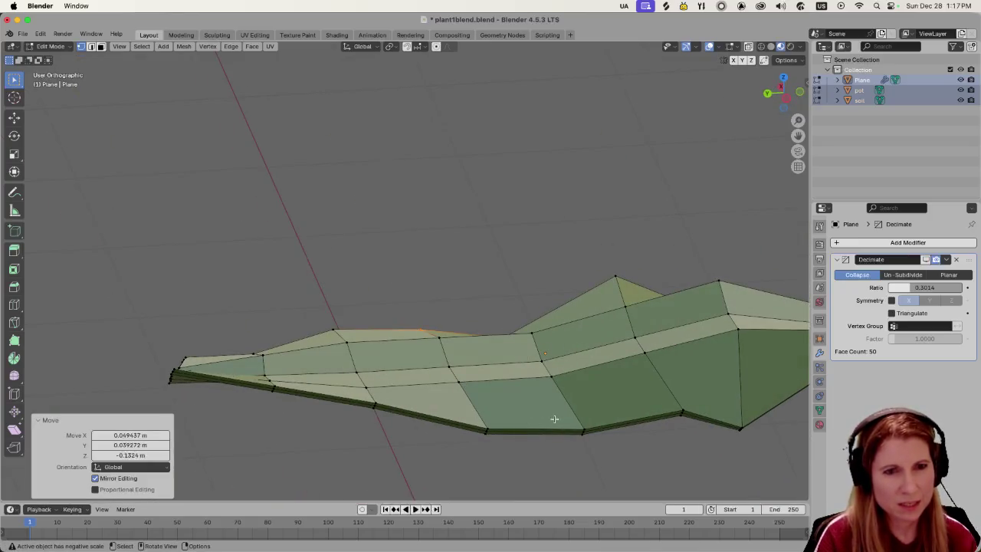
middle_click_drag(554, 419, 554, 335)
left_click_drag(555, 335, 579, 386)
key("r")
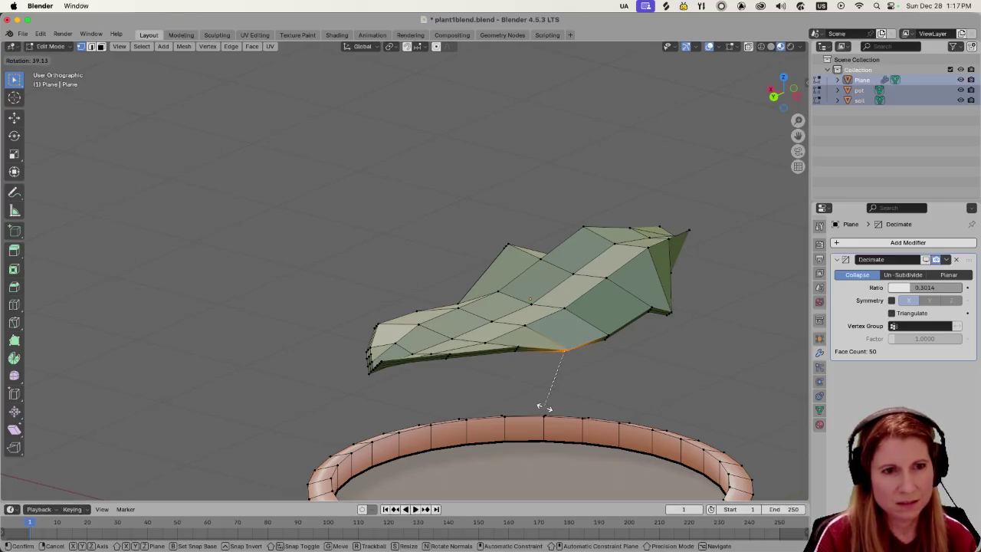
right_click(558, 404)
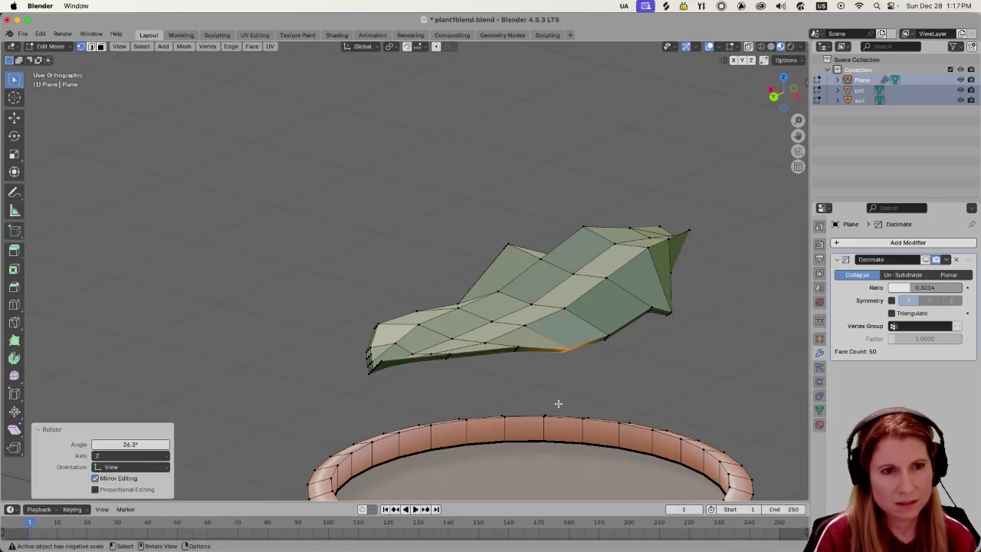
key("g")
left_click(520, 384)
middle_click_drag(520, 384, 573, 397)
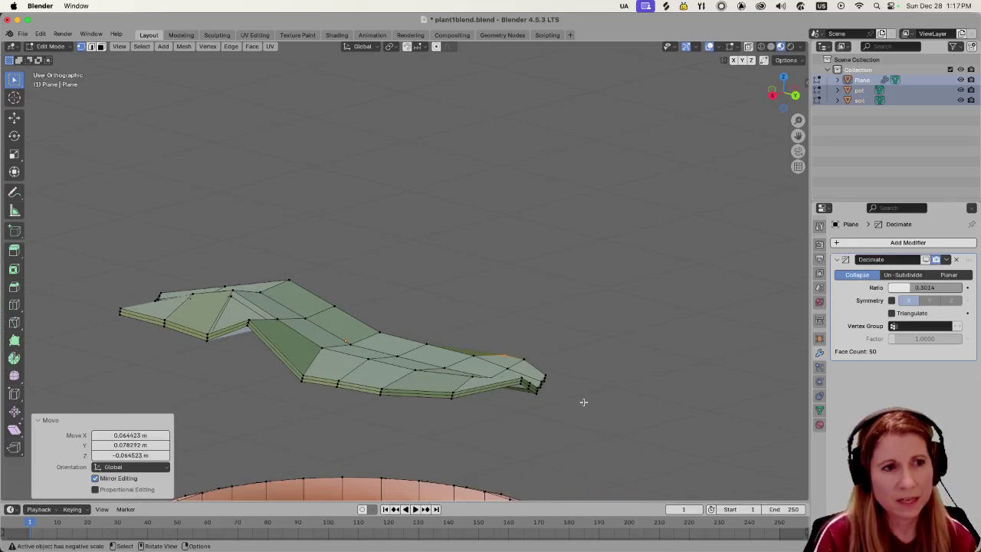
middle_click_drag(623, 403, 483, 398)
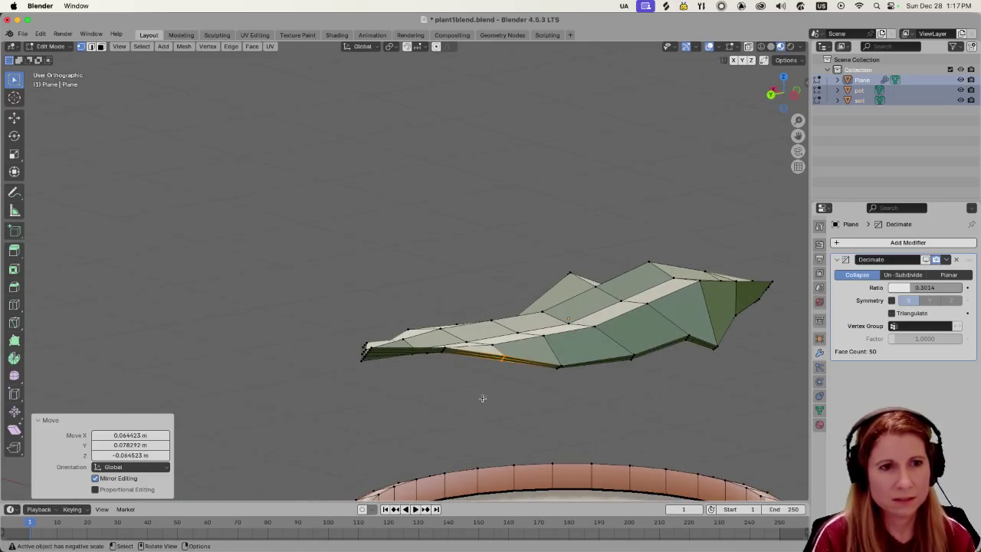
left_click(630, 359)
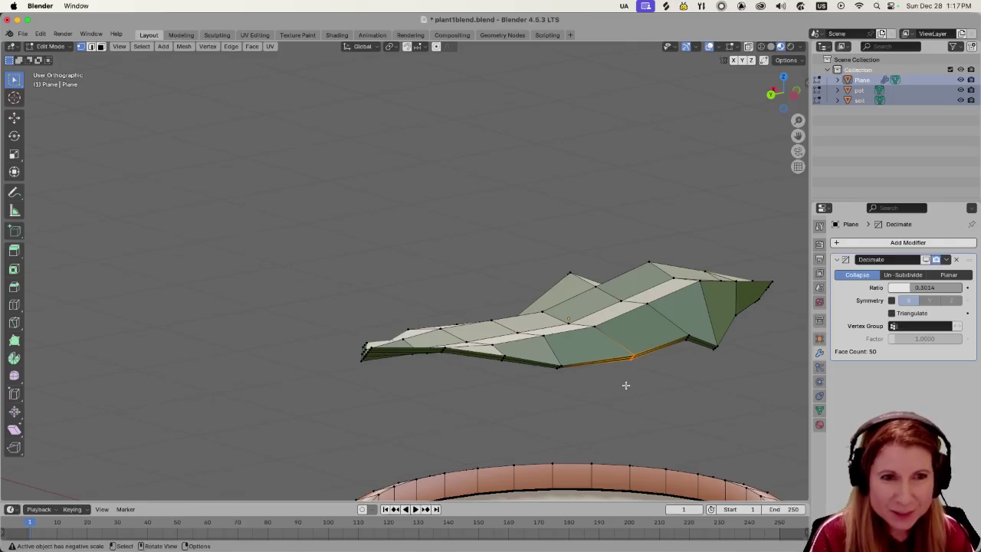
mouse_move(625, 386)
middle_mouse_down()
mouse_move(626, 402)
mouse_move(514, 374)
middle_mouse_up()
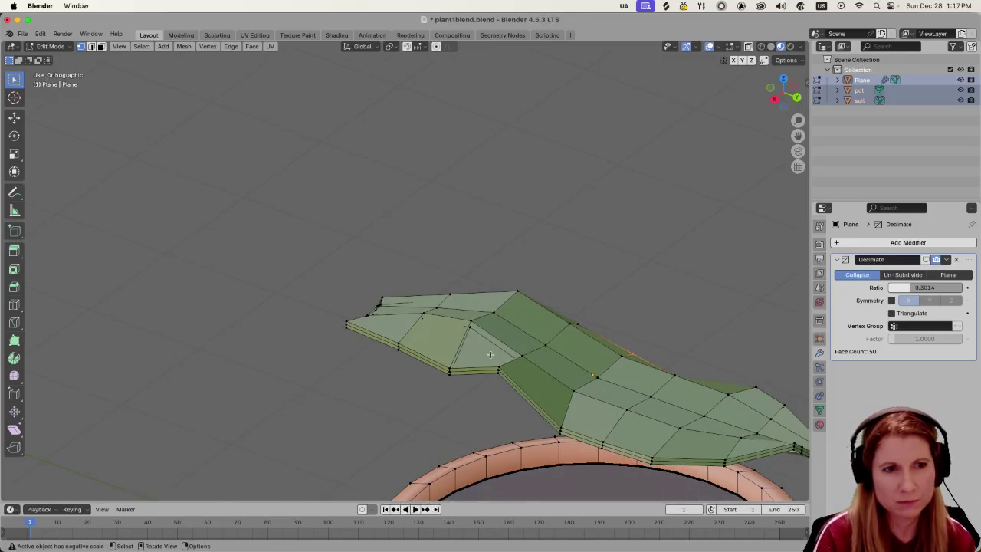
Lower the leaf's front edge along Z and tilt it slightly around Y.
left_click(503, 393)
key("g")
key("z")
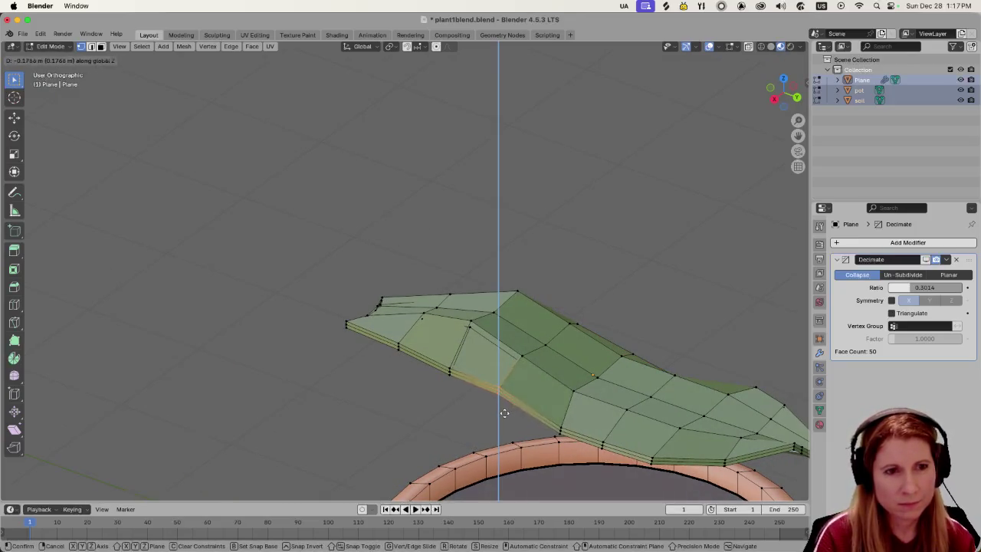
left_click(517, 416)
middle_click_drag(550, 404, 513, 403)
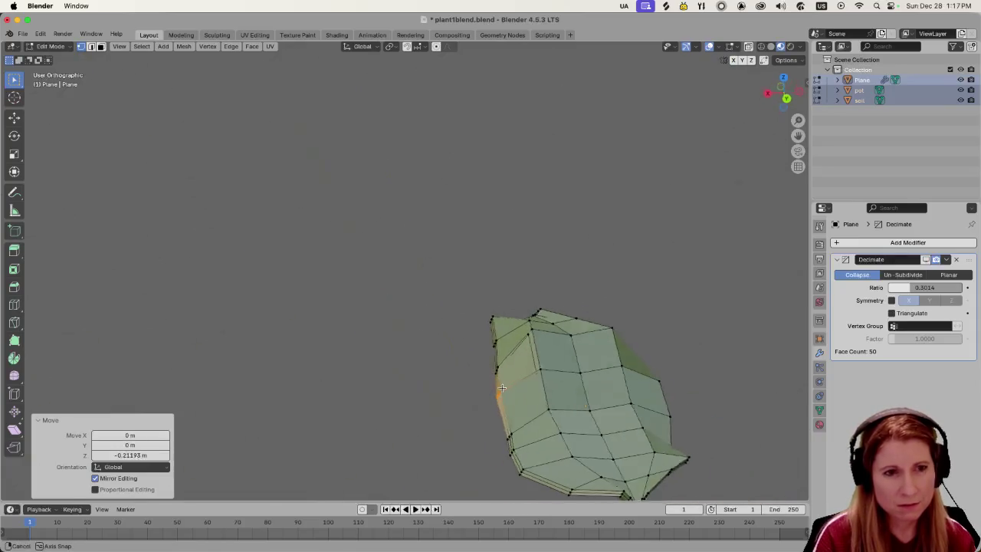
key("r")
key("y")
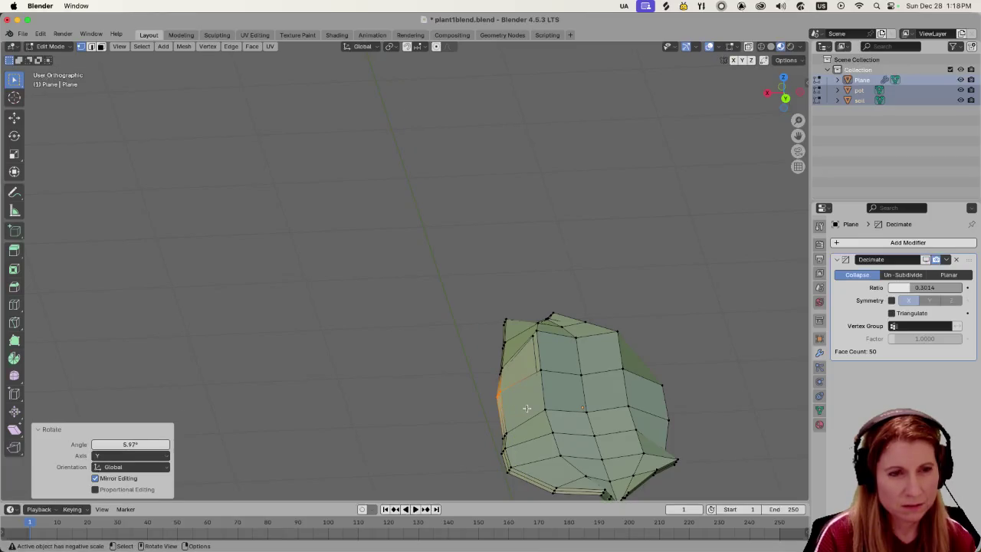
key("g")
left_click(542, 412)
Abandon a sideways X move and undo the last change to the leaf.
key("g")
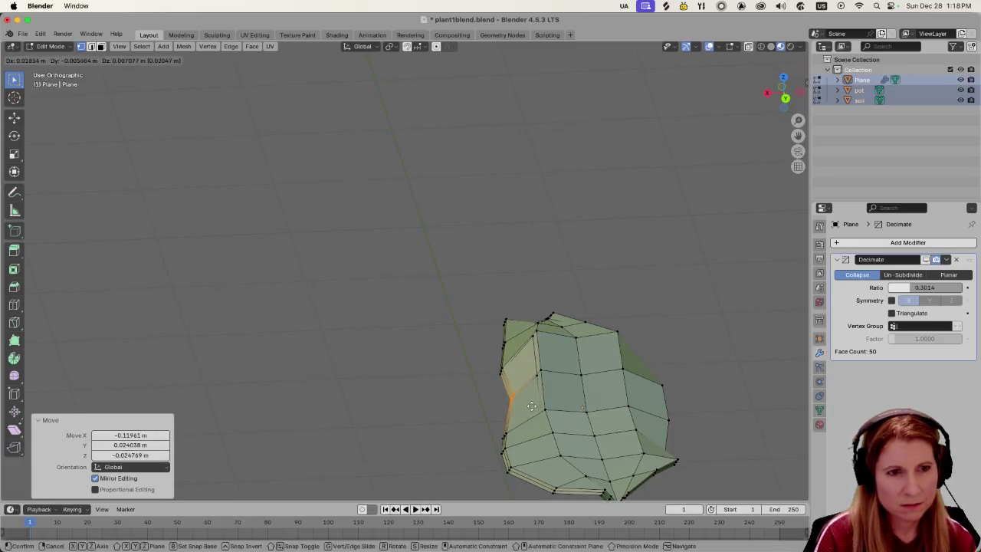
key("x")
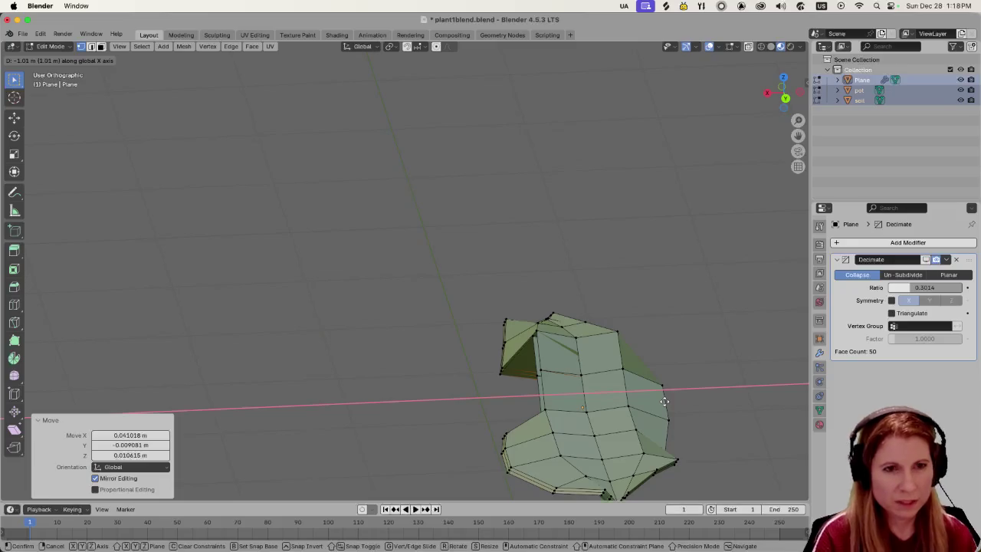
right_click(664, 401)
right_click(665, 401)
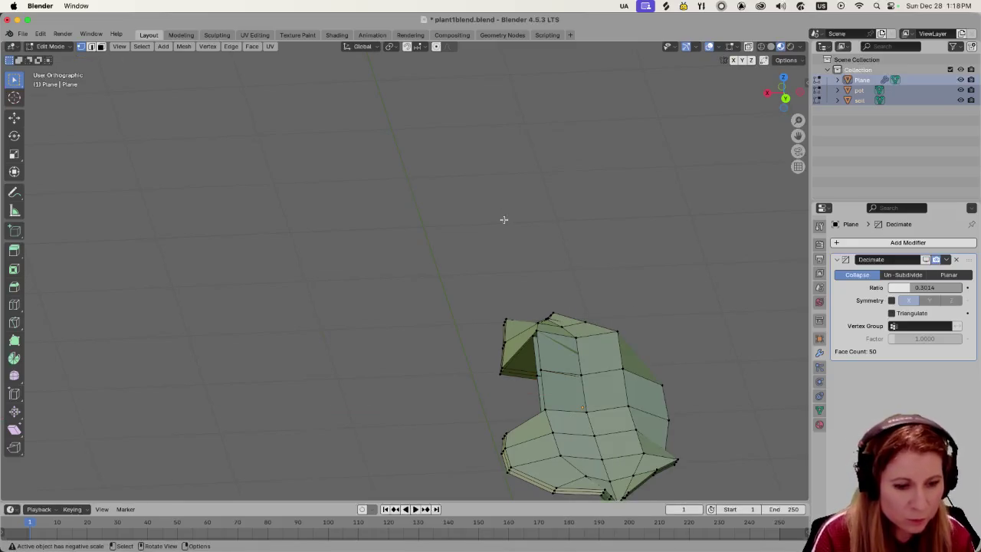
key("ctrl+z")
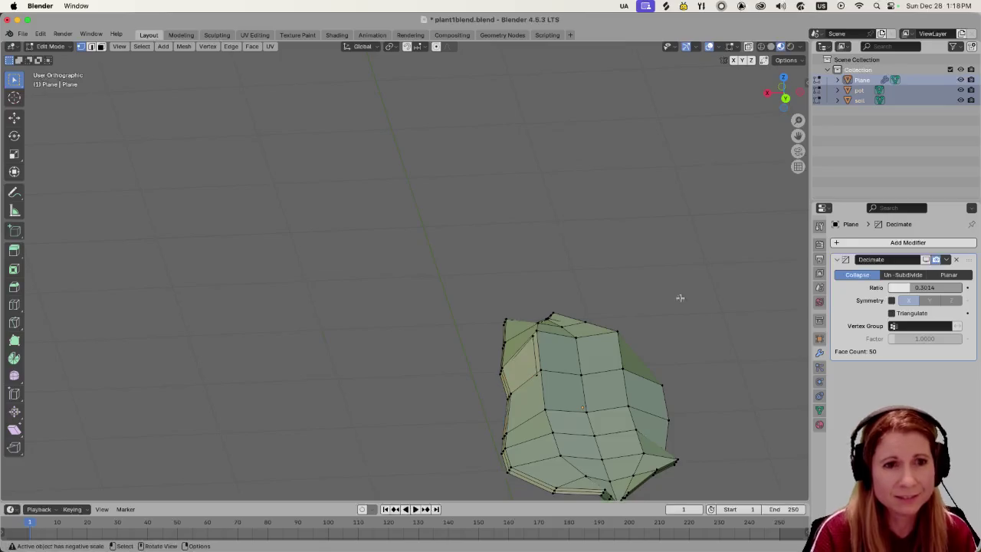
mouse_move(680, 298)
middle_mouse_down()
mouse_move(649, 307)
mouse_move(561, 300)
middle_mouse_up()
scroll(568, 328, "down", 2)
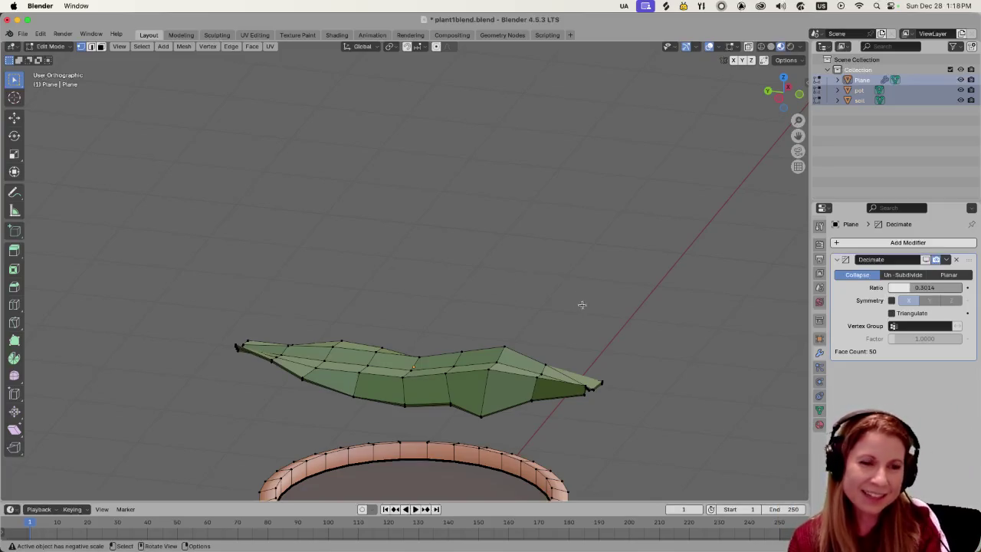
Save the file plant1blend.blend.
mouse_move(582, 305)
middle_mouse_down()
mouse_move(567, 278)
mouse_move(644, 342)
middle_mouse_up()
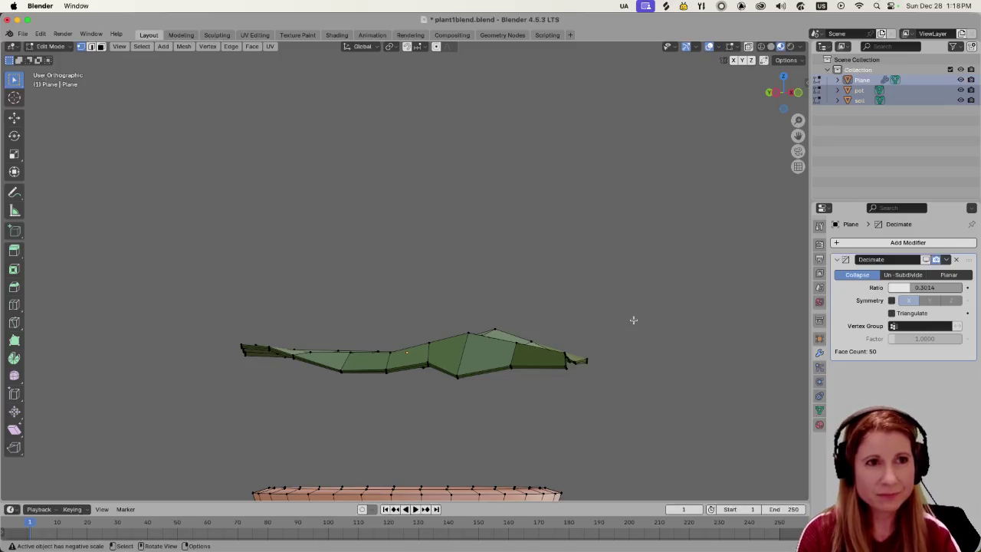
key("ctrl+s")
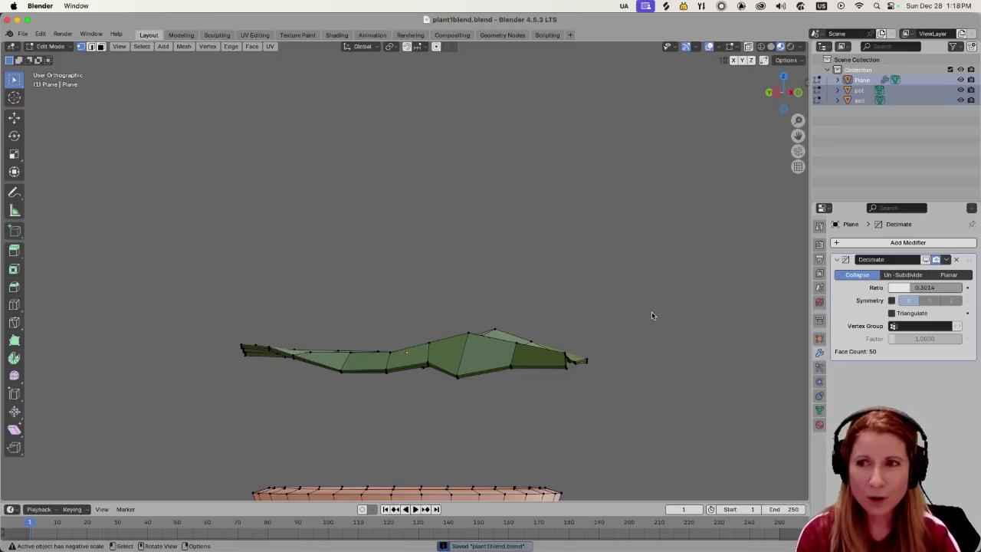
middle_click_drag(650, 313, 631, 341)
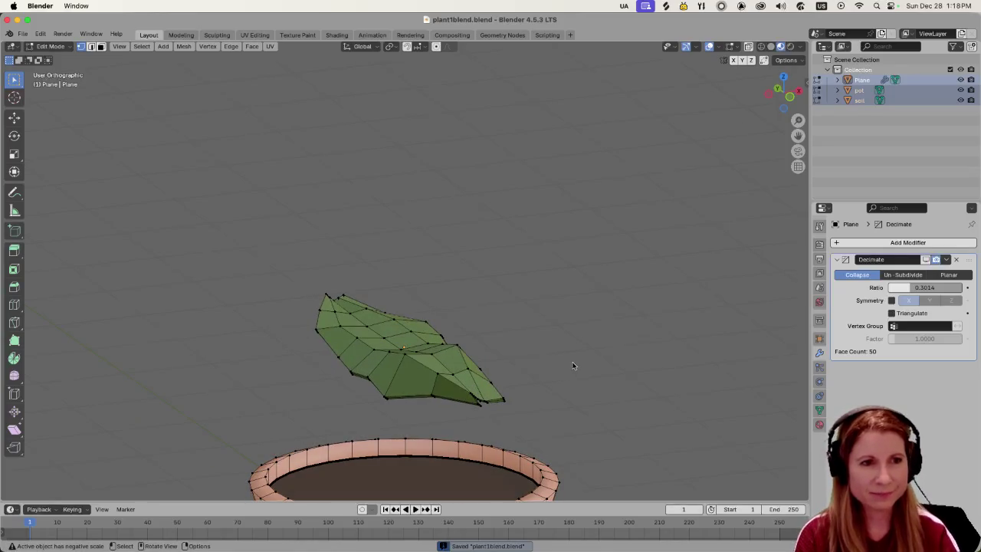
middle_click_drag(573, 366, 586, 361)
View the deselected leaf whole in Object Mode, then return to Edit Mode.
key("Tab")
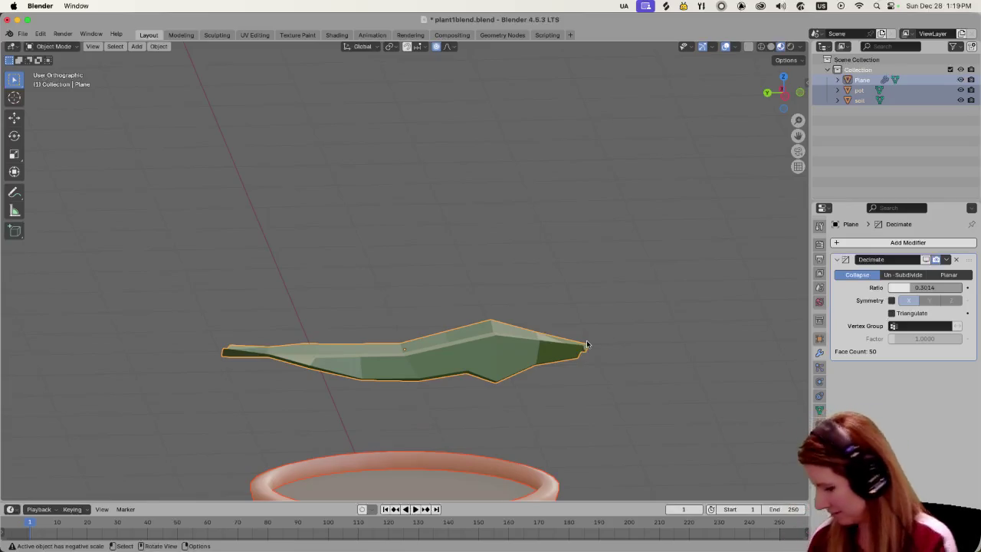
left_click(686, 349)
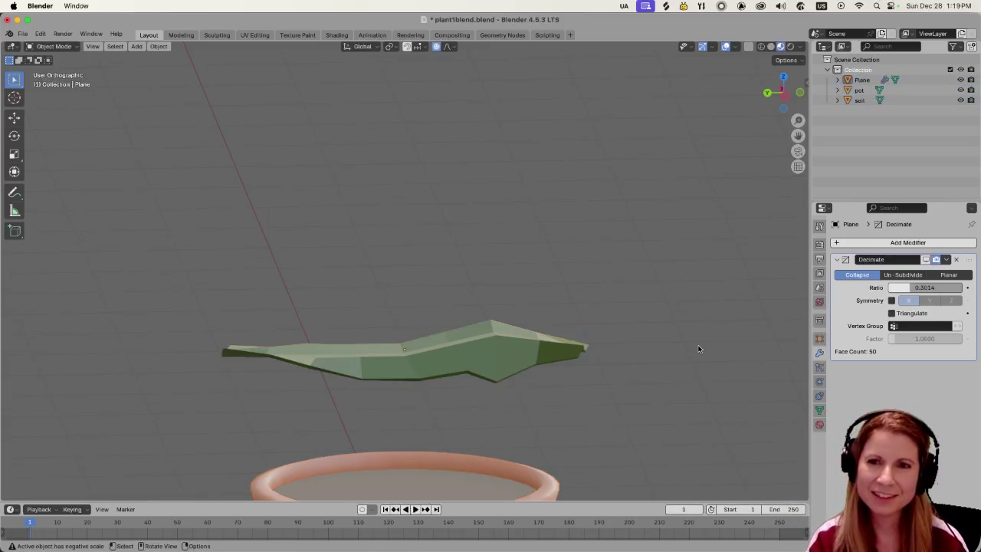
mouse_move(694, 347)
middle_mouse_down()
mouse_move(583, 355)
mouse_move(647, 342)
middle_mouse_up()
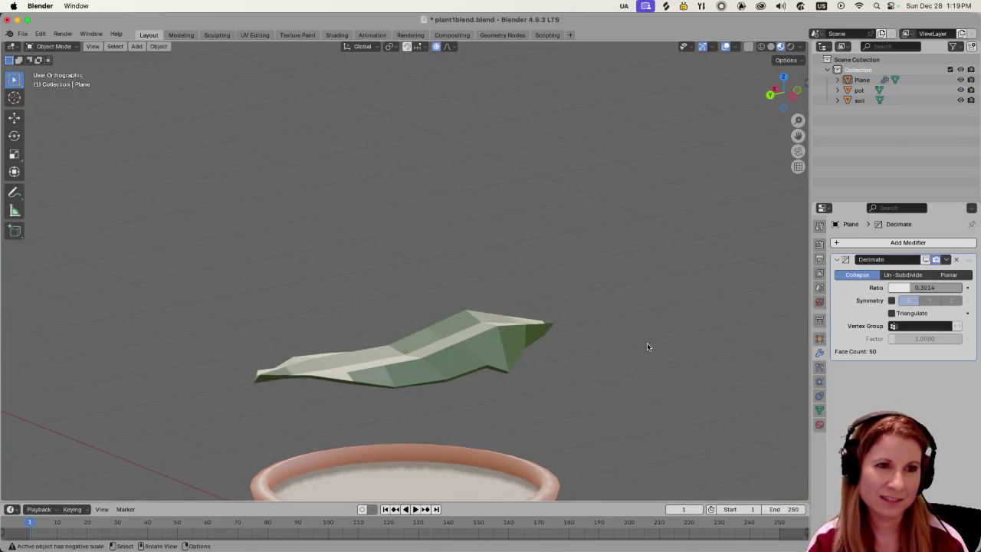
key("Tab")
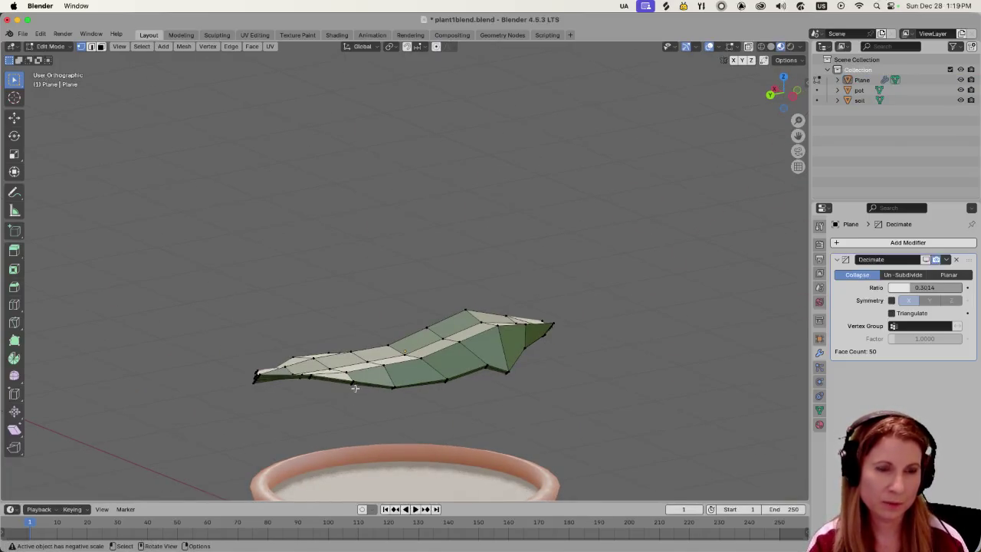
Drag three runs of the leaf's bottom edges downward.
scroll(355, 389, "up", 2)
left_click(377, 434, "alt")
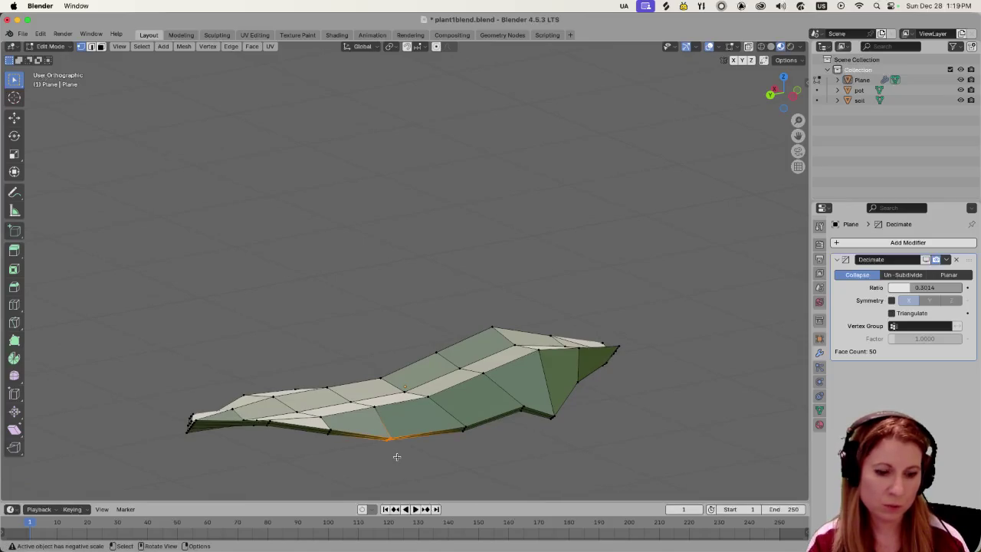
key("g")
left_click(372, 460)
left_click_drag(321, 423, 333, 448)
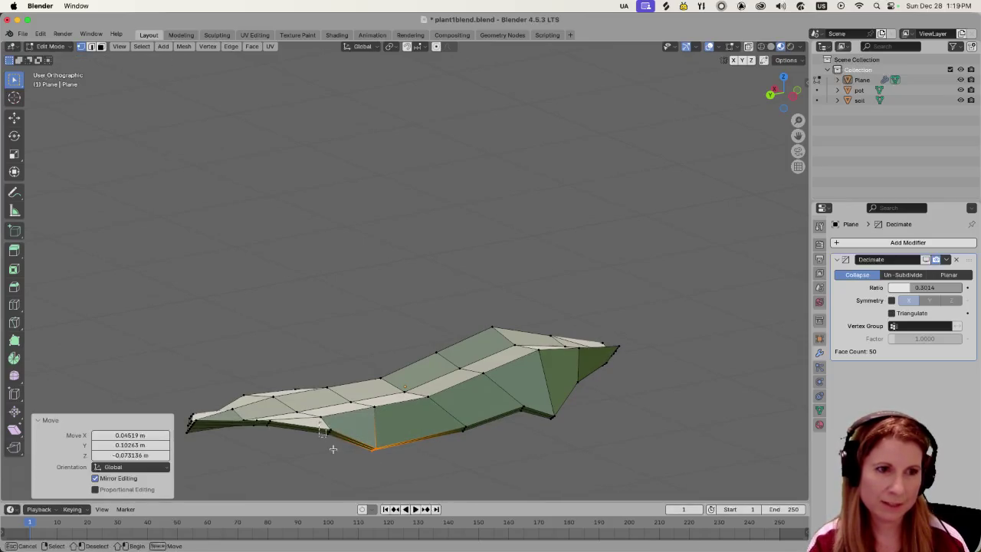
key("g")
left_click(283, 415)
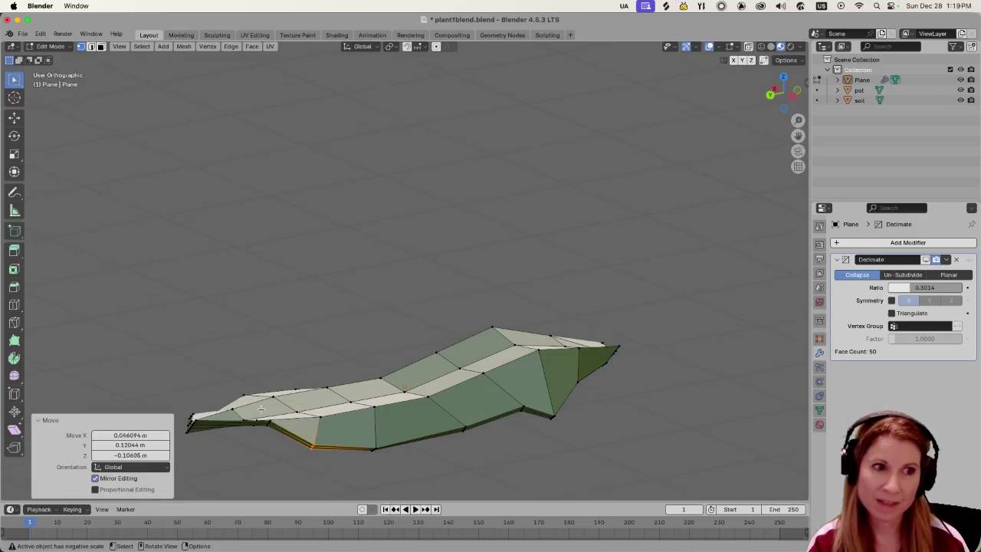
left_click(273, 443, "alt")
key("g")
left_click(263, 455)
Move three more edges along the leaf's lower right underside.
mouse_move(263, 455)
middle_mouse_down()
mouse_move(395, 438)
mouse_move(602, 386)
mouse_move(450, 393)
mouse_move(515, 410)
middle_mouse_up()
left_click(499, 422, "alt")
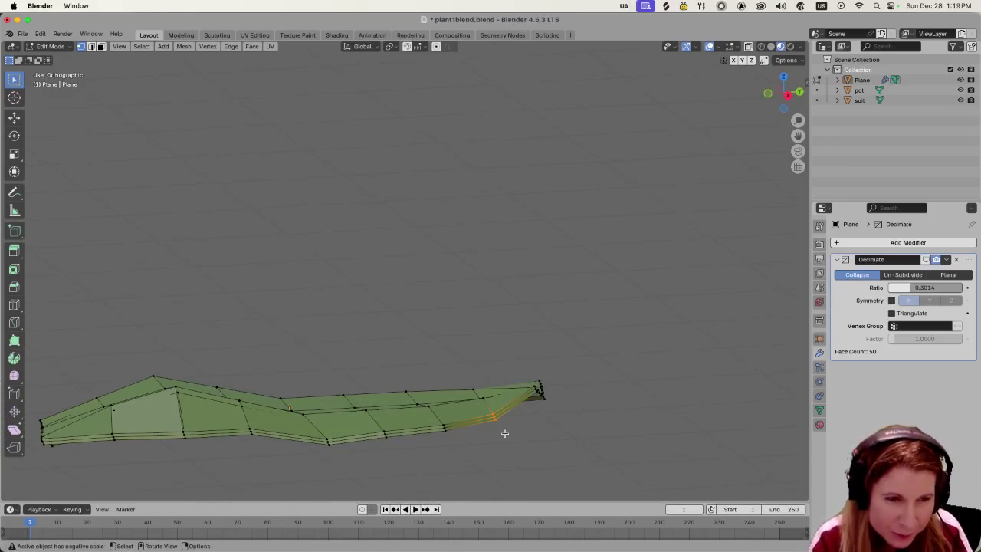
key("g")
left_click(499, 449)
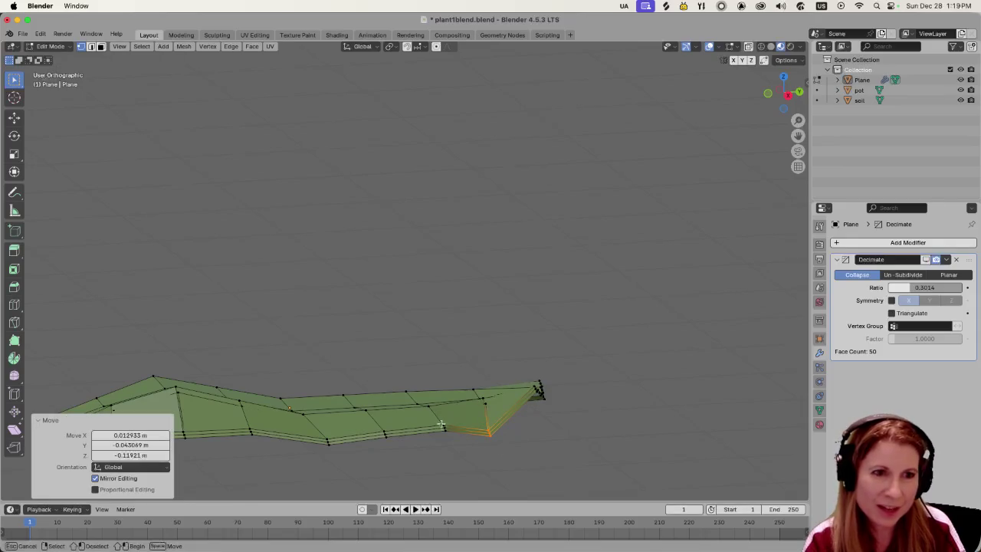
left_click(435, 426, "alt")
key("g")
left_click(453, 457)
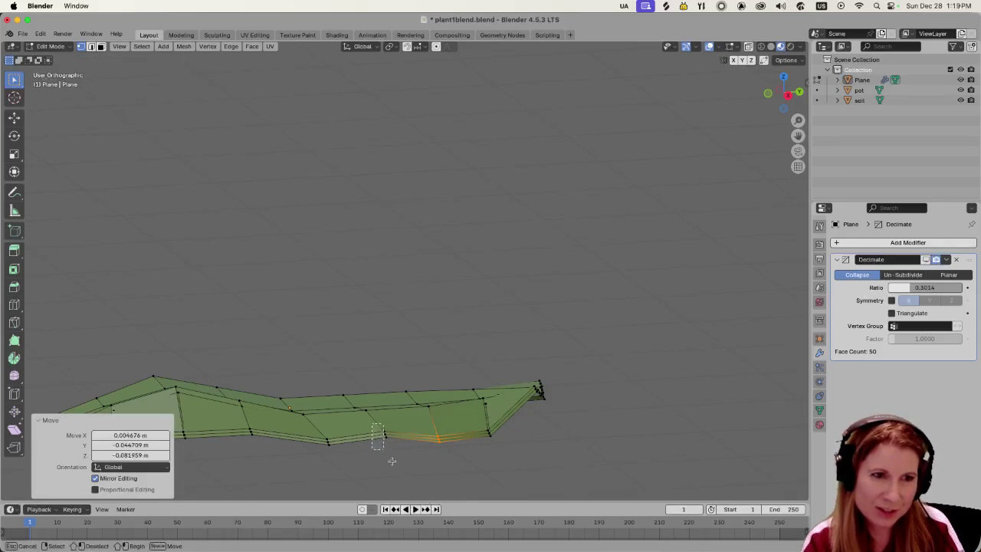
left_click(377, 438, "alt")
key("g")
left_click(407, 477)
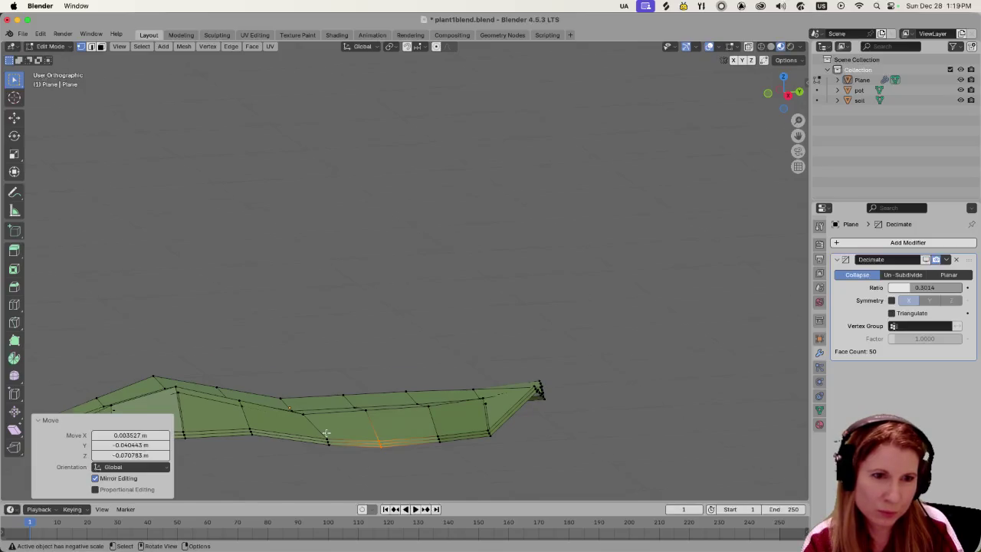
Rotate the selected lower edge 82.1° around the Y axis, then deselect it.
middle_click_drag(327, 434, 373, 436)
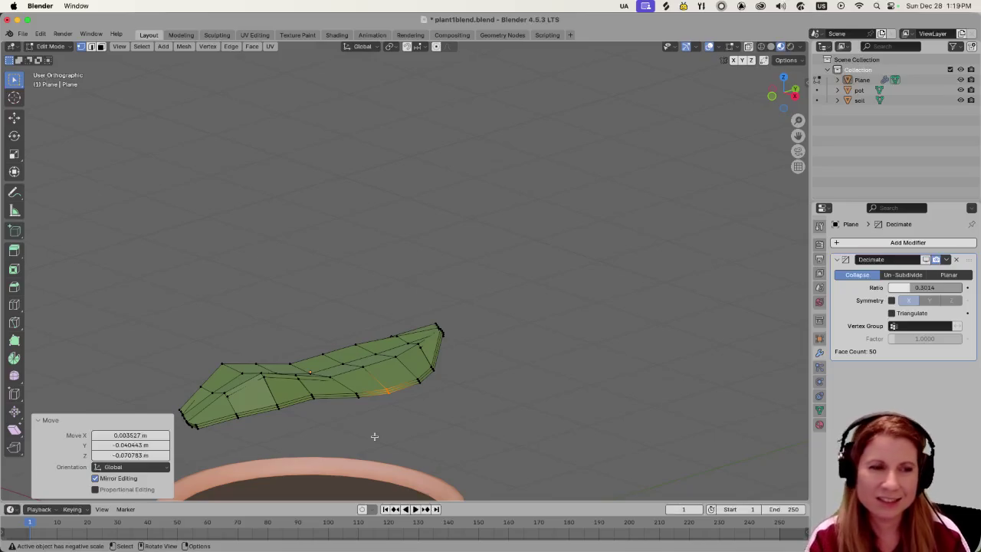
key("r")
key("y")
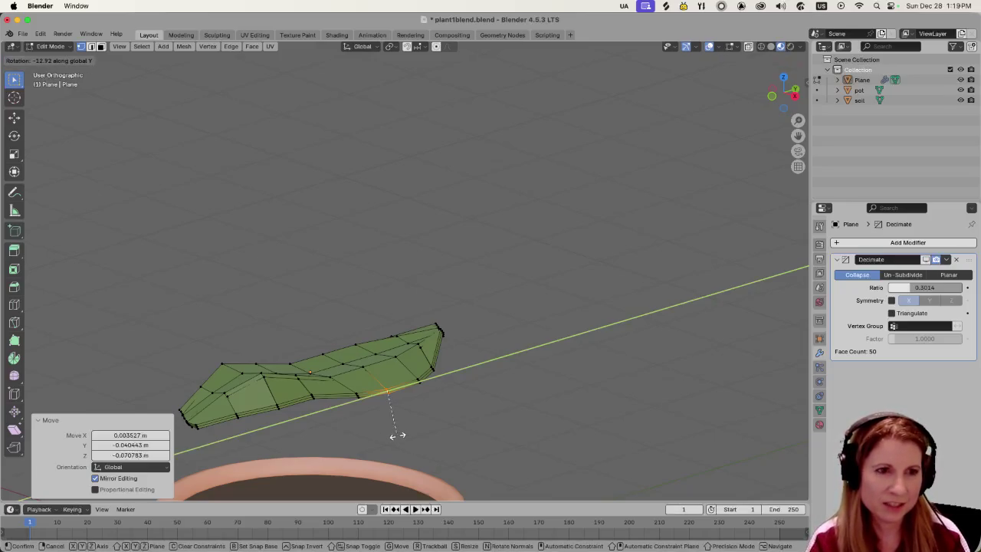
left_click(313, 397)
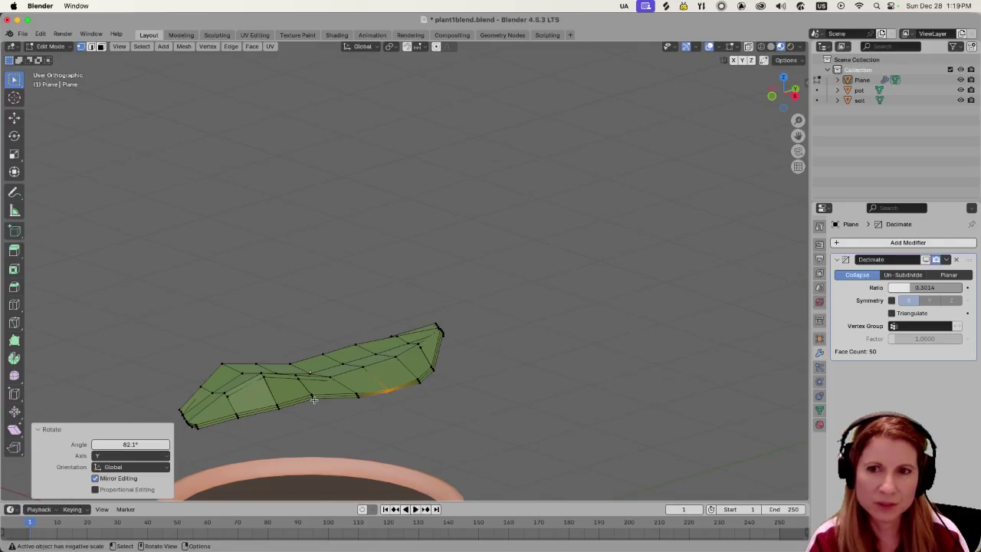
left_click(531, 378)
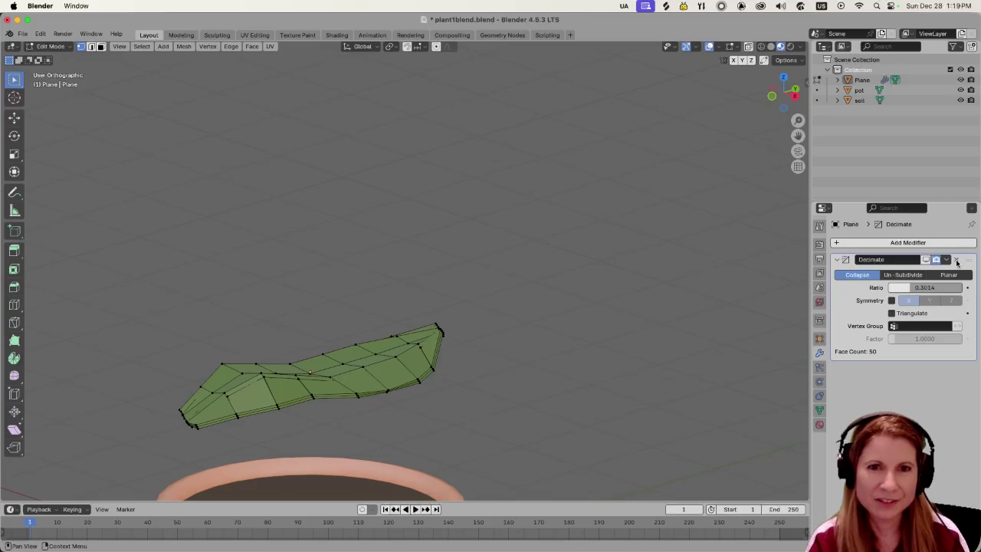
Delete the Decimate modifier from the leaf.
left_click(957, 260)
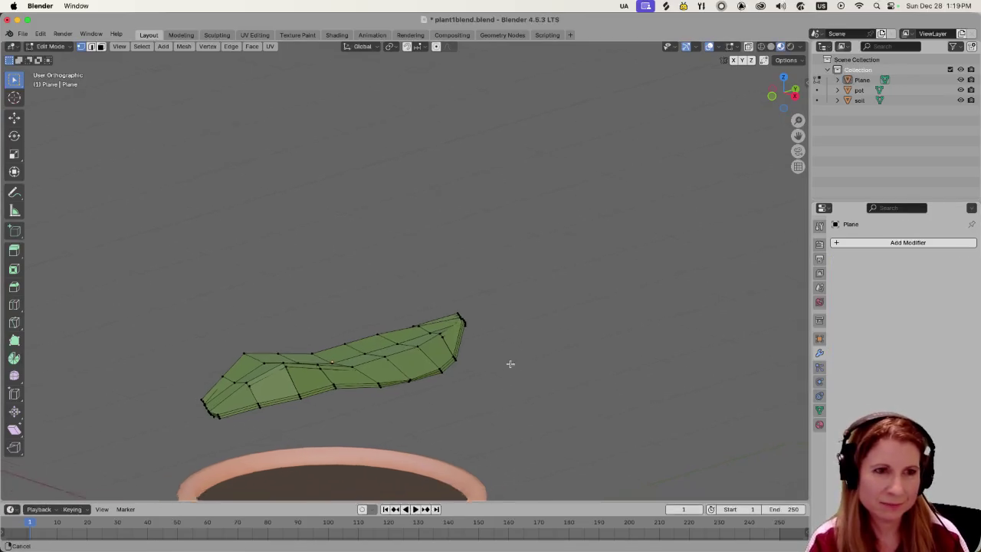
middle_click_drag(492, 378, 598, 354)
scroll(600, 370, "up", 2)
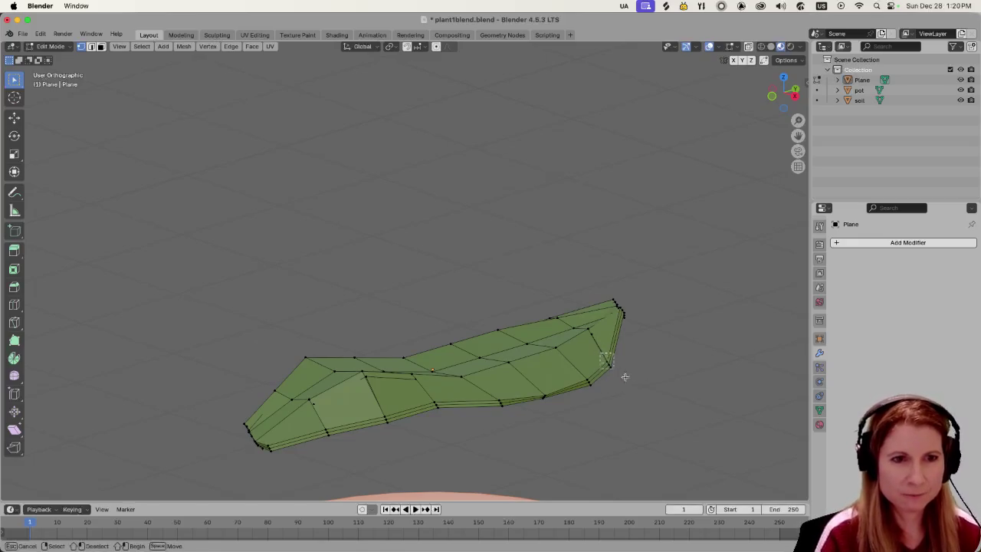
Lower the leaf's right-end edge loop along Z and rotate it 69° around Y.
left_click(623, 375, "alt")
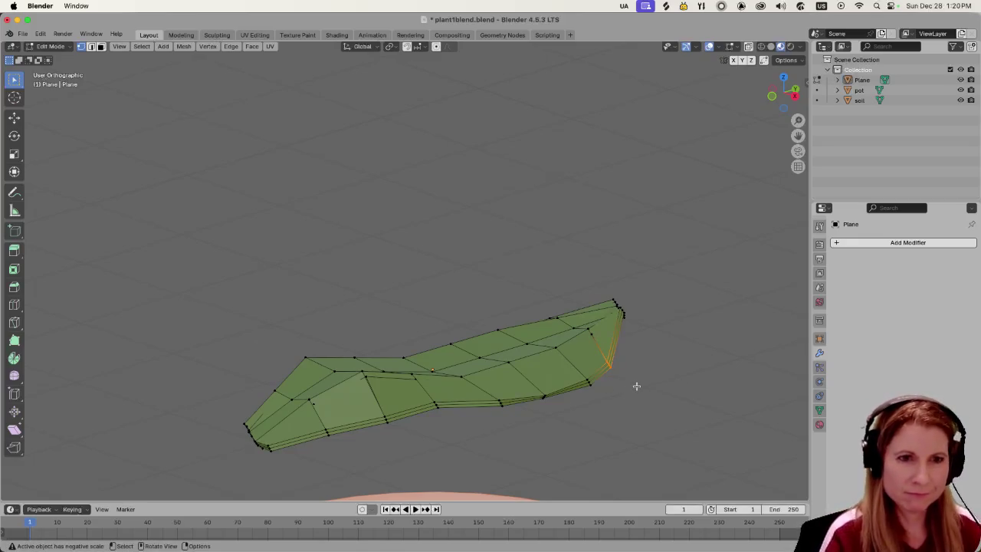
key("g")
key("z")
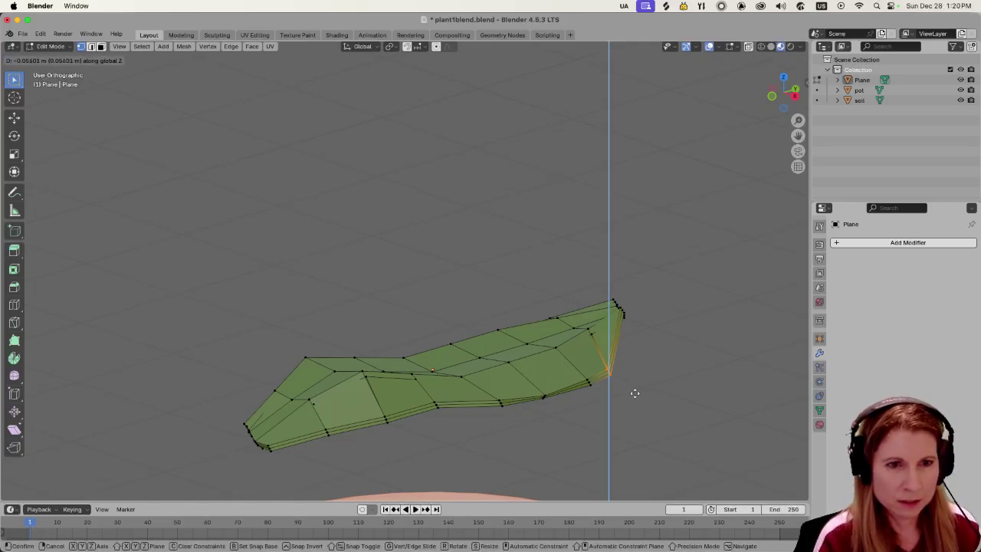
left_click(635, 393)
key("r")
key("y")
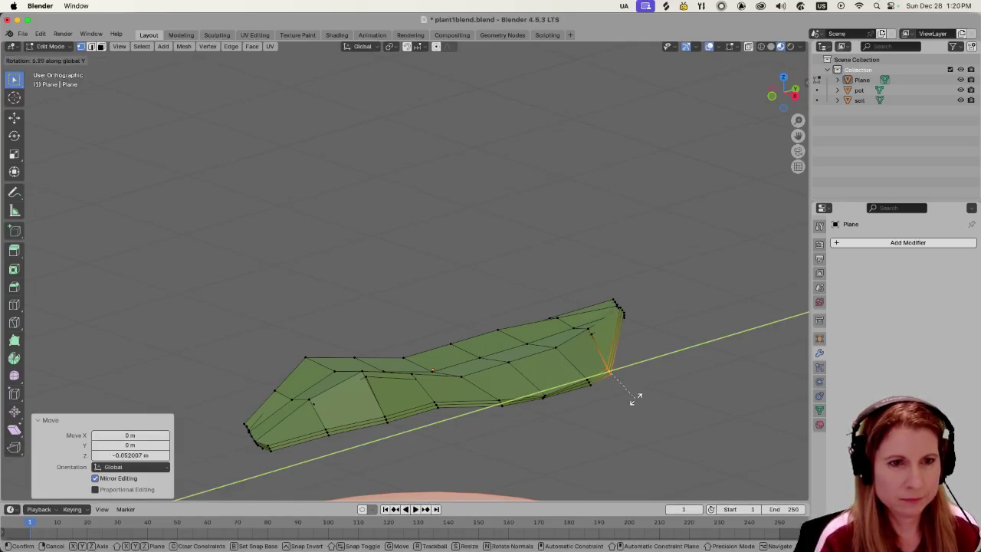
left_click(594, 424)
middle_click_drag(587, 425, 491, 419)
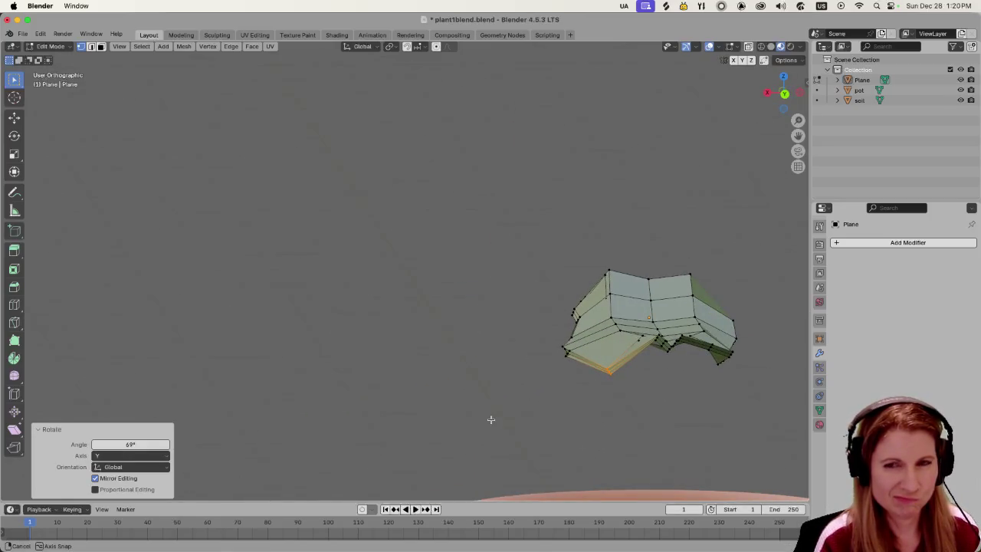
middle_click_drag(490, 420, 492, 419)
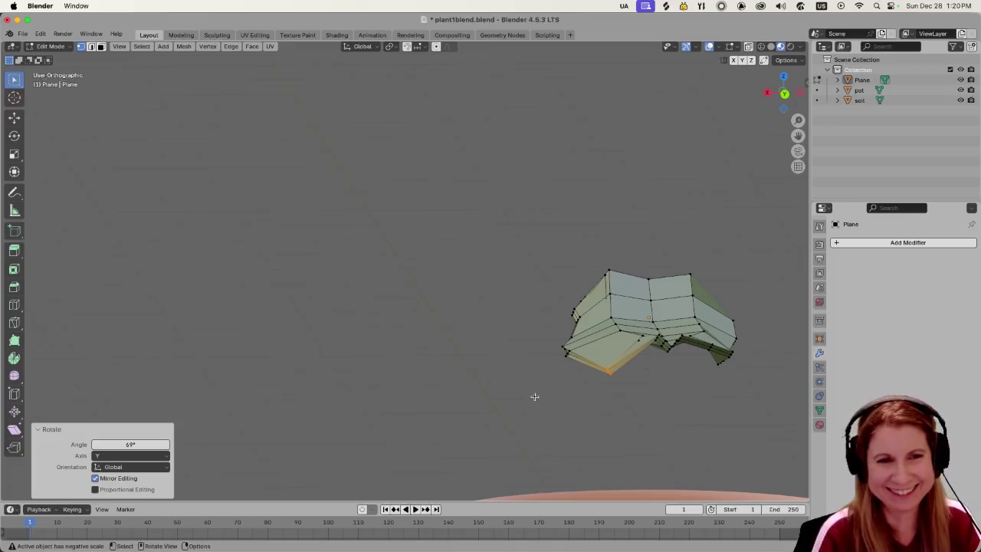
mouse_move(534, 397)
middle_mouse_down()
mouse_move(670, 401)
mouse_move(624, 427)
middle_mouse_up()
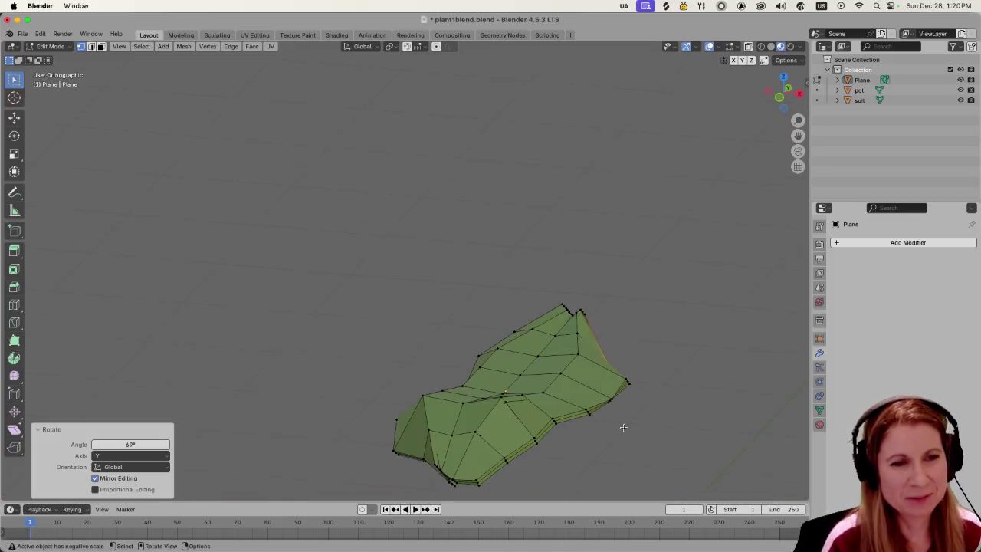
Rotate a lower leaf edge twice, ending at 42.1°, and nudge it slightly.
left_click(561, 423)
key("r")
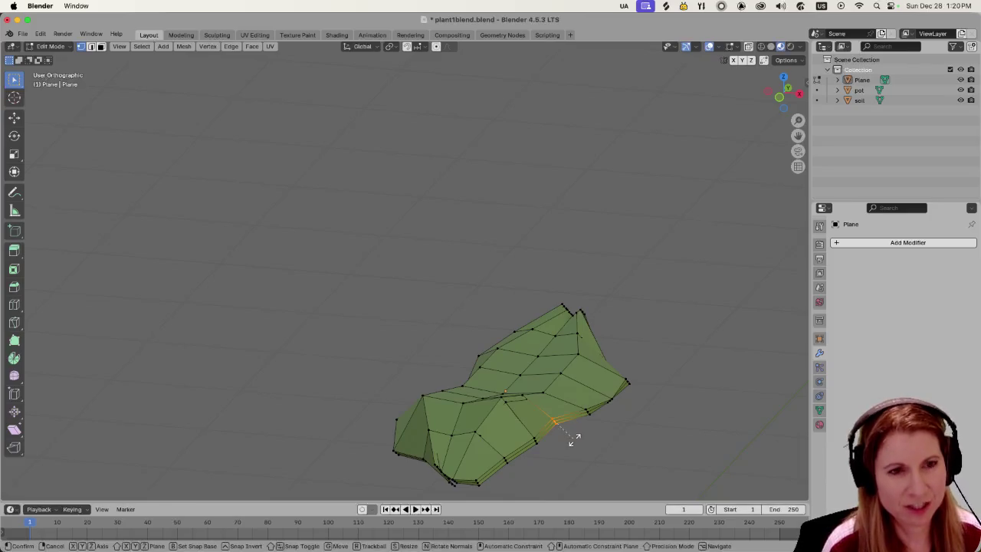
left_click(547, 450)
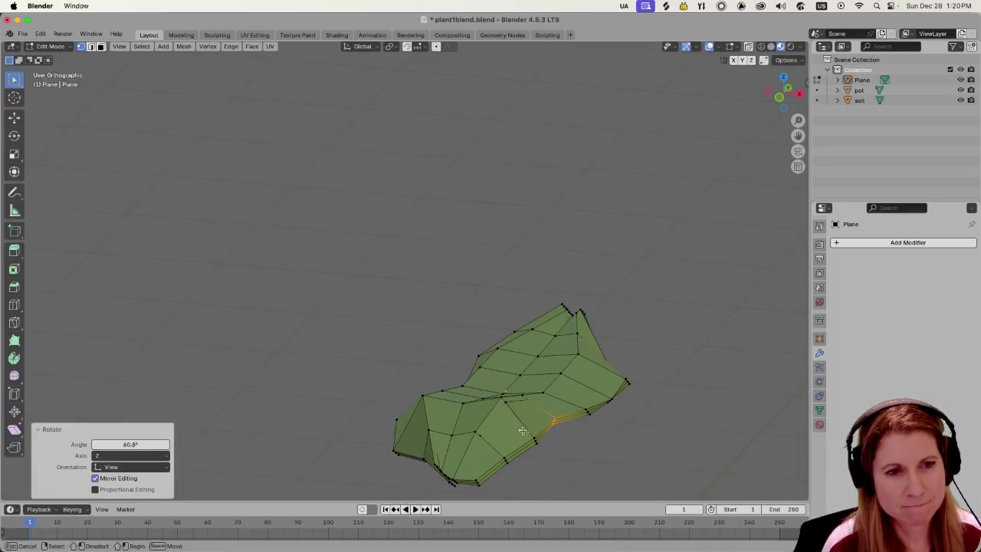
key("r")
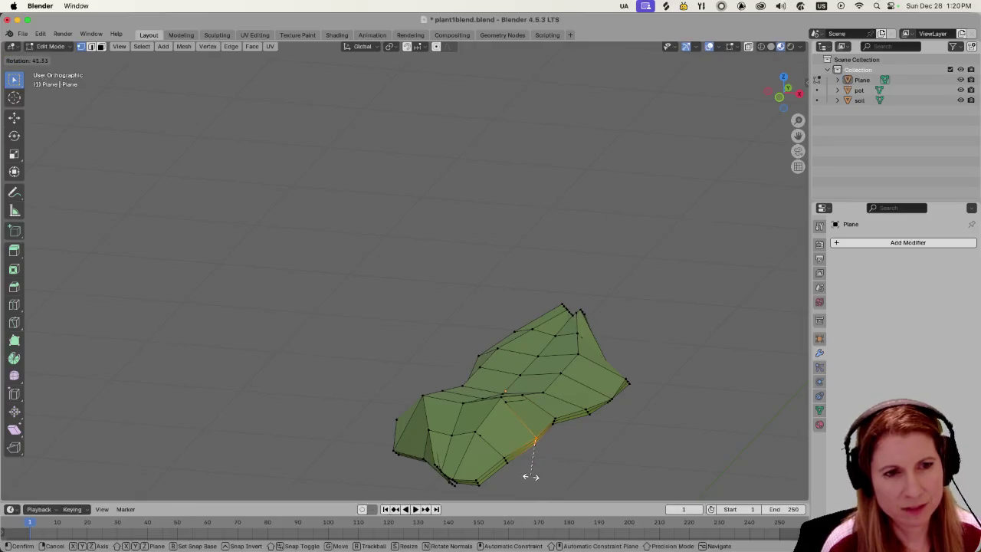
left_click(530, 476)
key("g")
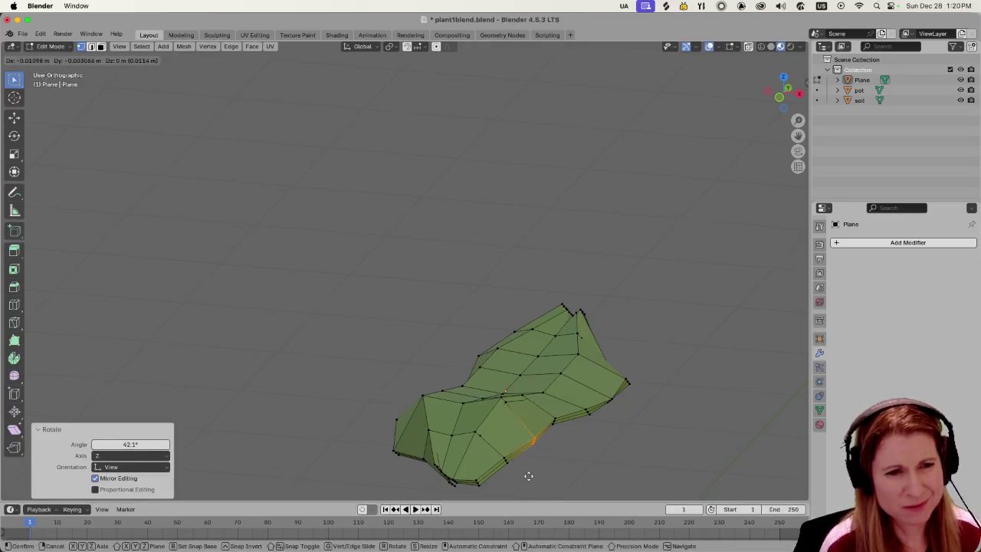
left_click(528, 476)
Rotate another lower boundary edge 19.4° around the Y axis.
mouse_move(565, 457)
middle_mouse_down()
mouse_move(611, 455)
mouse_move(571, 447)
mouse_move(502, 458)
middle_mouse_up()
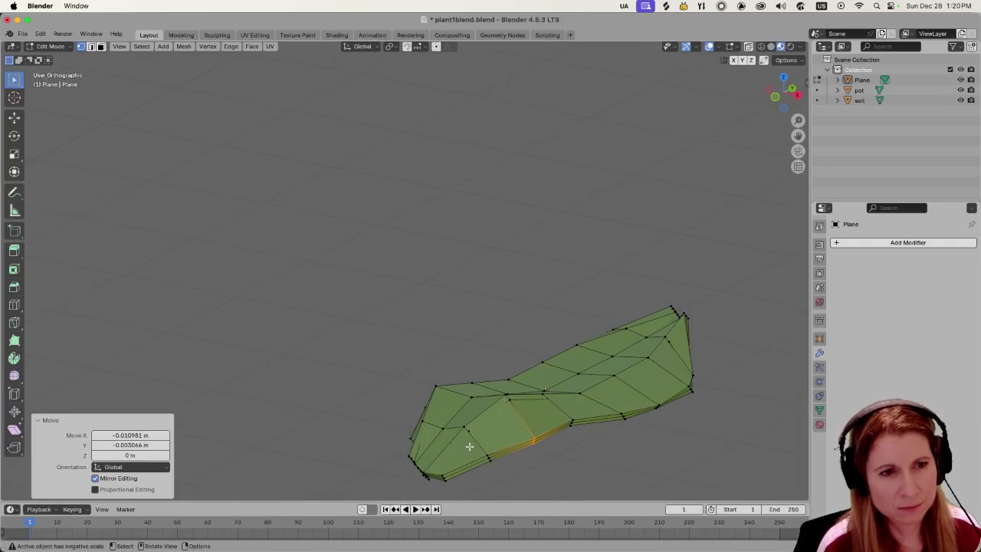
left_click(488, 462)
key("r")
key("y")
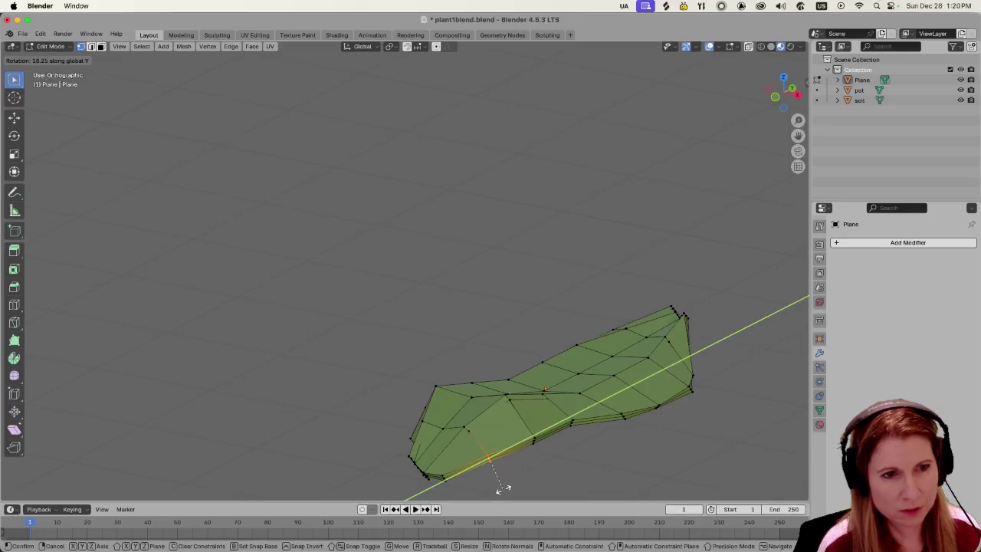
left_click(504, 488)
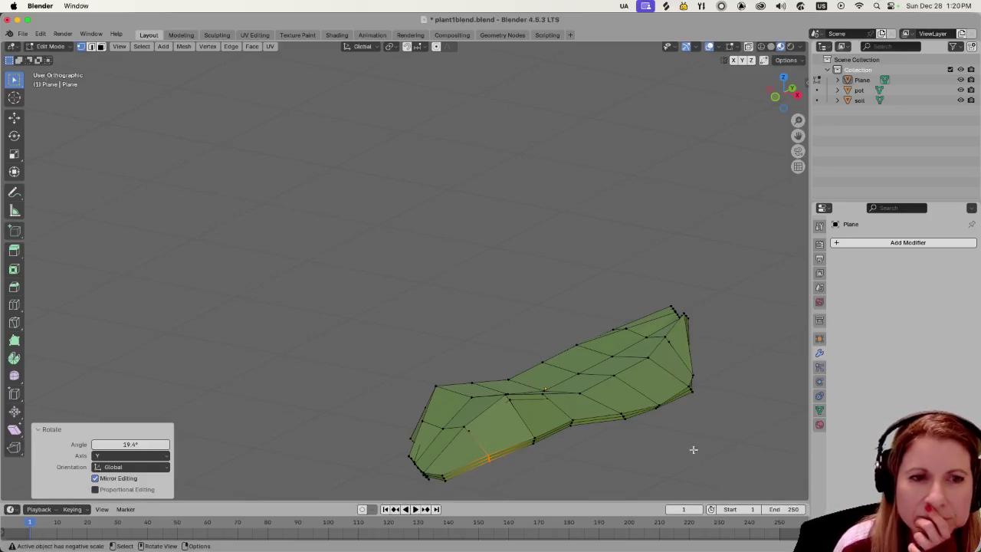
Rotate the leaf's left tip vertices -18.7° around the Y axis.
mouse_move(693, 449)
middle_mouse_down()
mouse_move(715, 445)
mouse_move(693, 448)
middle_mouse_up()
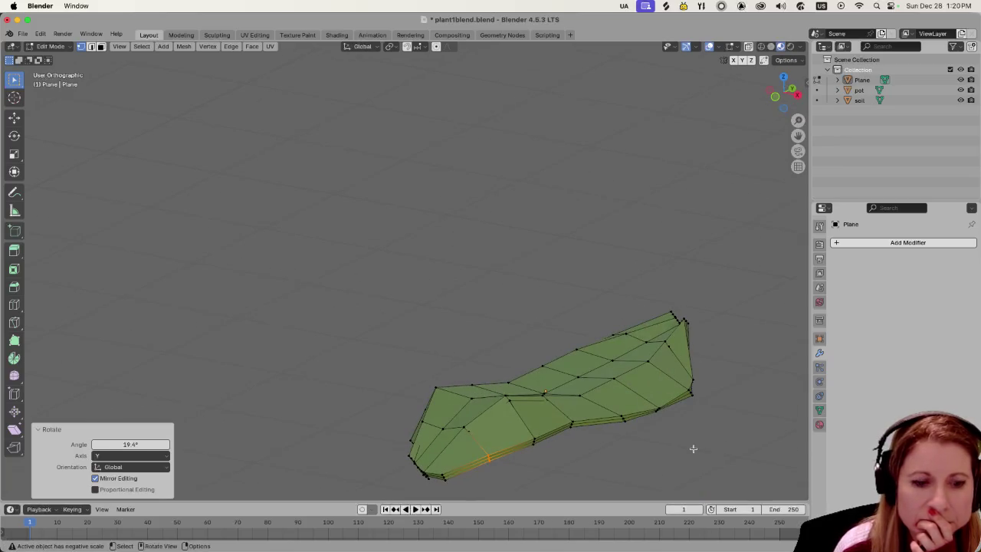
scroll(693, 449, "up", 2)
scroll(693, 449, "down", 1)
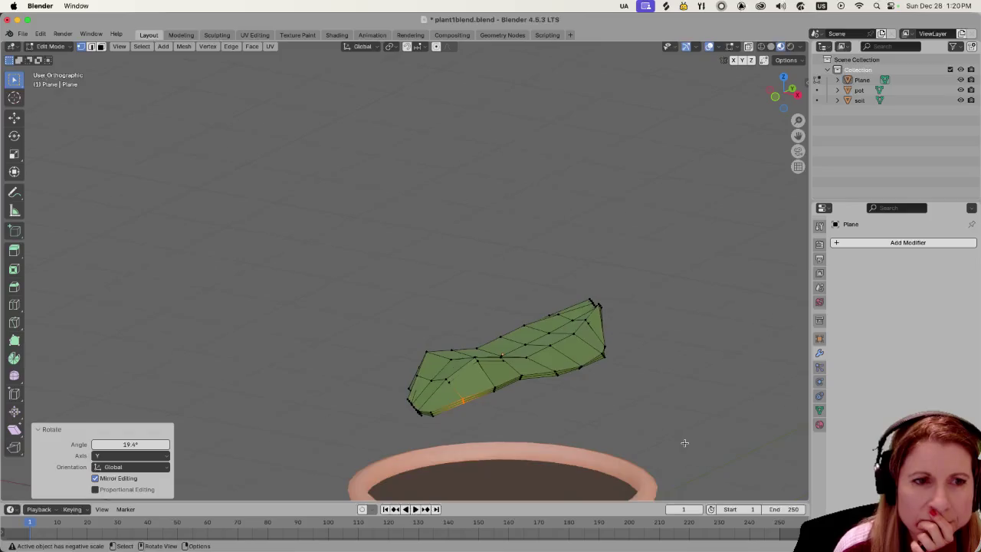
middle_click_drag(584, 421, 607, 419)
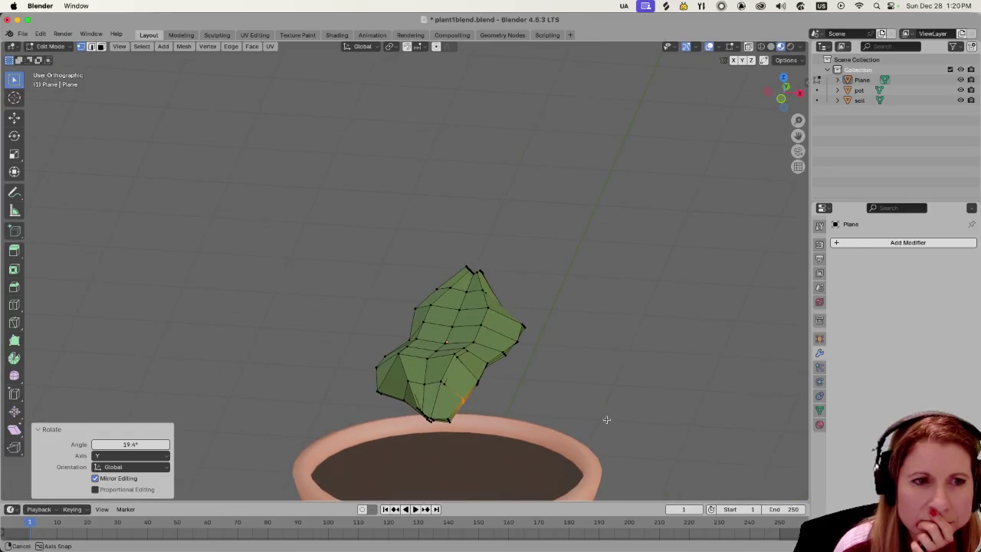
middle_click_drag(607, 420, 504, 401)
mouse_move(369, 358)
middle_mouse_down("shift")
mouse_move(499, 344)
mouse_move(290, 356)
middle_mouse_up("shift")
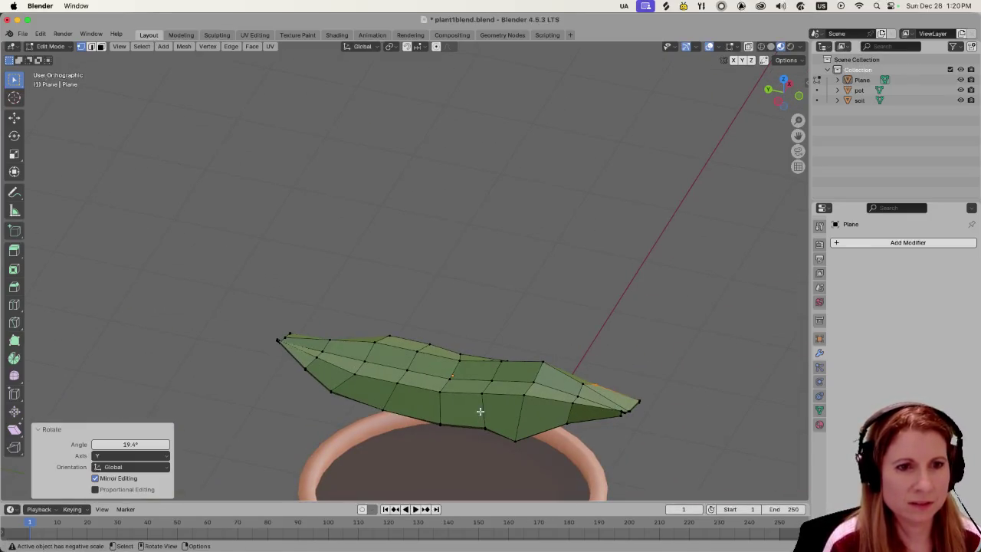
middle_click_drag(480, 412, 394, 419)
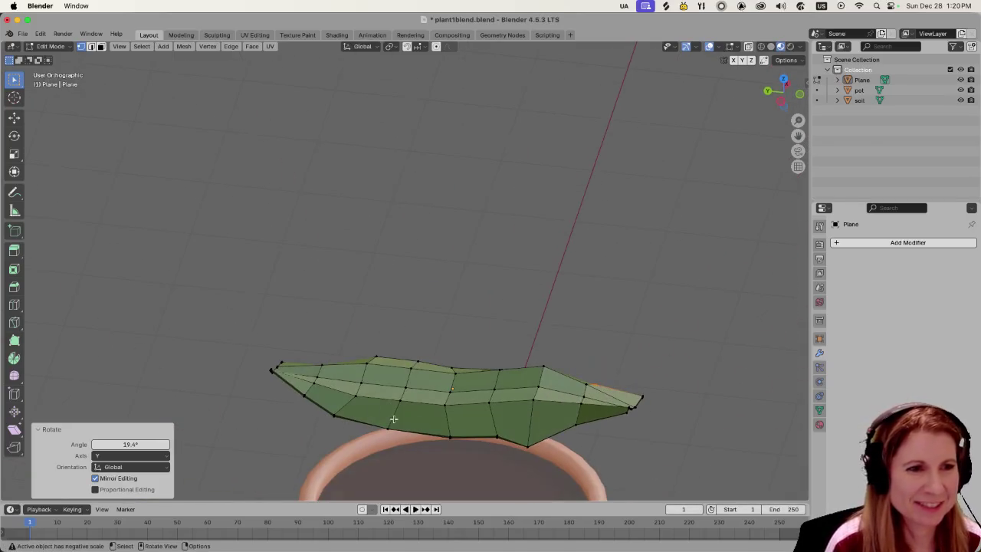
left_click(300, 391)
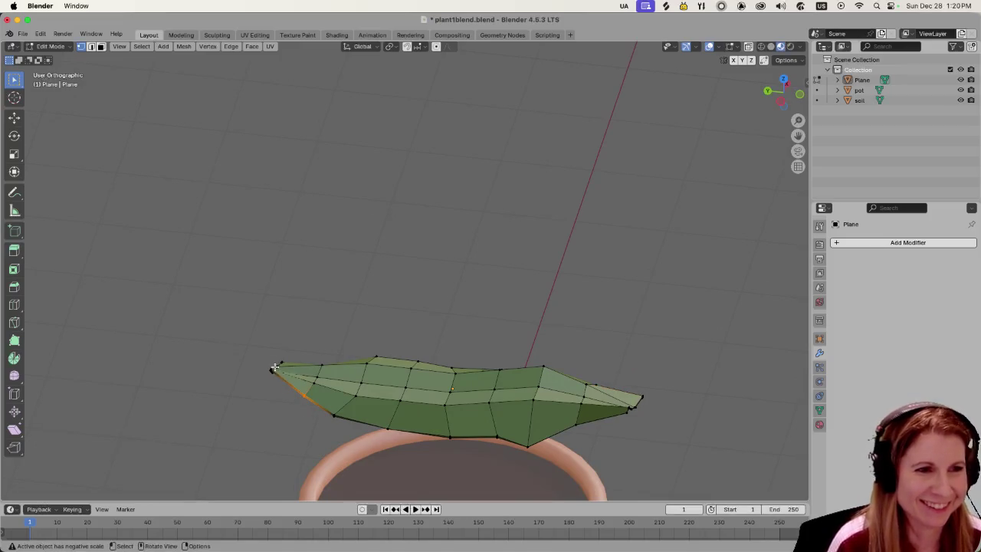
left_click_drag(264, 353, 285, 402)
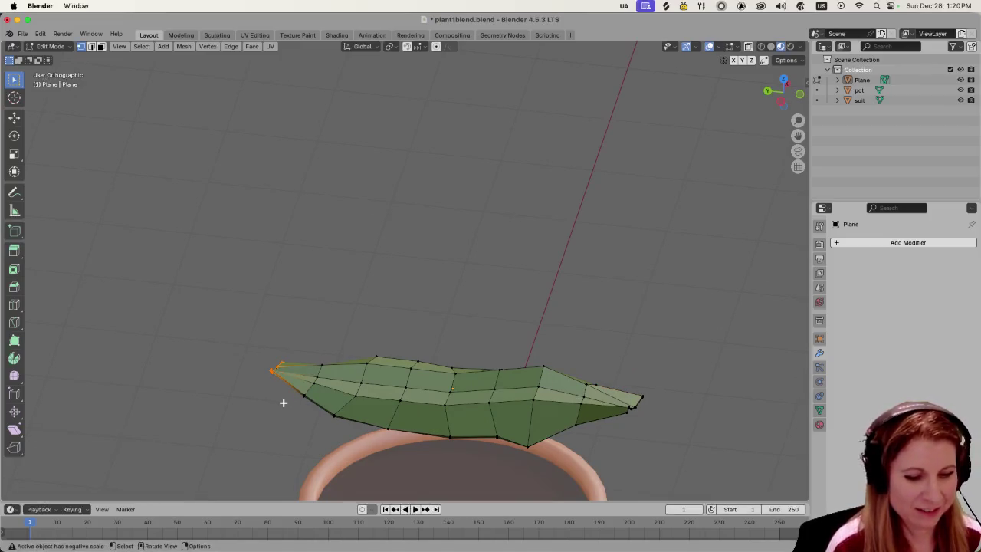
key("r")
key("y")
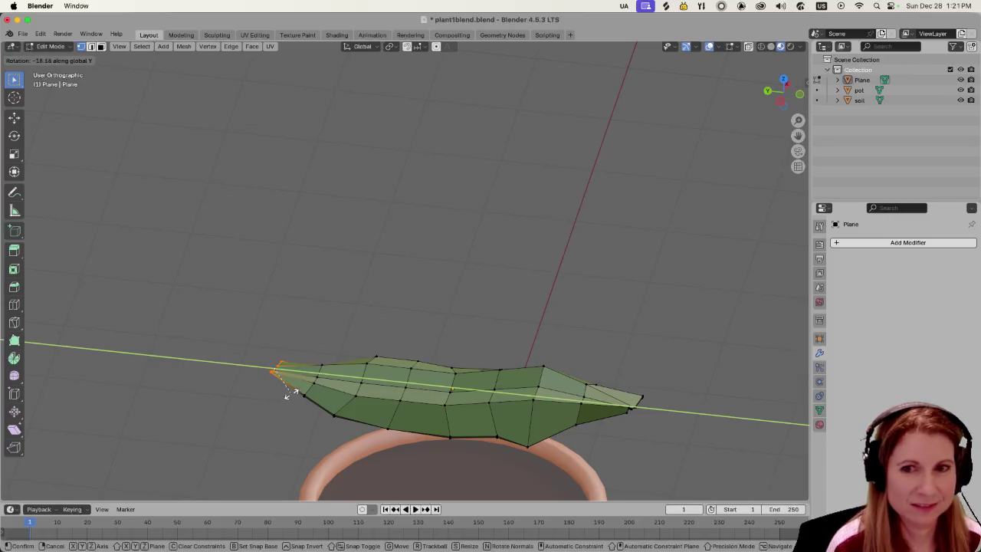
left_click(291, 394)
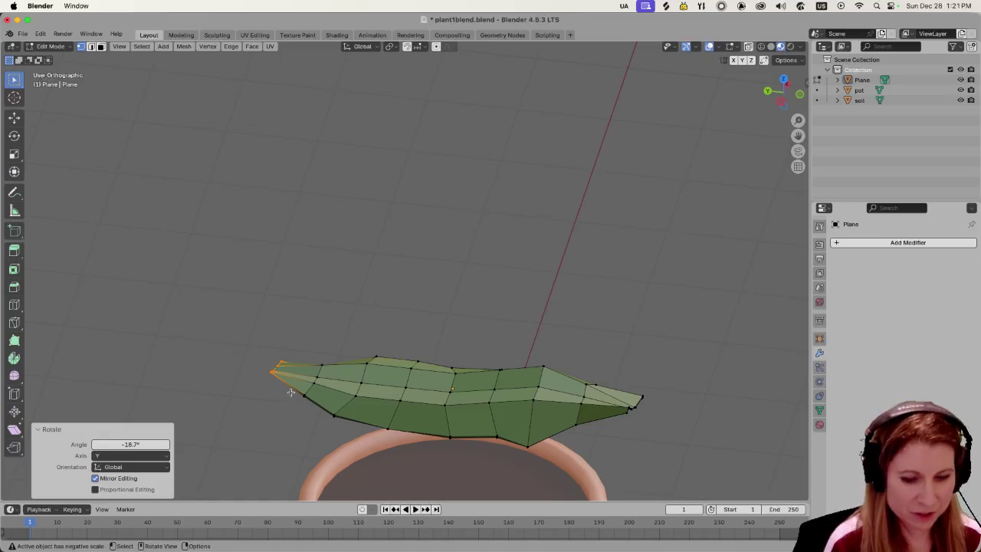
Merge the first tip vertices and pull the merged point down and to the left.
key("m")
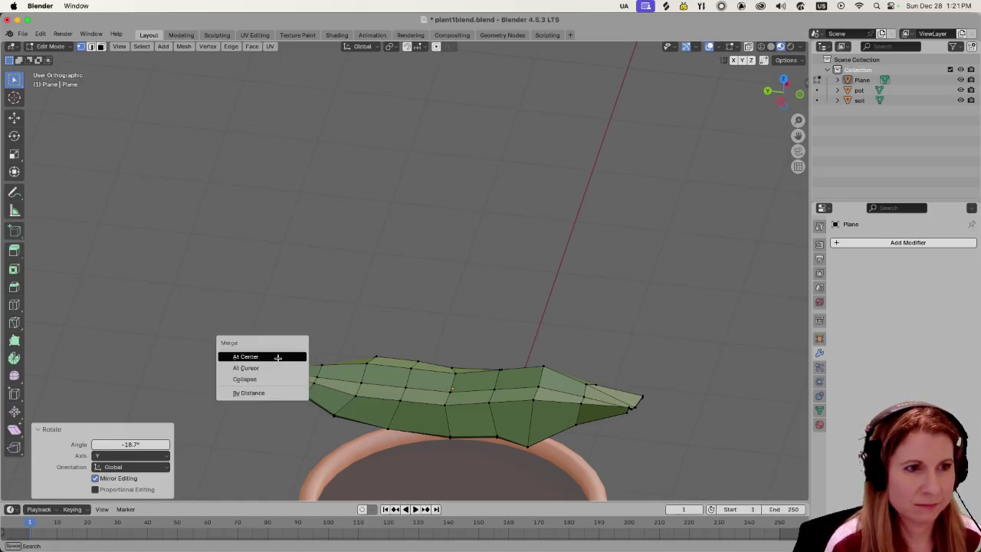
left_click(273, 357)
key("g")
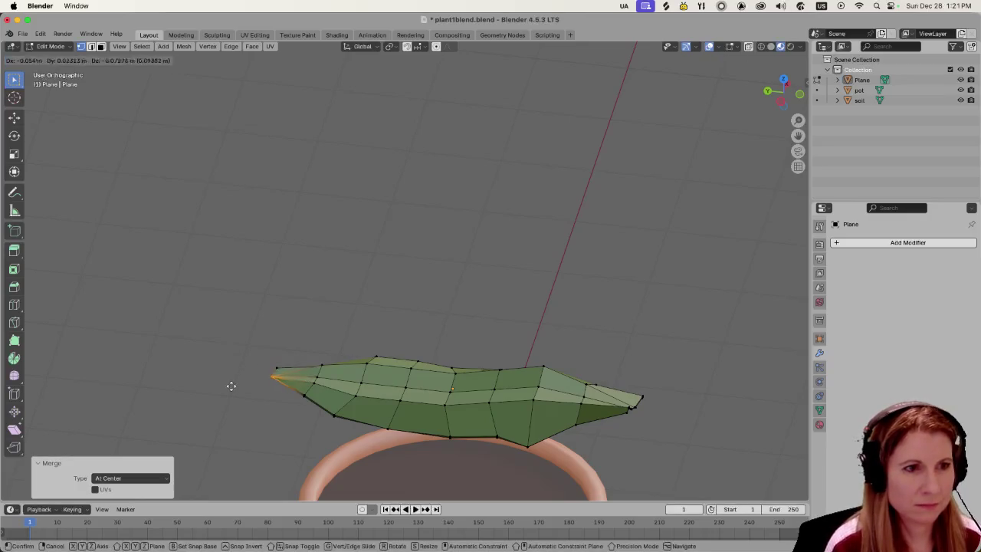
left_click(230, 391)
Box-select the remaining cluster of vertices at the leaf's tip.
middle_click_drag(215, 384, 269, 365)
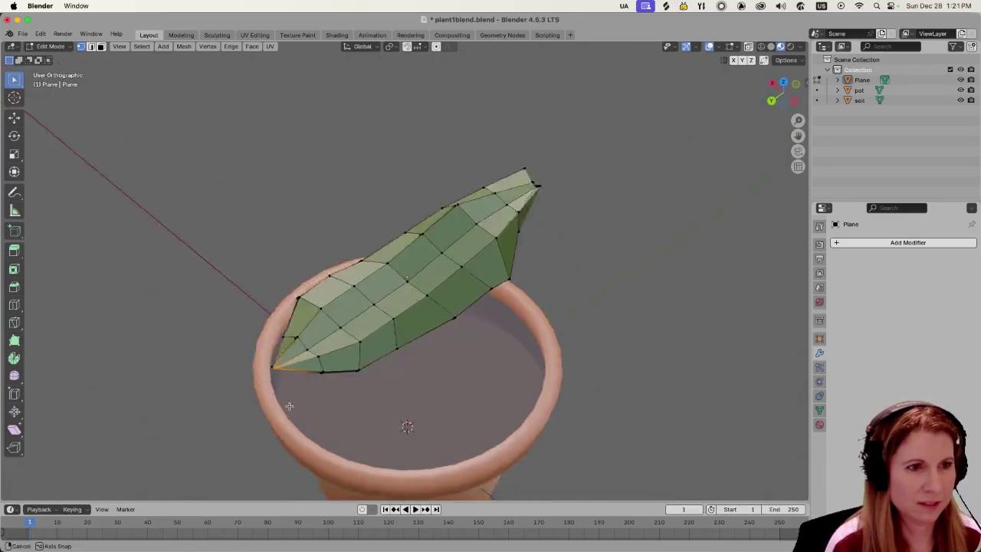
left_click_drag(268, 365, 289, 388)
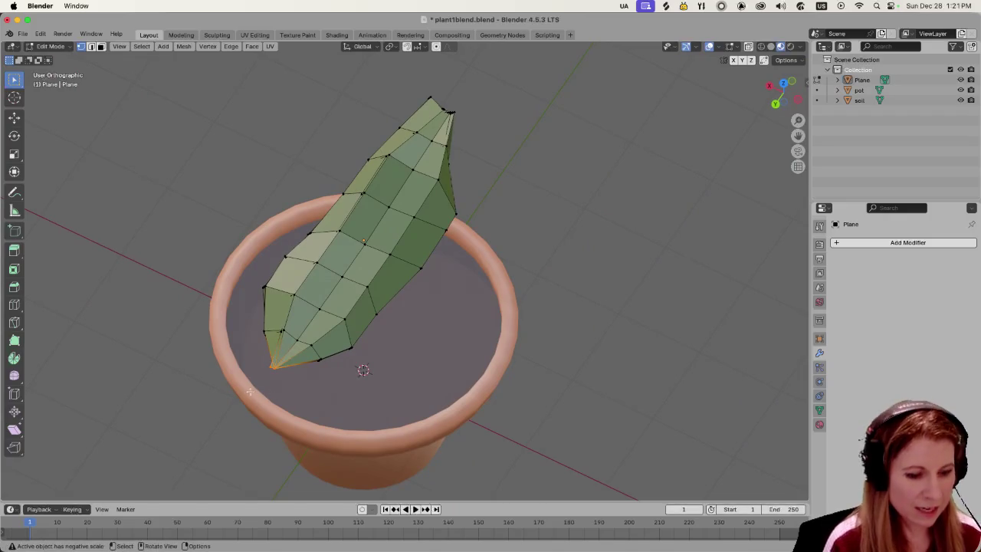
left_click(188, 331)
left_click_drag(292, 346, 259, 381)
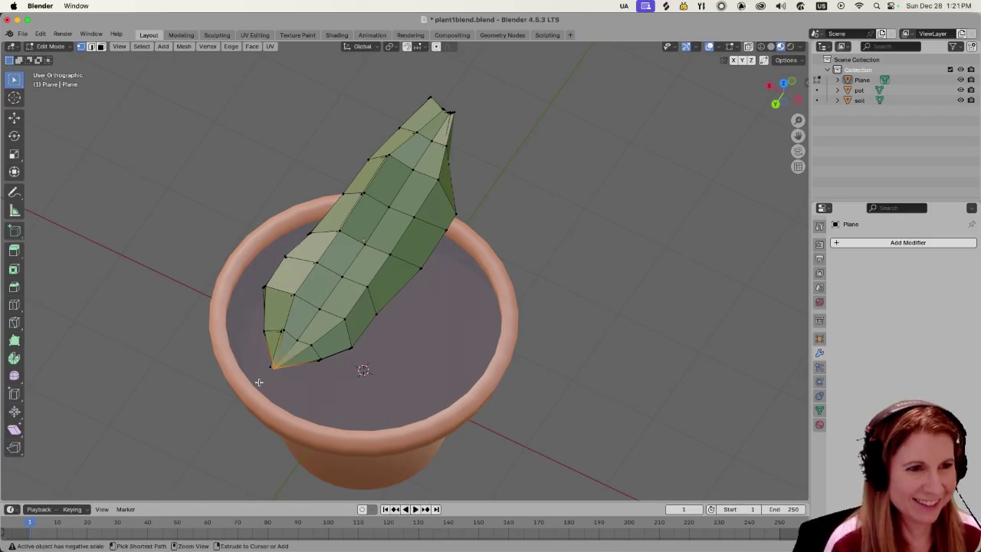
middle_click_drag(260, 382, 180, 379)
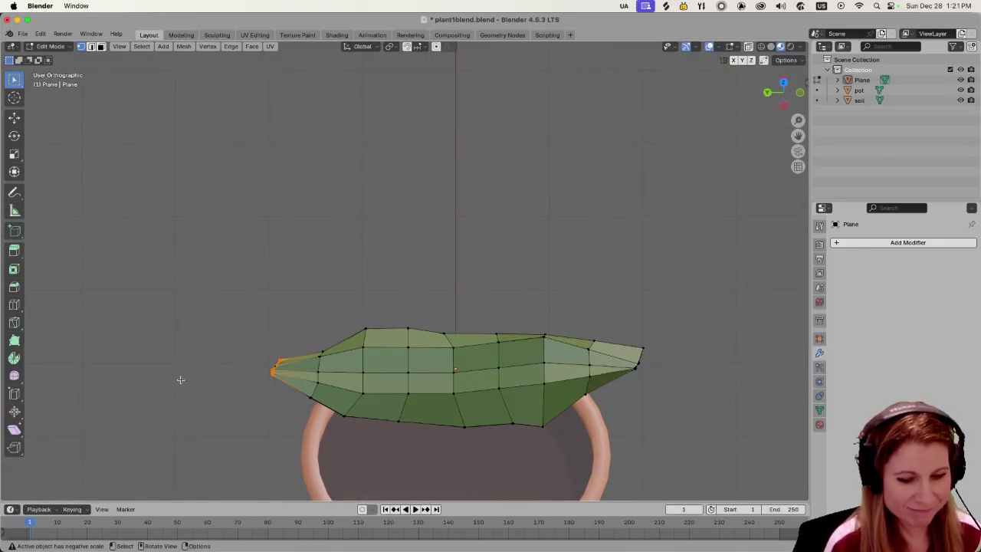
key("m")
left_click(180, 381)
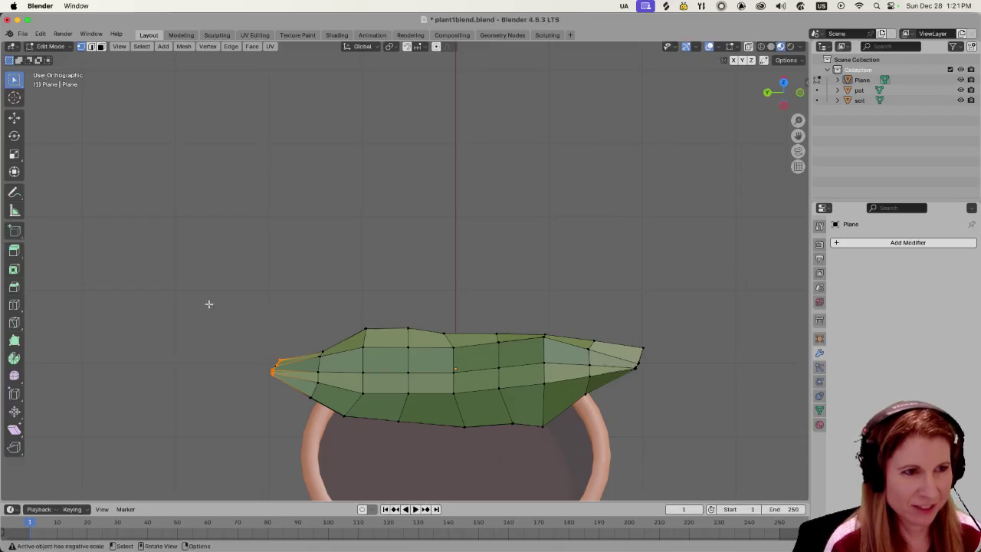
Reselect the tip vertices and merge them At Center into one sharp point.
left_click_drag(267, 332, 280, 418)
mouse_move(280, 418)
middle_mouse_down()
mouse_move(228, 404)
mouse_move(237, 398)
middle_mouse_up()
key("s")
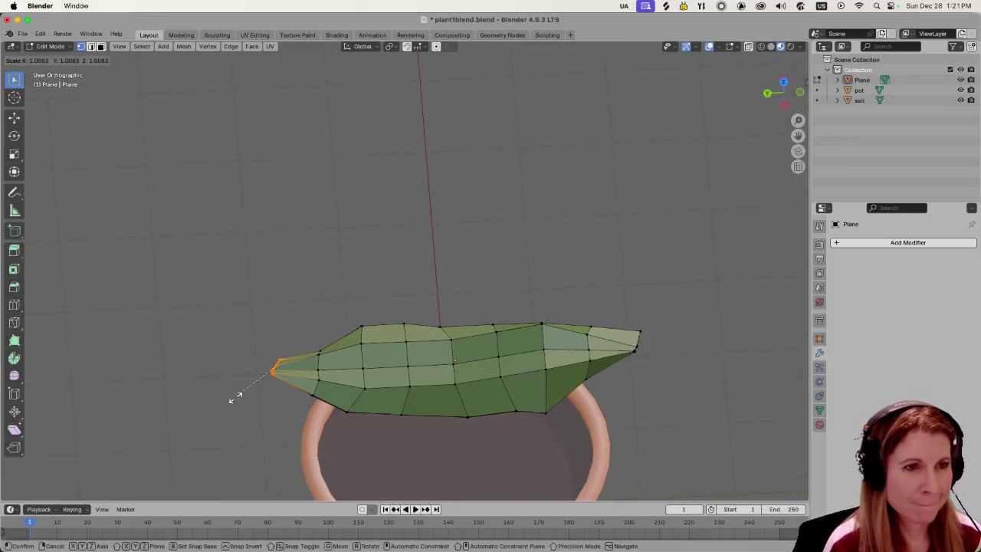
left_click(237, 396)
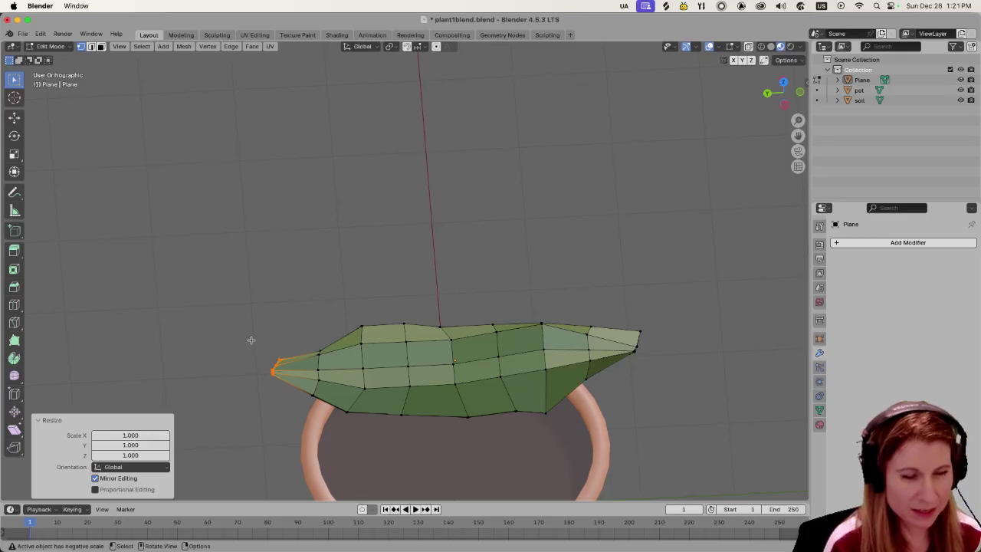
key("m")
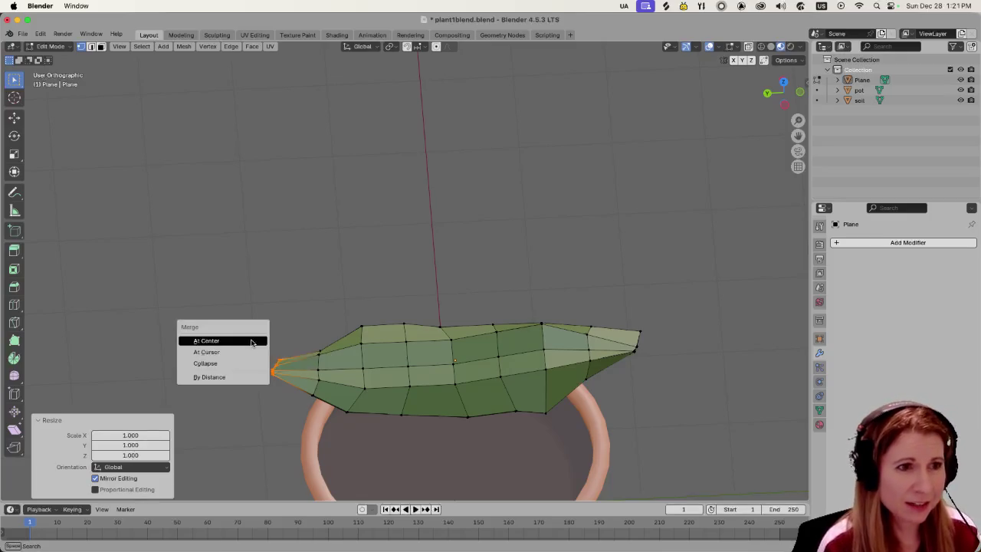
left_click(243, 340)
mouse_move(243, 342)
middle_mouse_down()
mouse_move(257, 350)
mouse_move(225, 313)
middle_mouse_up()
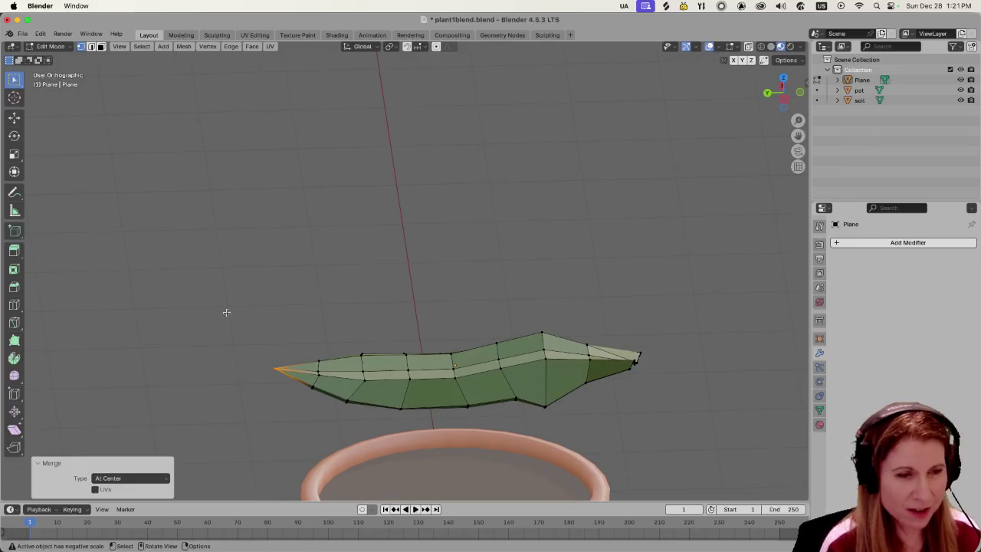
Reposition the merged tip vertex, abandoning a rotation around the Y axis.
key("g")
left_click(238, 339)
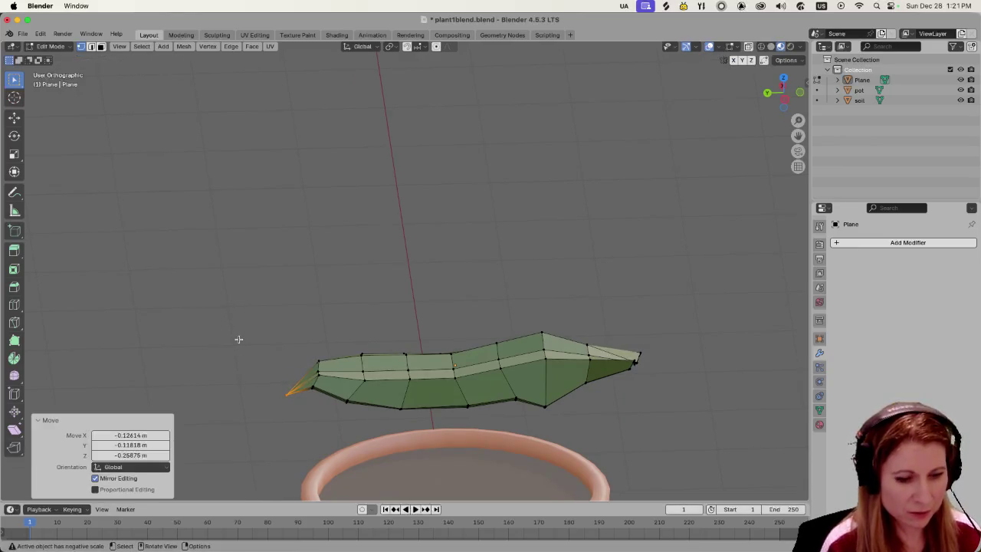
key("r")
key("y")
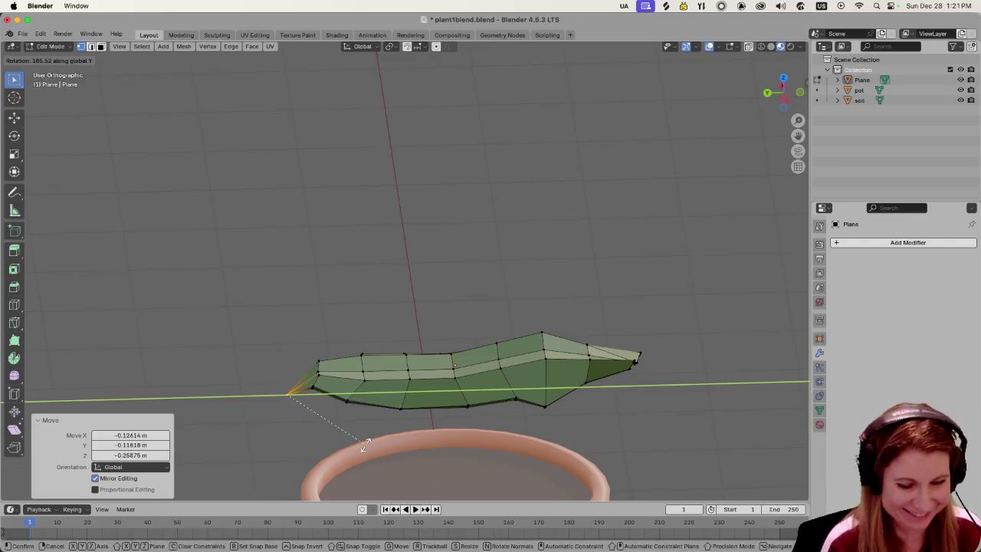
key("Escape")
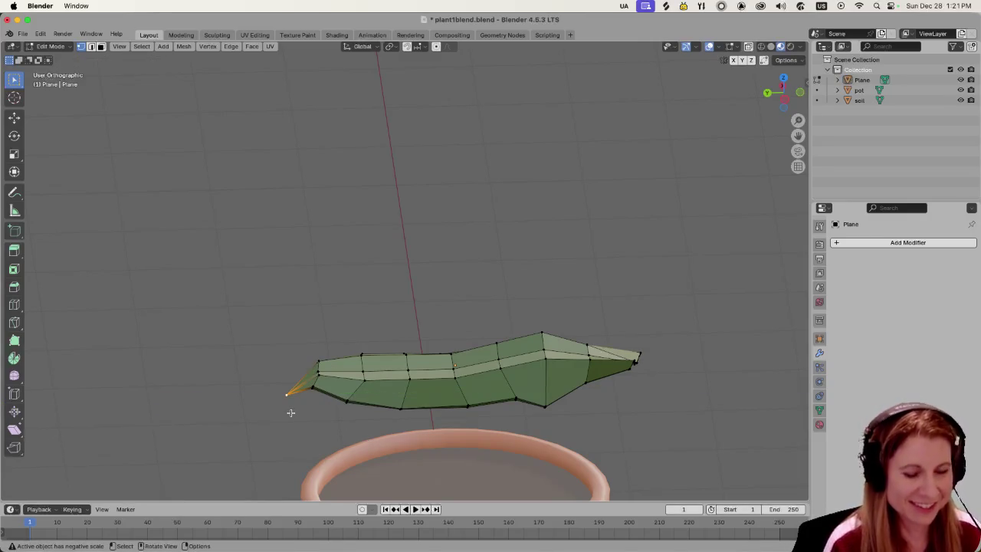
Move the tip vertex, then rotate it 43.8° around the Z axis.
key("g")
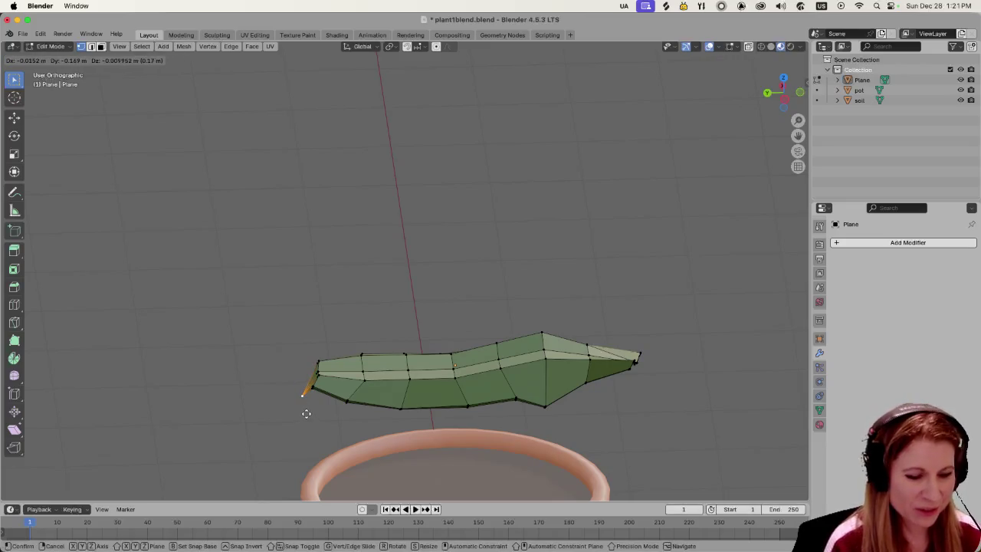
left_click(306, 413)
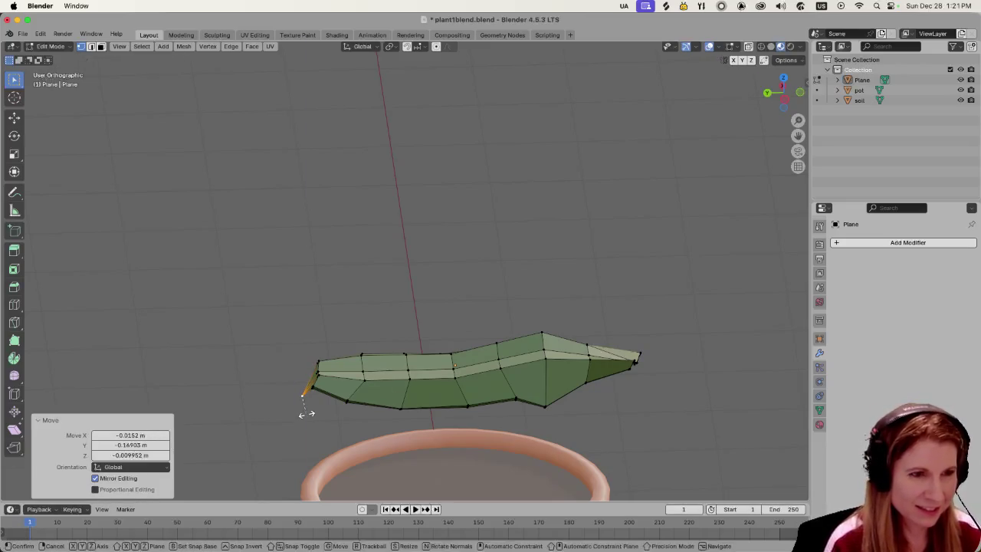
key("r")
key("z")
left_click(345, 423)
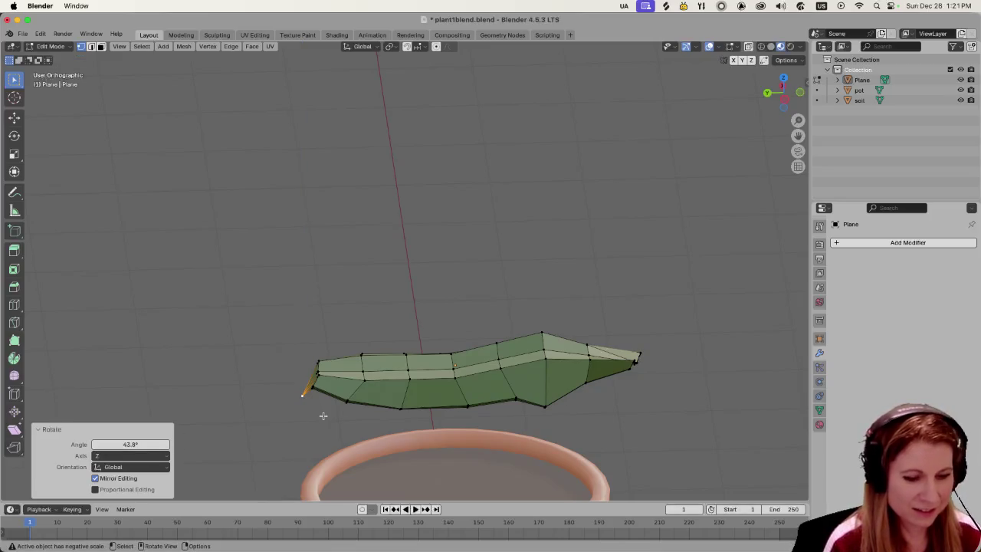
Reselect the leaf tip vertices and shift them along the X axis.
right_click(323, 416)
left_click(250, 310)
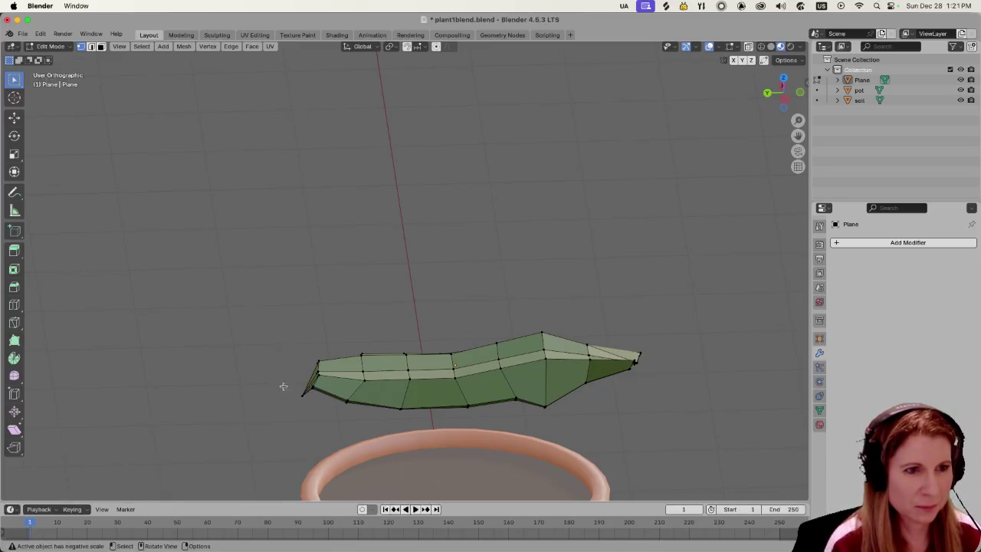
left_click_drag(289, 382, 310, 419)
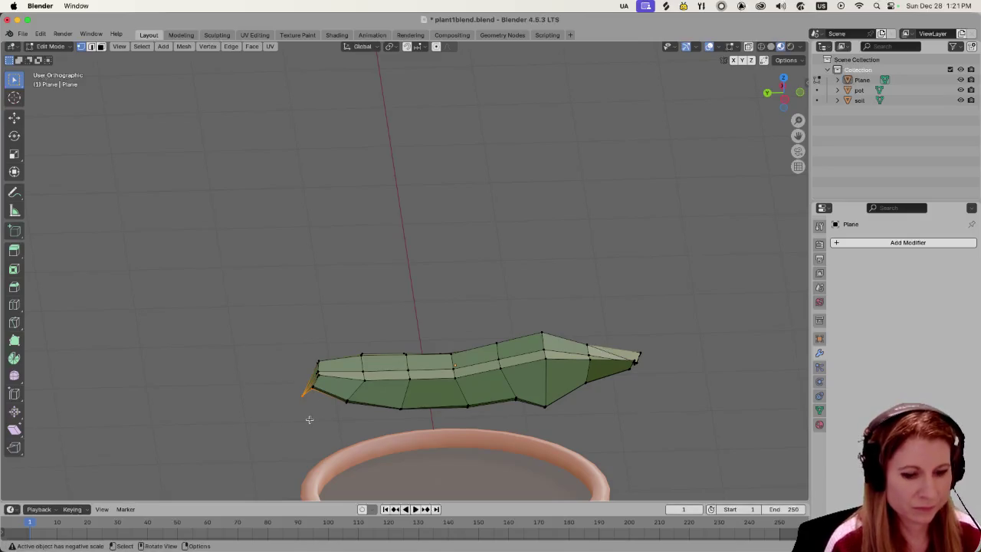
key("g")
key("x")
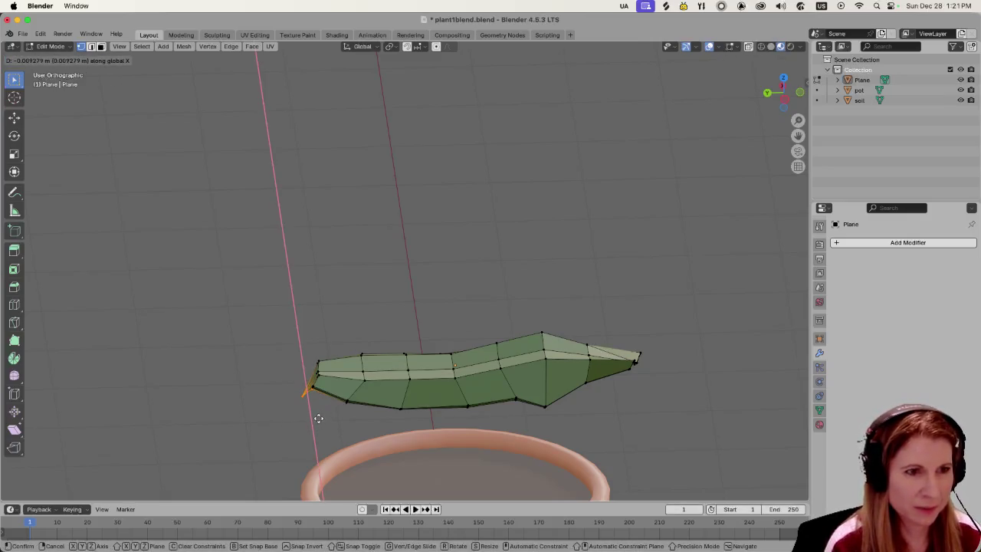
left_click(319, 418)
left_click(329, 417)
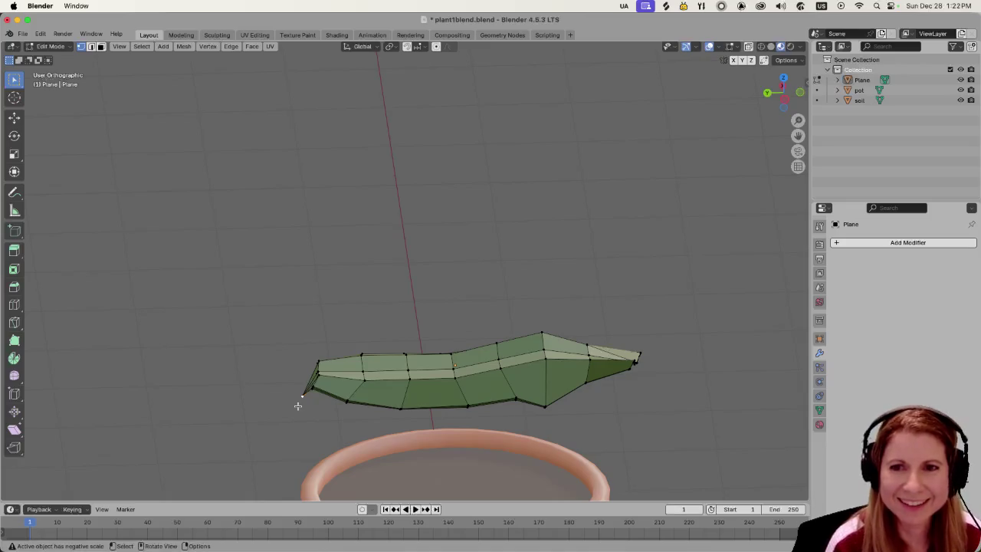
Select the leaf's left edge, undo it, and view the leaf from above.
mouse_move(245, 368)
middle_mouse_down()
mouse_move(421, 383)
mouse_move(234, 361)
middle_mouse_up()
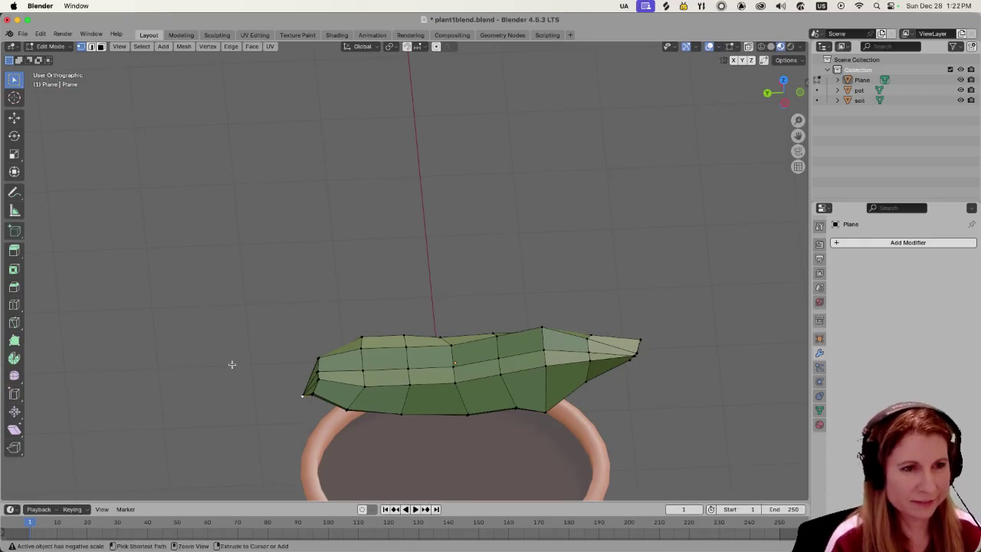
left_click(230, 367, "ctrl")
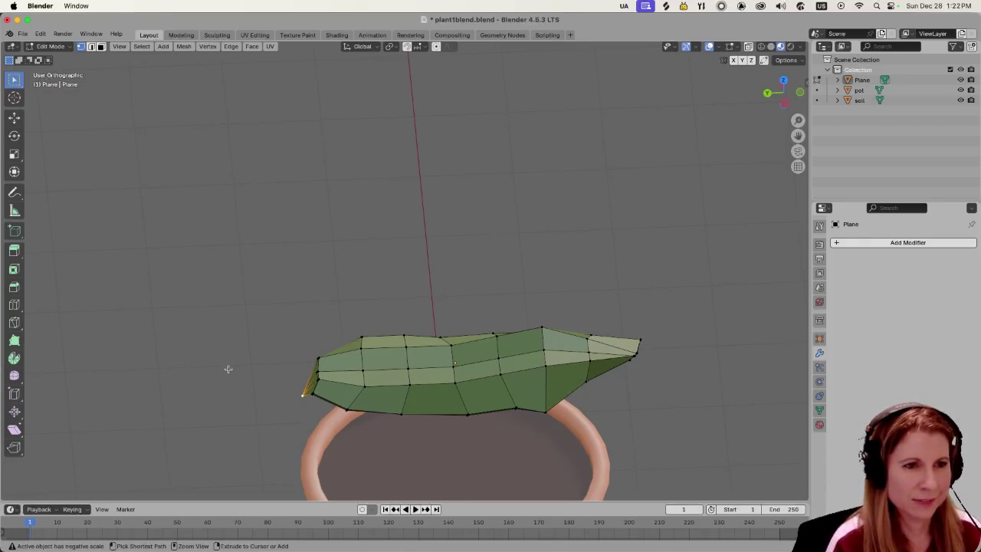
key("ctrl+z")
key("ctrl+z")
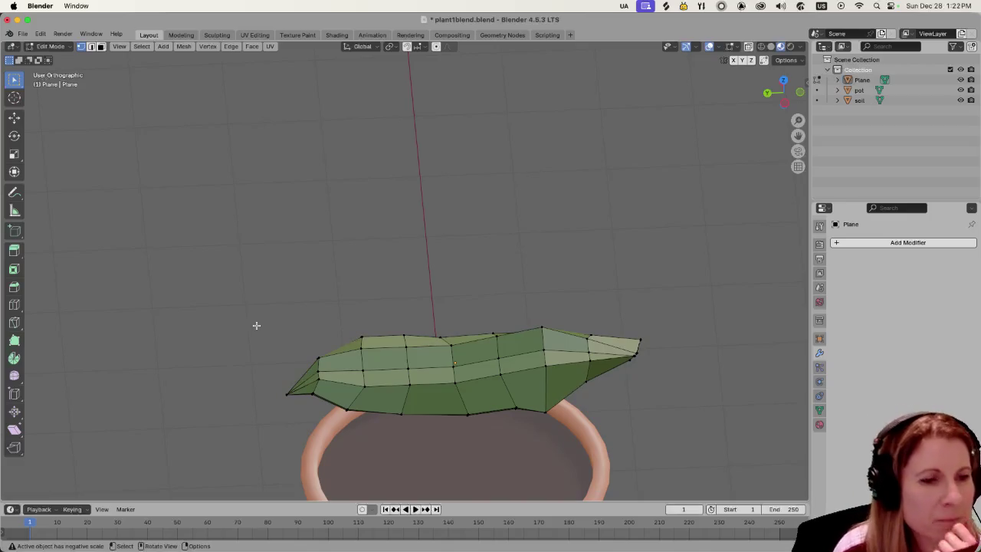
mouse_move(256, 325)
middle_mouse_down()
mouse_move(285, 322)
mouse_move(287, 272)
mouse_move(281, 279)
middle_mouse_up()
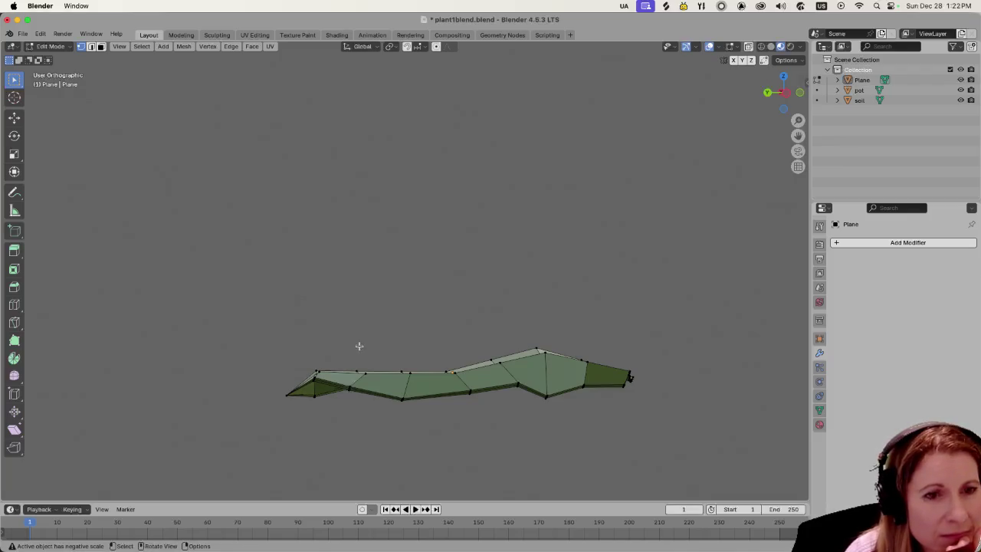
mouse_move(359, 346)
middle_mouse_down()
mouse_move(306, 361)
mouse_move(478, 339)
mouse_move(476, 363)
mouse_move(420, 386)
mouse_move(301, 393)
middle_mouse_up()
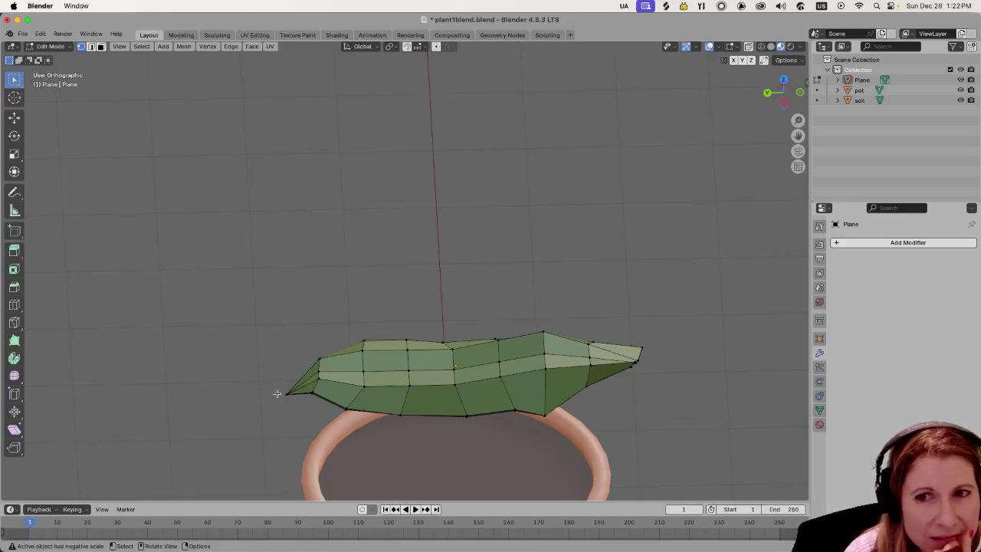
Move the tip vertex by about -0.0632, -0.3811, -0.04521 m to angle the point.
left_click_drag(281, 387, 294, 418)
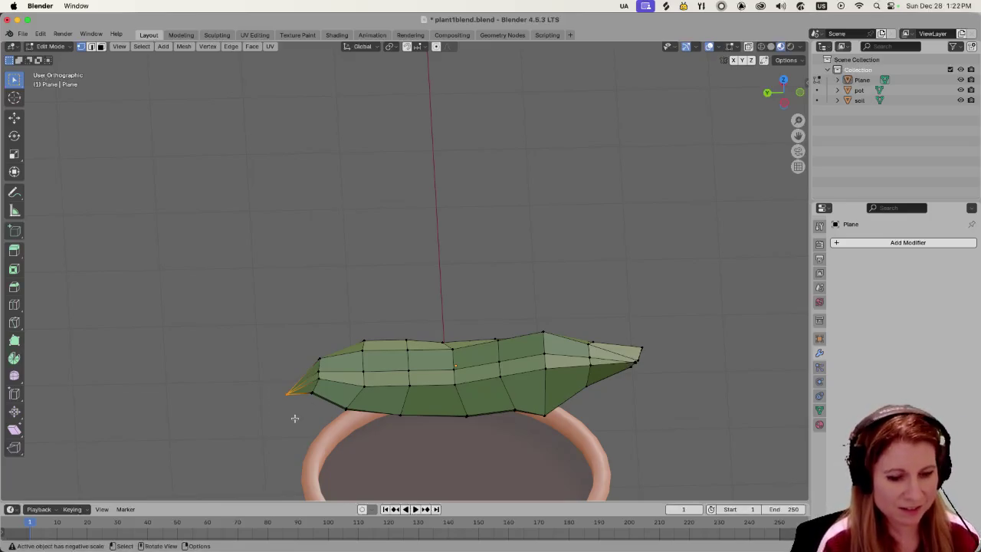
key("g")
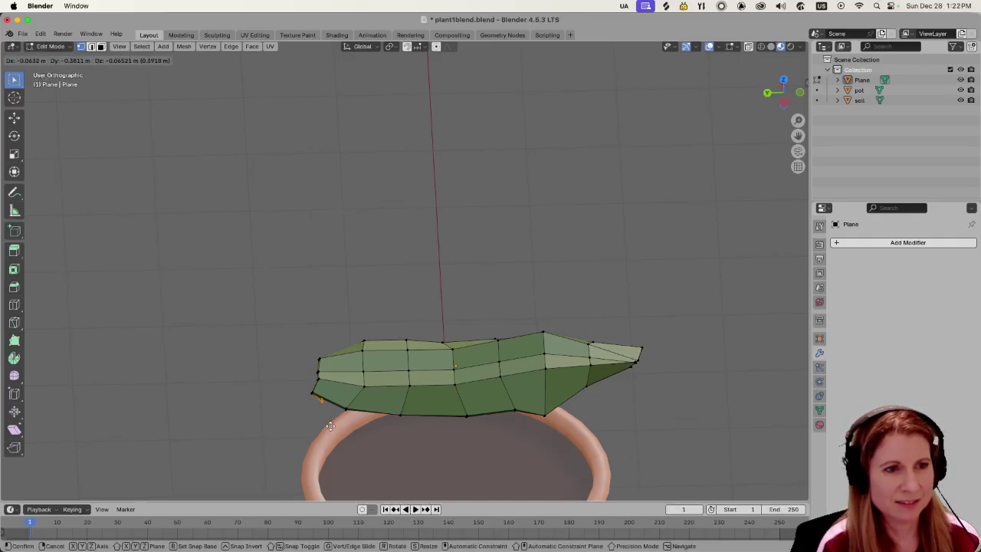
left_click(330, 426)
mouse_move(330, 427)
middle_mouse_down()
mouse_move(496, 381)
mouse_move(526, 394)
mouse_move(287, 344)
mouse_move(294, 352)
middle_mouse_up()
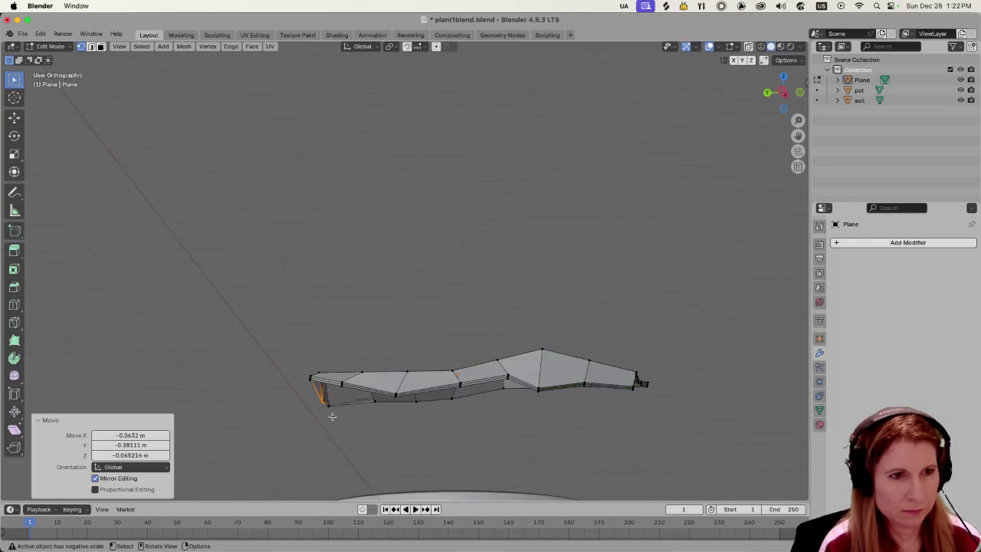
Switch the viewport to Material Preview to show the green leaf and terracotta pot.
left_click(332, 417)
key("Tab")
key("Tab")
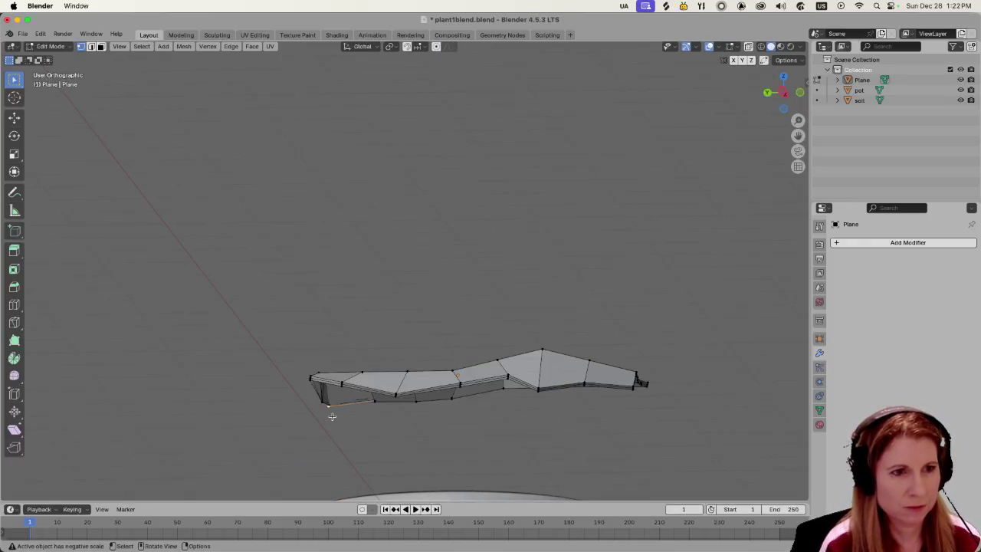
left_click(346, 218)
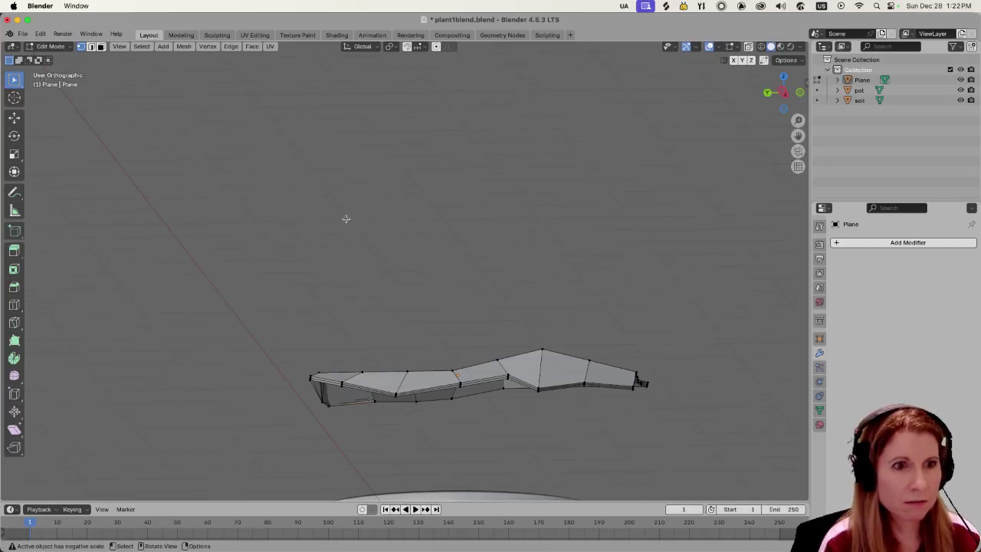
left_click(782, 47)
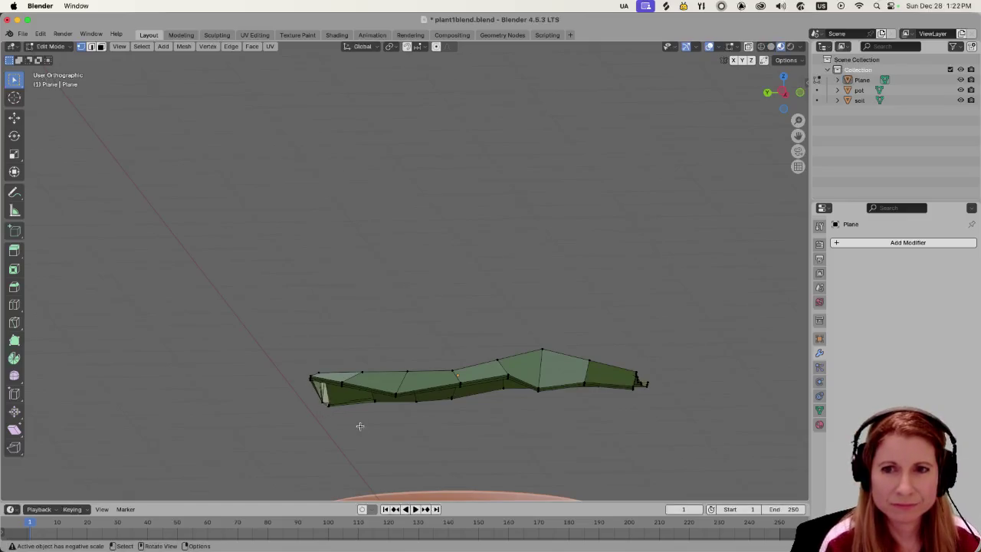
mouse_move(350, 453)
middle_mouse_down()
mouse_move(438, 479)
mouse_move(333, 477)
mouse_move(387, 407)
mouse_move(407, 351)
middle_mouse_up()
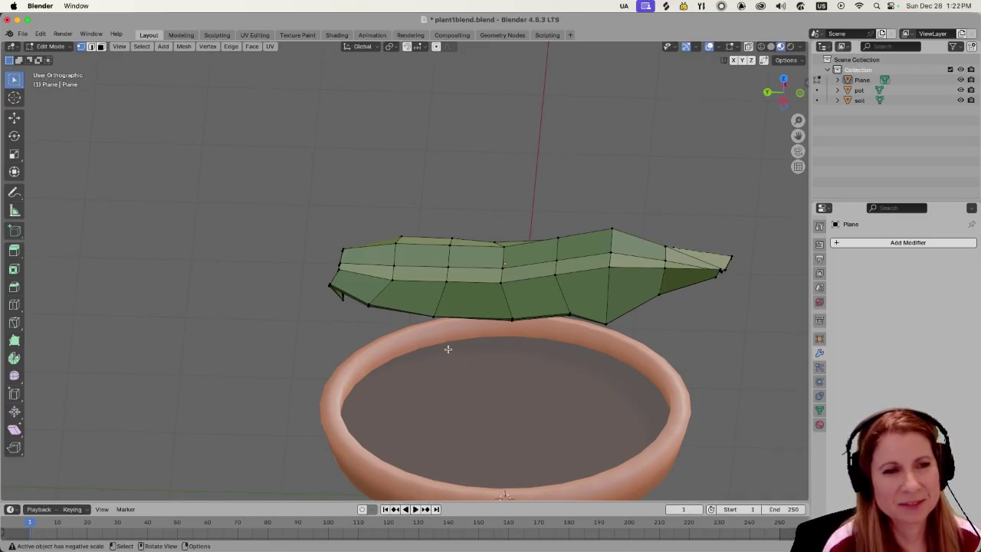
mouse_move(447, 348)
middle_mouse_down()
mouse_move(395, 327)
mouse_move(395, 308)
middle_mouse_up()
Select an underside edge of the leaf and enable Proportional Editing.
left_click(382, 314)
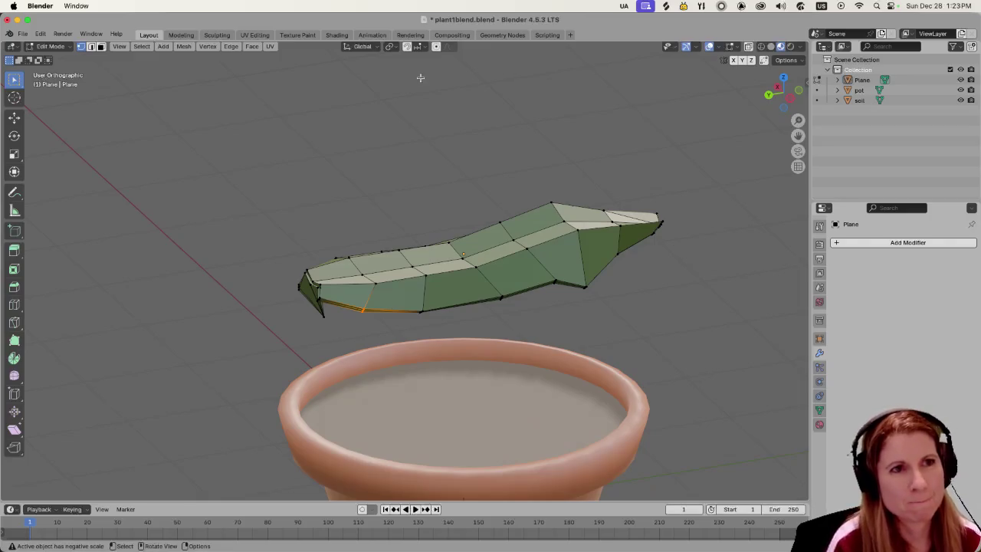
left_click(437, 46)
middle_click_drag(412, 181, 470, 270)
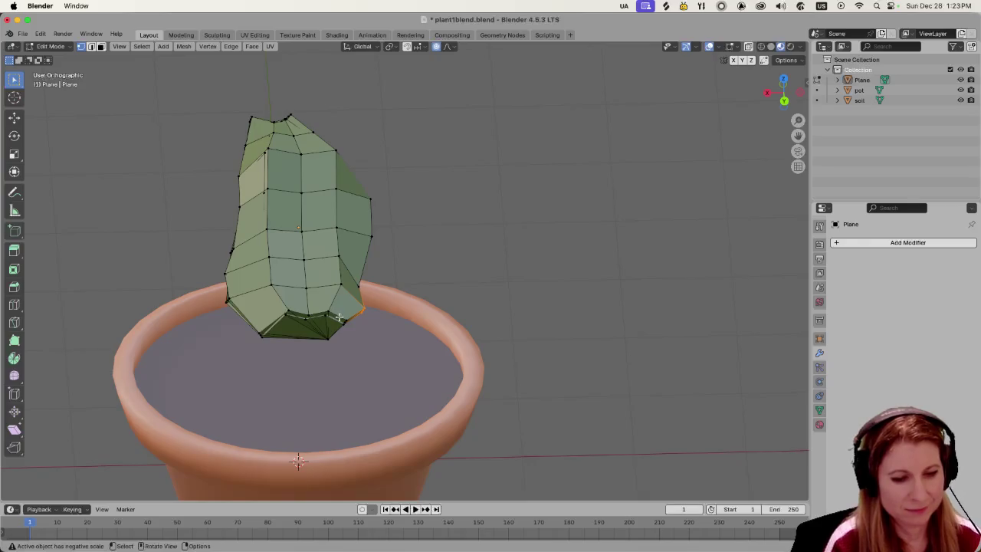
Pull the leaf's bottom vertex outward with a resized smooth proportional falloff.
key("g")
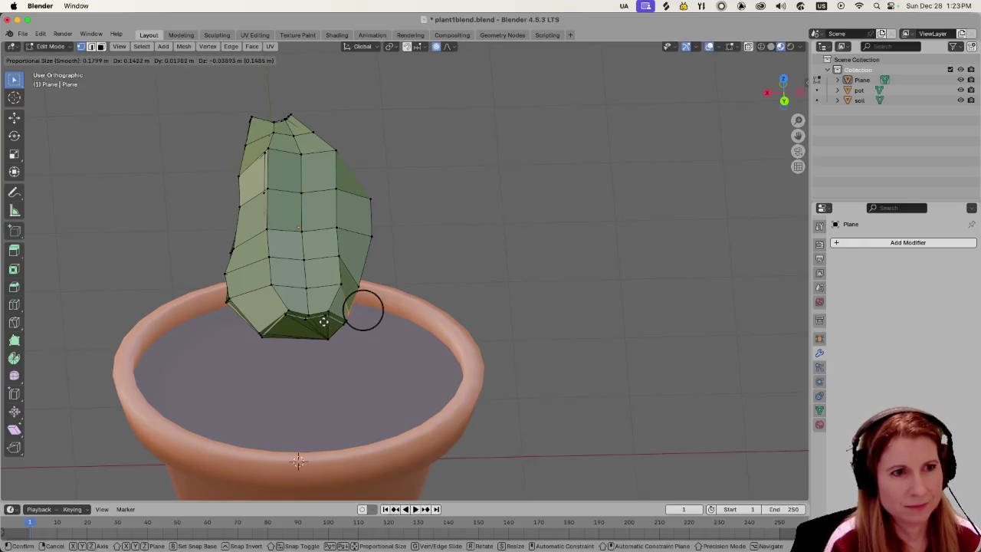
scroll(324, 326, "down", 4)
scroll(323, 330, "down", 6)
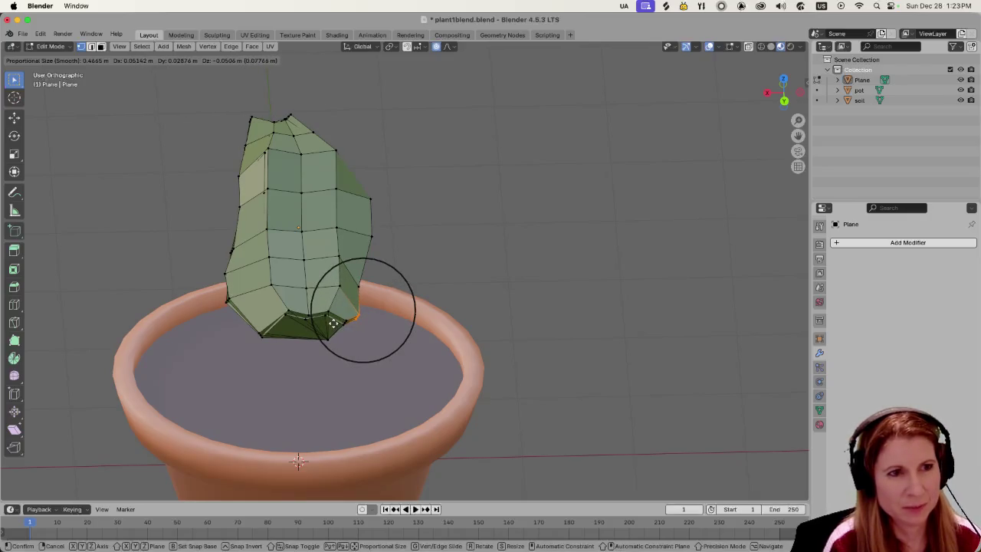
scroll(330, 324, "down", 4)
scroll(329, 322, "up", 5)
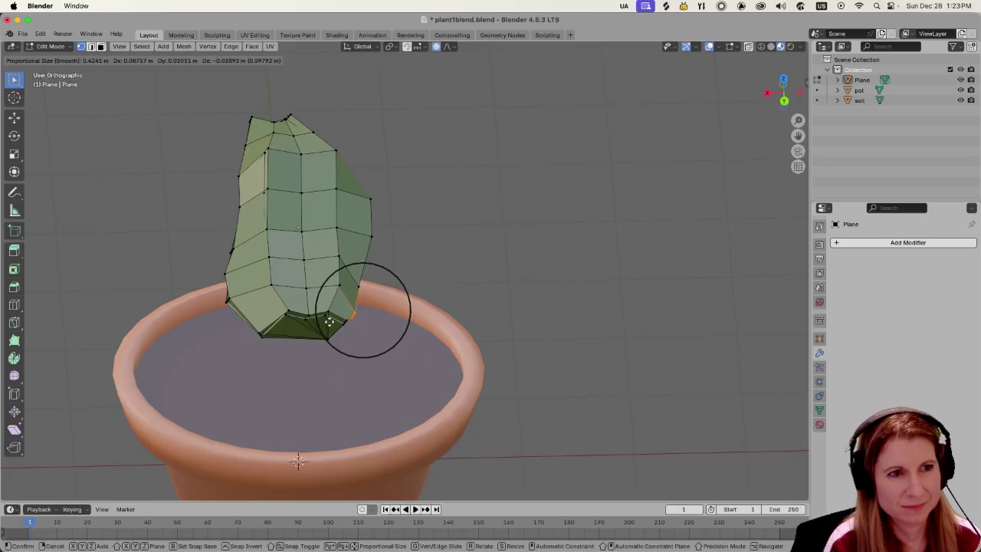
scroll(329, 322, "up", 7)
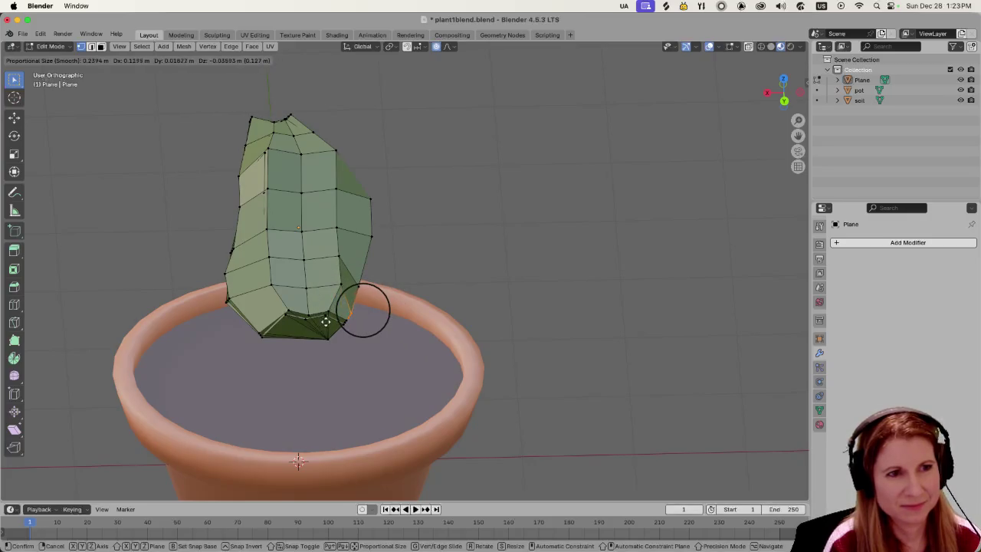
left_click(330, 320)
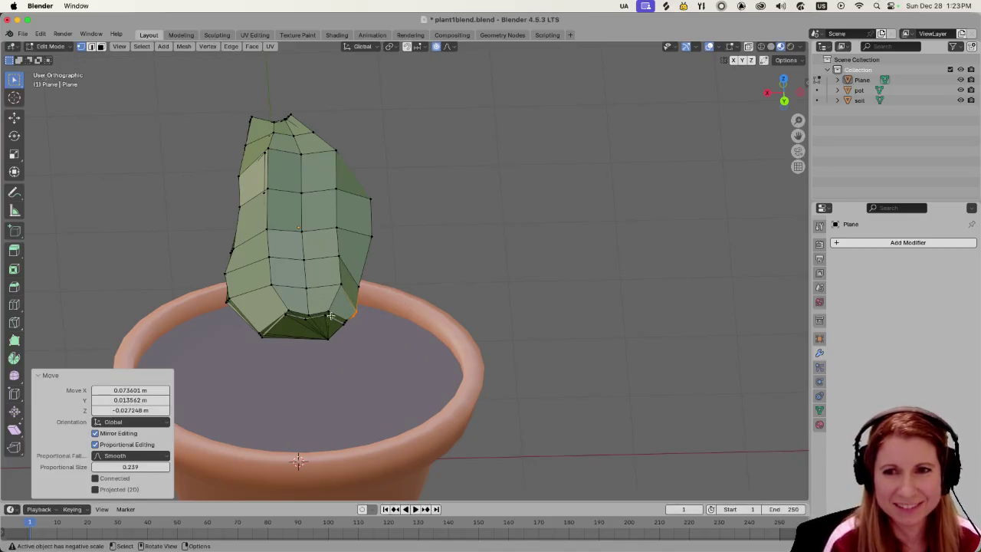
scroll(329, 316, "up", 2)
scroll(326, 318, "up", 3)
middle_click_drag(326, 317, 336, 274)
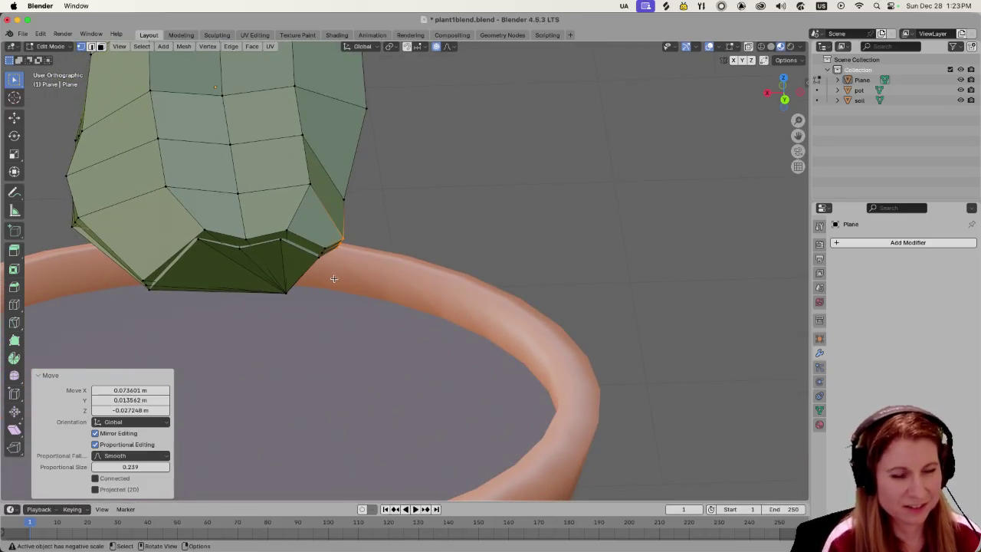
Move the vertex again with falloff instead of rotating it around Y.
key("r")
key("y")
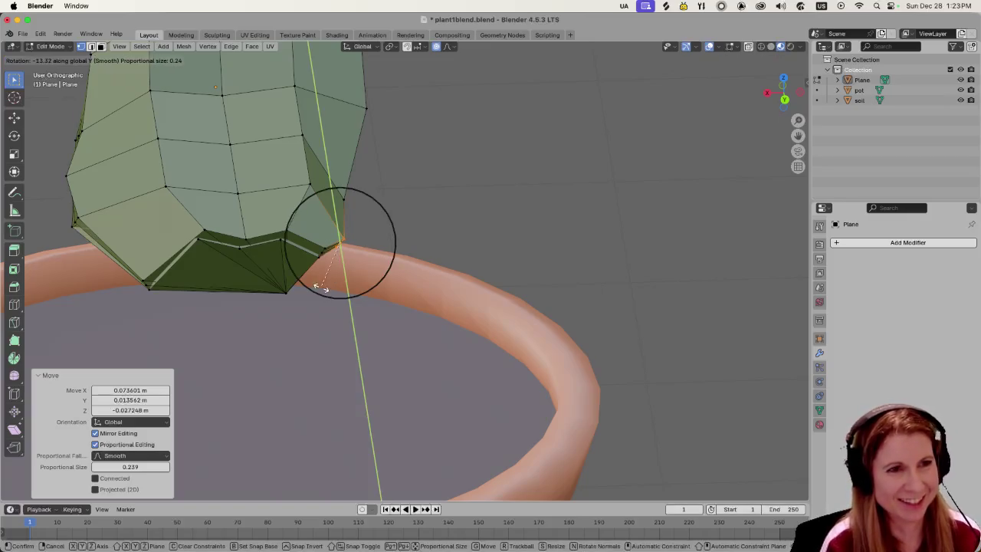
key("Escape")
key("g")
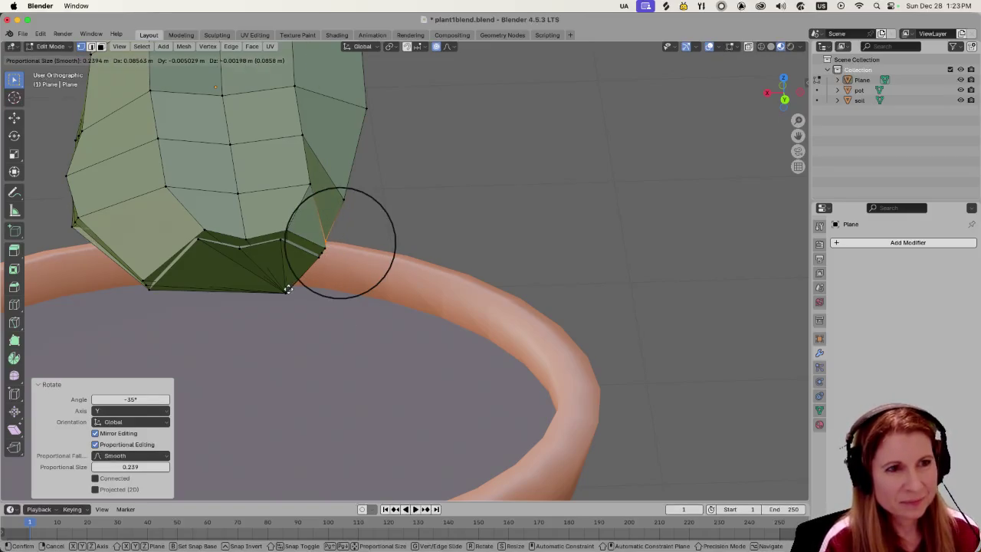
left_click(291, 289)
middle_click_drag(349, 270, 237, 263)
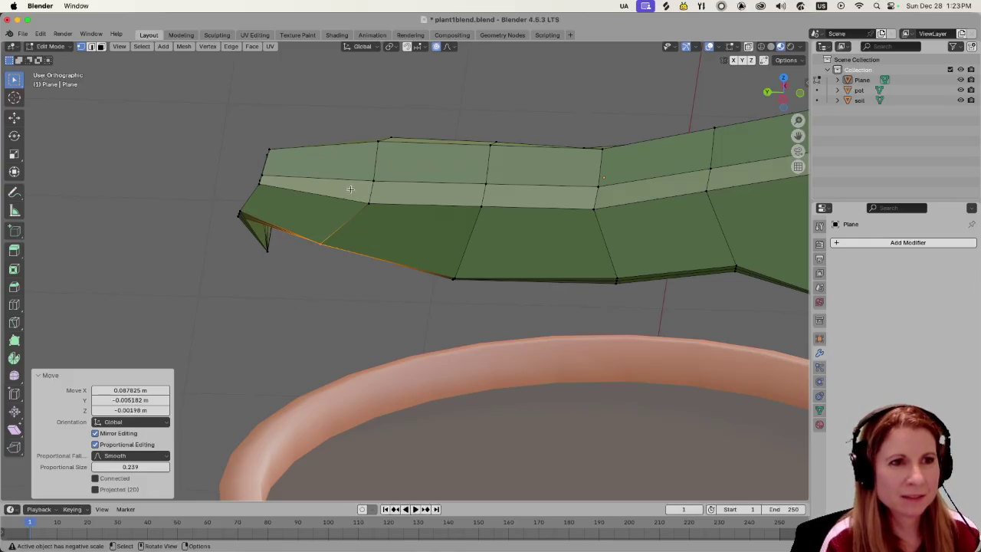
Lift an upper-edge vertex by 0.029686, 0.023904, 0.06799 m with 0.239 falloff.
left_click(371, 202)
key("g")
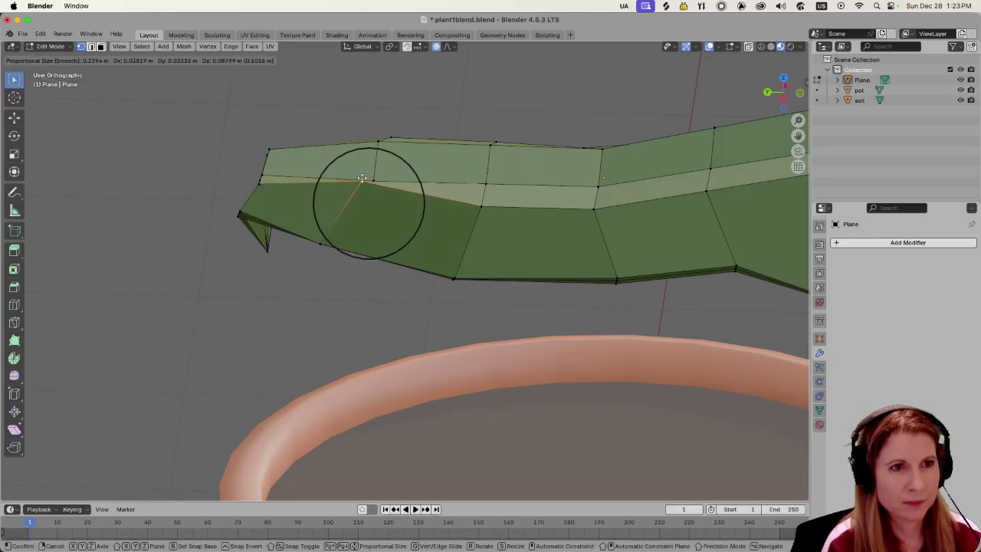
left_click(365, 185)
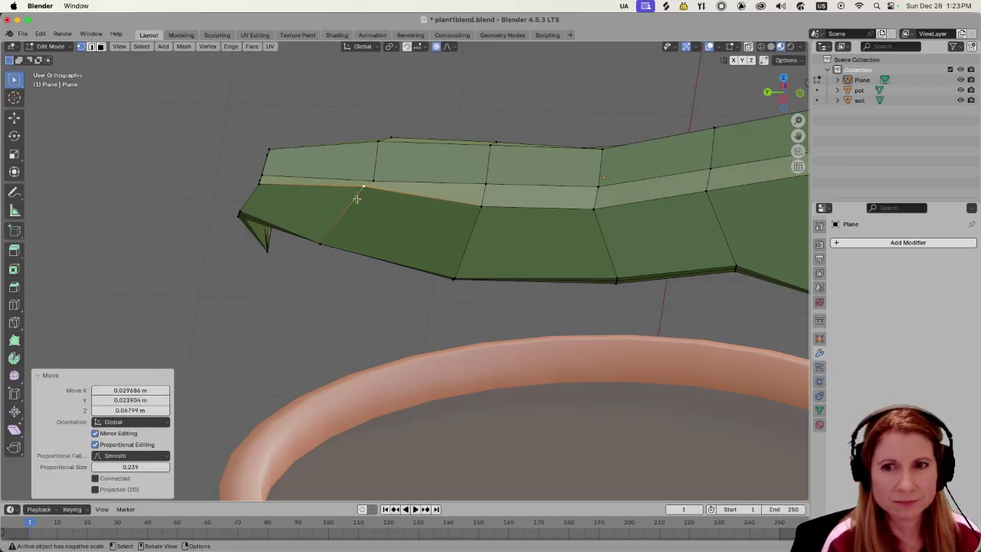
mouse_move(365, 185)
middle_mouse_down()
mouse_move(395, 247)
mouse_move(386, 263)
mouse_move(503, 253)
mouse_move(381, 237)
middle_mouse_up()
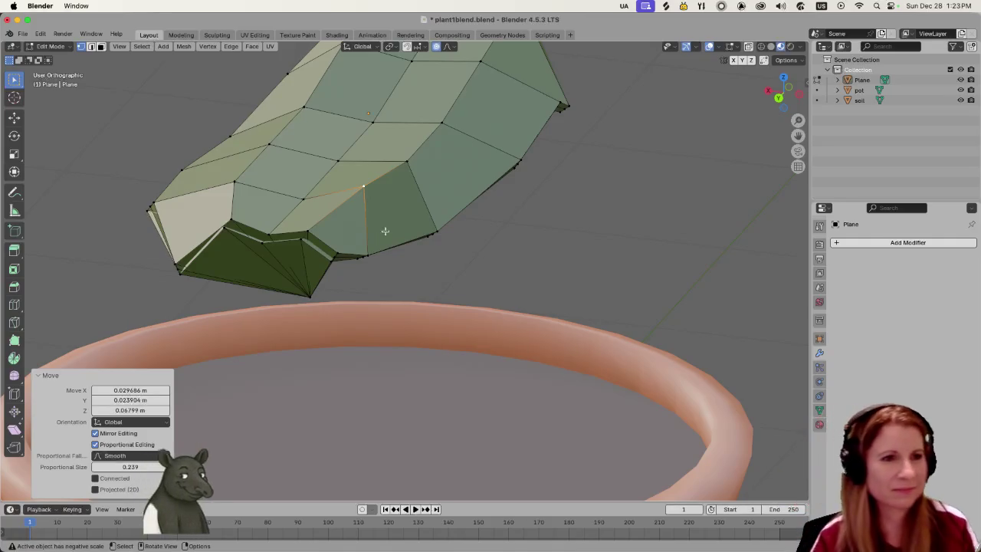
Orbit and zoom out to view the whole leaf above the pot.
mouse_move(453, 258)
middle_mouse_down()
mouse_move(458, 291)
mouse_move(586, 291)
middle_mouse_up()
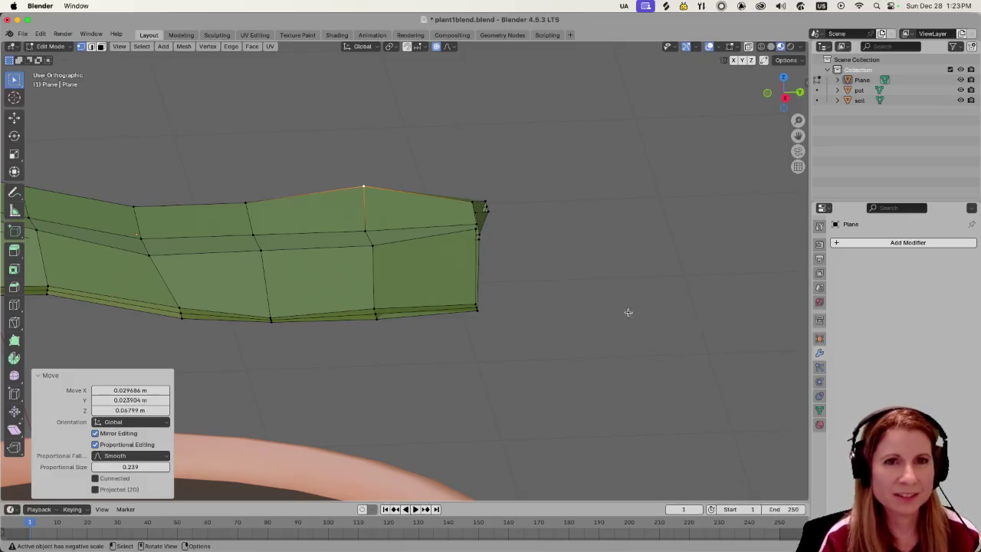
middle_click_drag(628, 312, 454, 302)
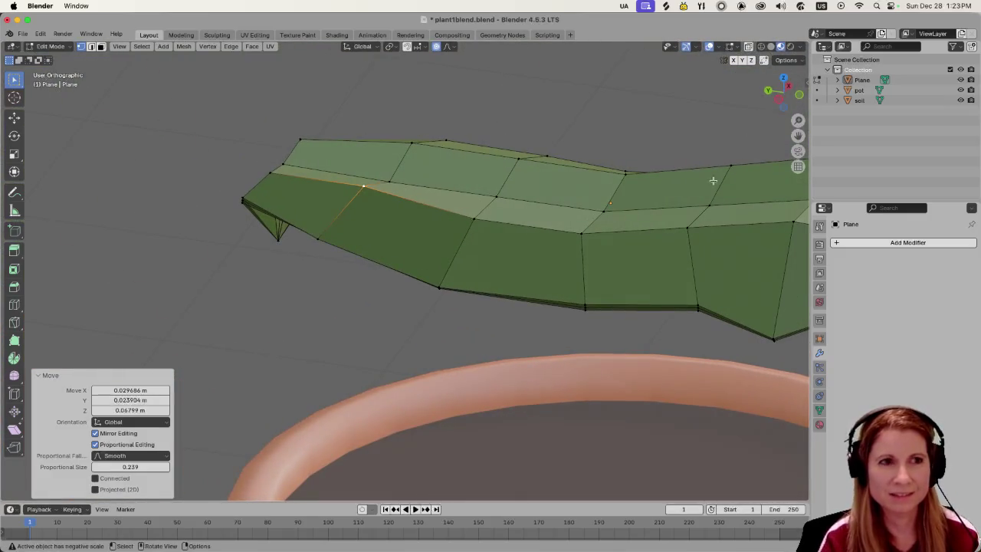
scroll(417, 282, "down", 2)
scroll(414, 284, "down", 3)
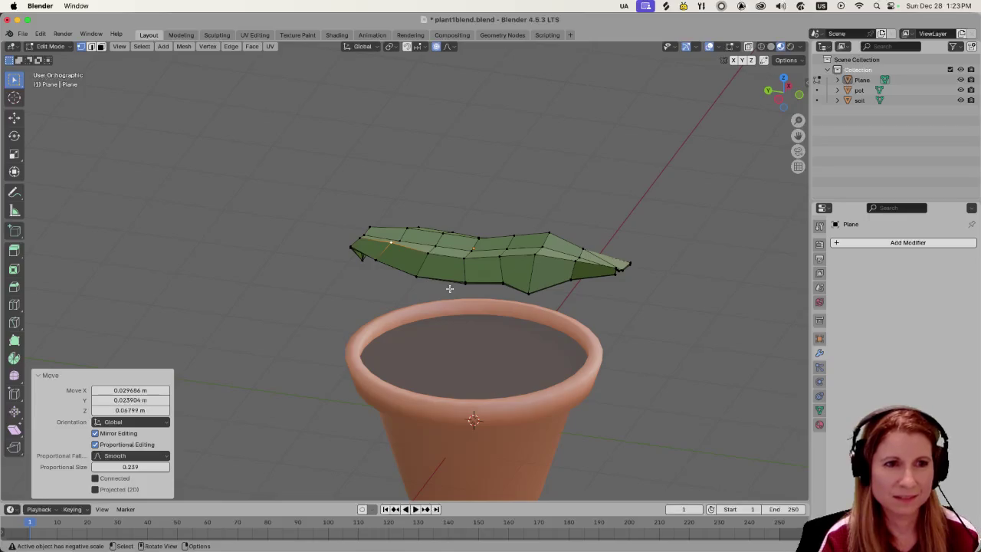
middle_click_drag(450, 288, 483, 283)
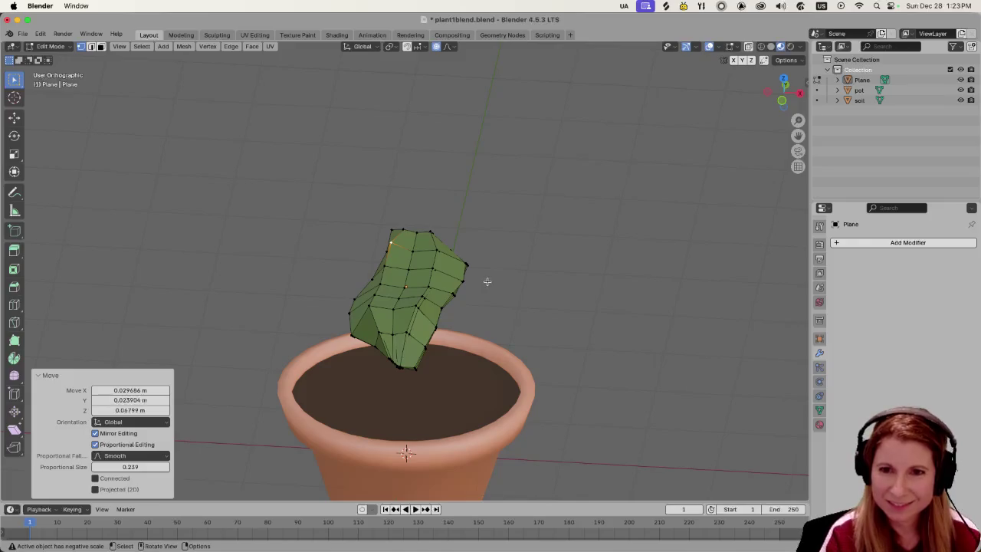
Move the selected leaf edge vertex with proportional falloff to roughen the outline.
scroll(452, 261, "up", 2)
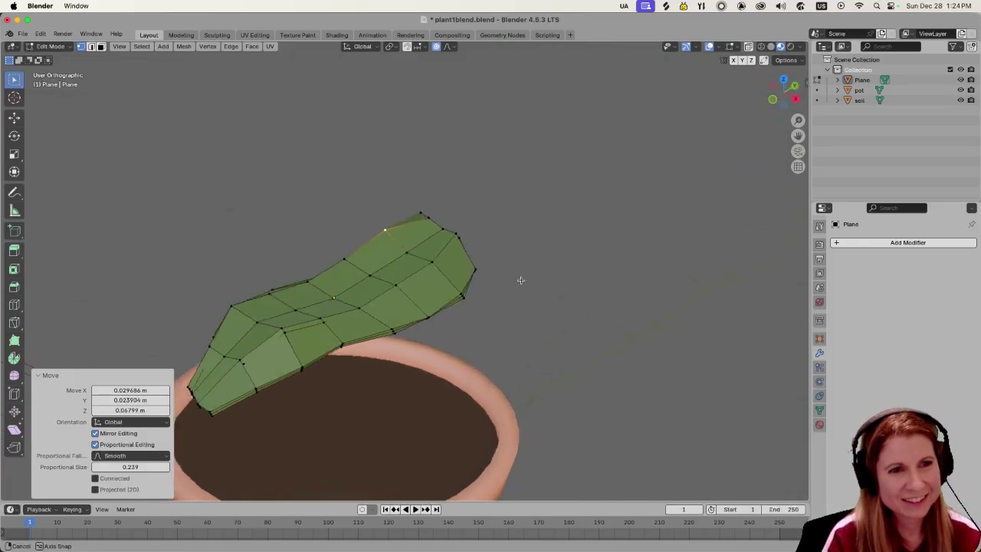
middle_click_drag(562, 275, 444, 311)
mouse_move(463, 360)
middle_mouse_down()
mouse_move(562, 318)
mouse_move(545, 324)
middle_mouse_up()
key("g")
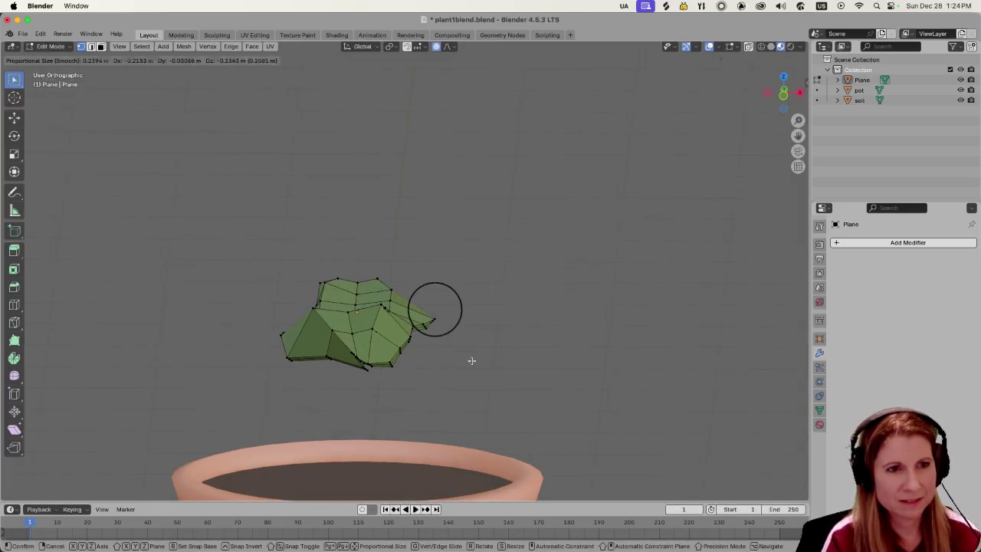
left_click(472, 357)
mouse_move(472, 357)
middle_mouse_down()
mouse_move(480, 344)
mouse_move(432, 344)
mouse_move(475, 344)
middle_mouse_up()
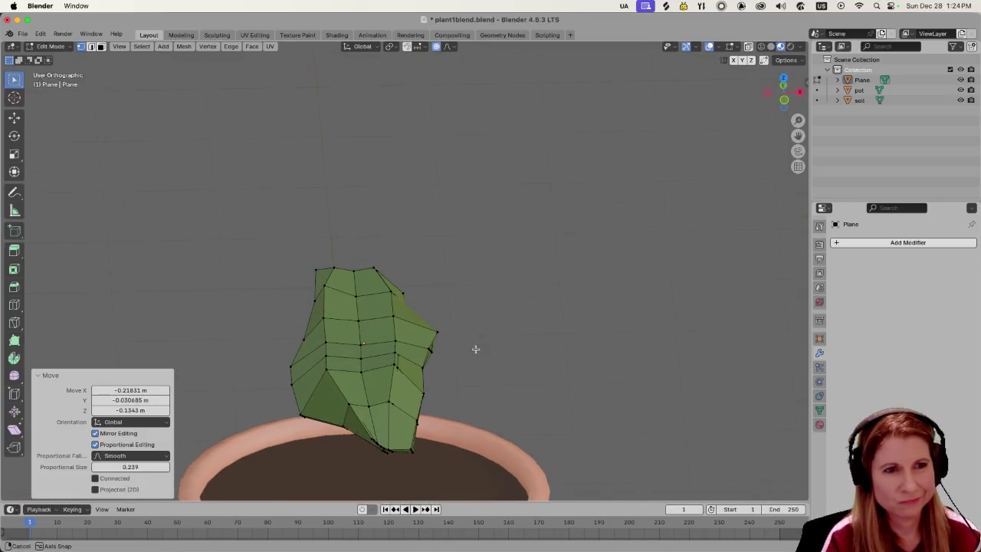
Lower a right-edge vertex by -0.13841, -0.035075, -0.081555 m, then return to Object Mode.
left_click(449, 373)
key("g")
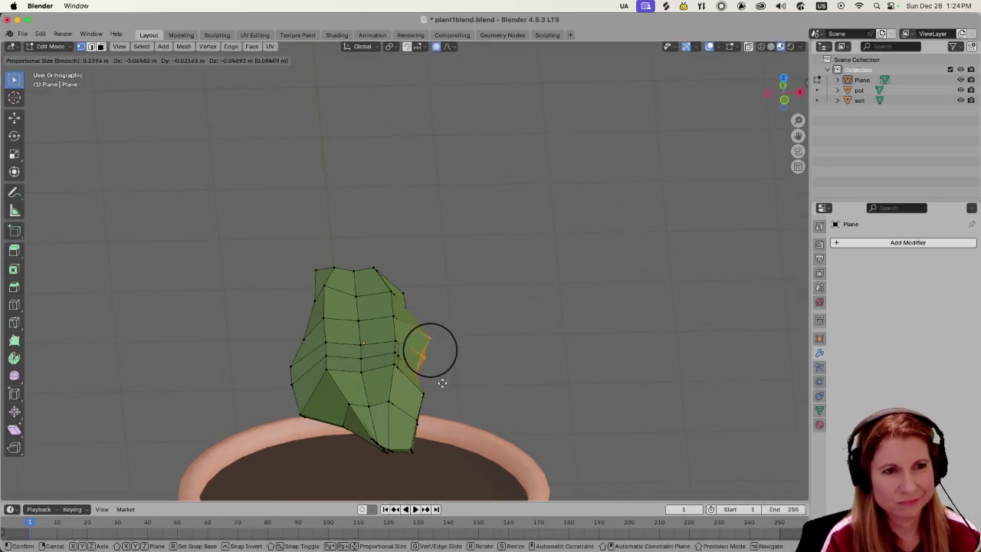
left_click(434, 387)
mouse_move(434, 387)
middle_mouse_down()
mouse_move(508, 368)
mouse_move(339, 383)
mouse_move(561, 377)
mouse_move(515, 373)
mouse_move(514, 414)
middle_mouse_up()
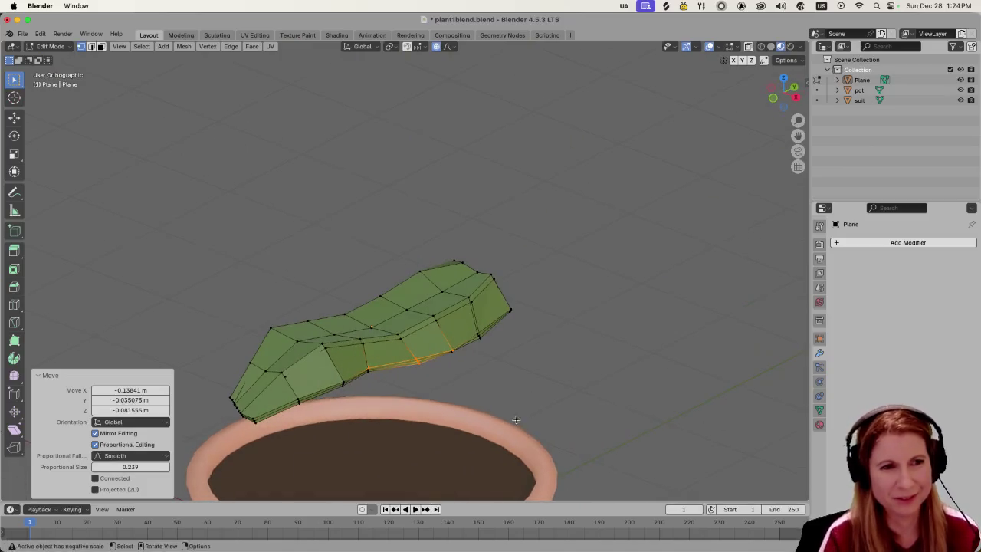
left_click(562, 380)
key("Tab")
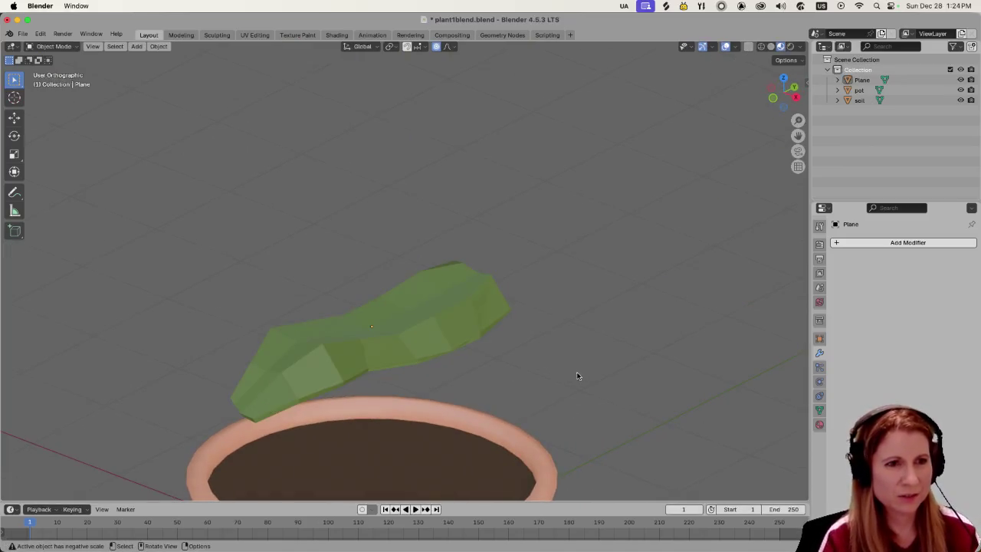
Inspect the shaded leaf from around the pot, then switch the leaf back to Edit Mode.
middle_click_drag(578, 375, 499, 398)
middle_click_drag(622, 286, 604, 310)
scroll(604, 307, "down", 4)
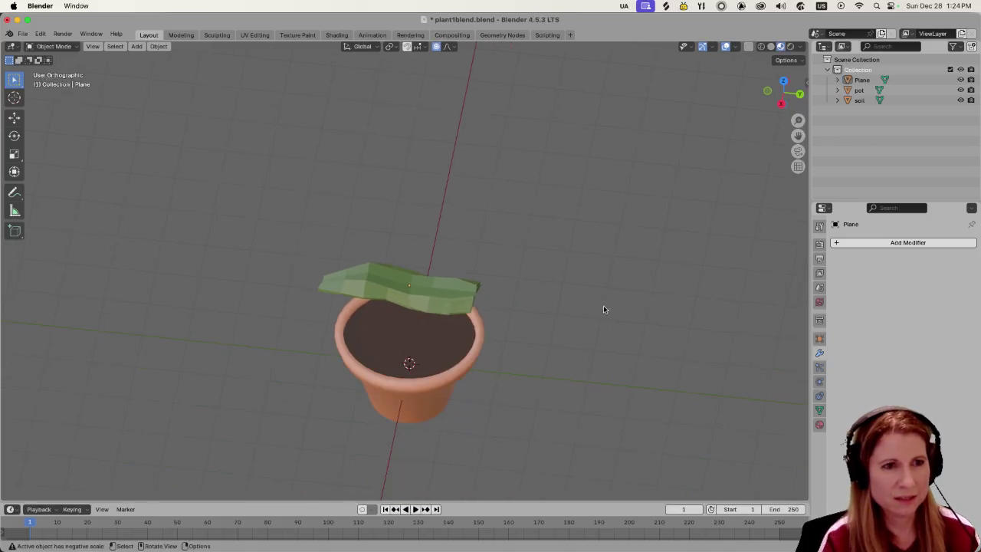
scroll(603, 349, "up", 3)
mouse_move(621, 350)
middle_mouse_down()
mouse_move(631, 300)
mouse_move(578, 296)
mouse_move(636, 368)
middle_mouse_up()
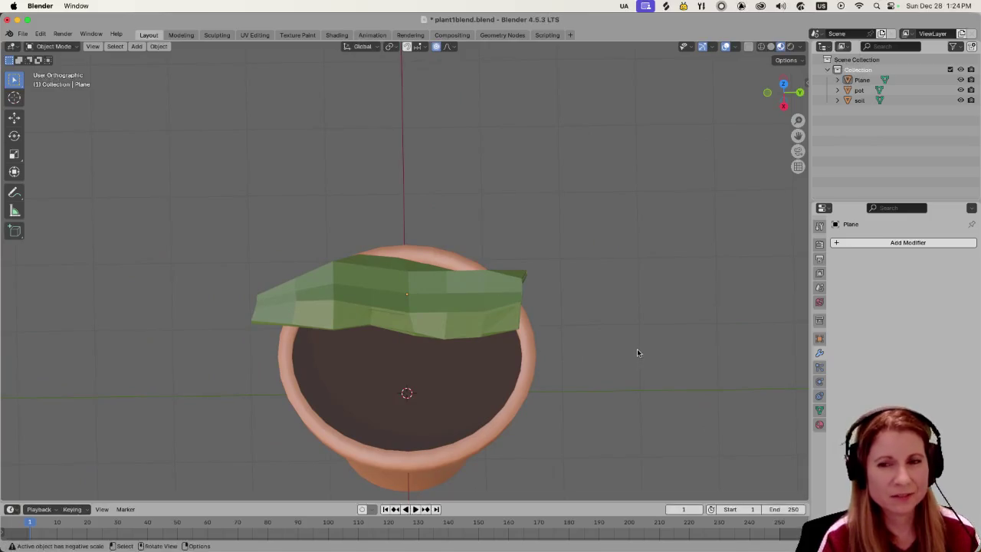
key("Tab")
mouse_move(616, 355)
middle_mouse_down()
mouse_move(514, 319)
mouse_move(557, 305)
mouse_move(414, 399)
mouse_move(340, 384)
middle_mouse_up()
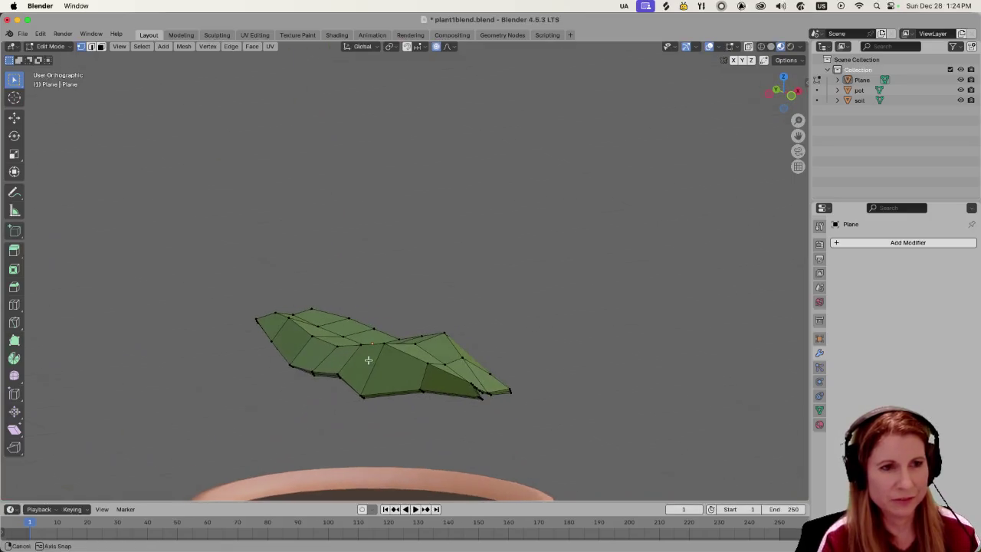
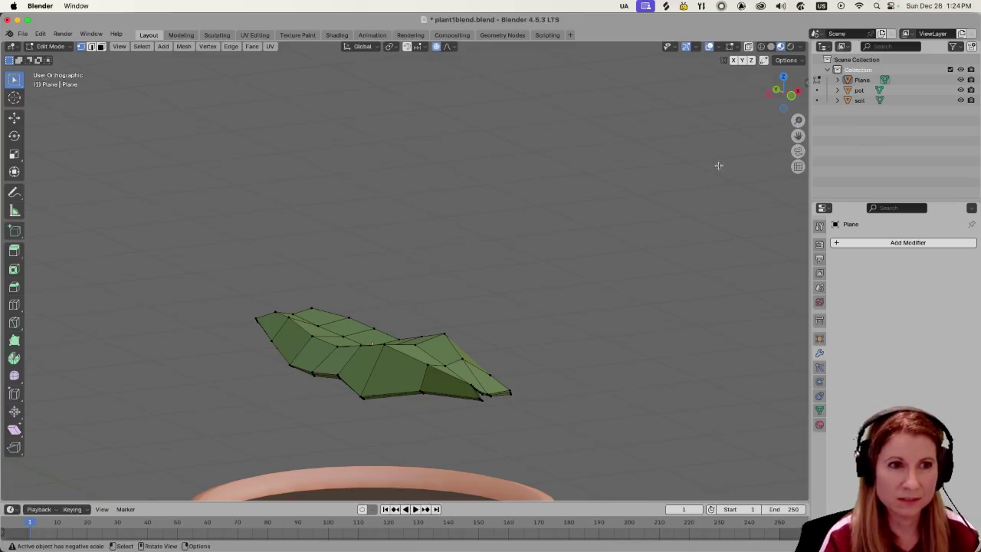
Reselect the leaf, re-enter Edit Mode and try face select on one face.
key("Tab")
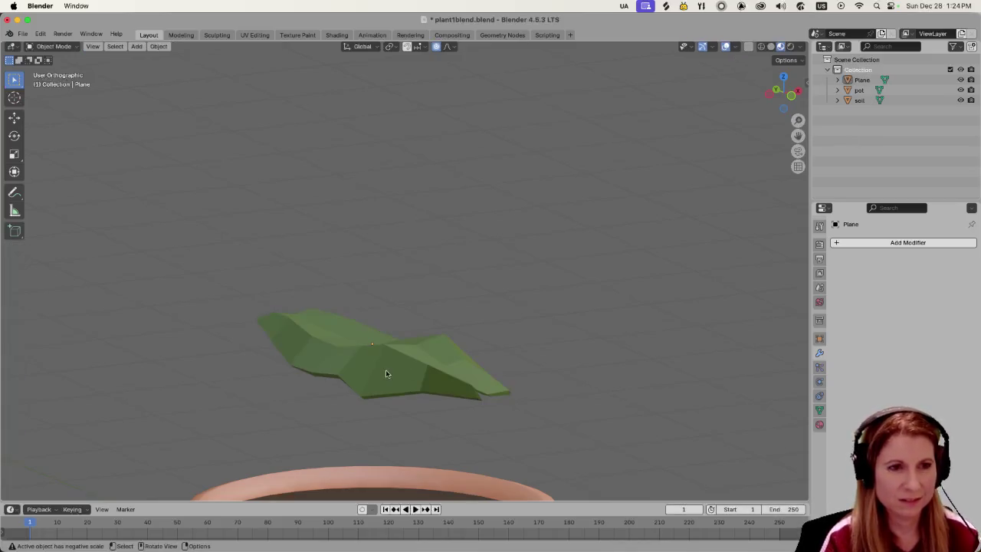
left_click(386, 371)
key("Tab")
key("3")
left_click(385, 370)
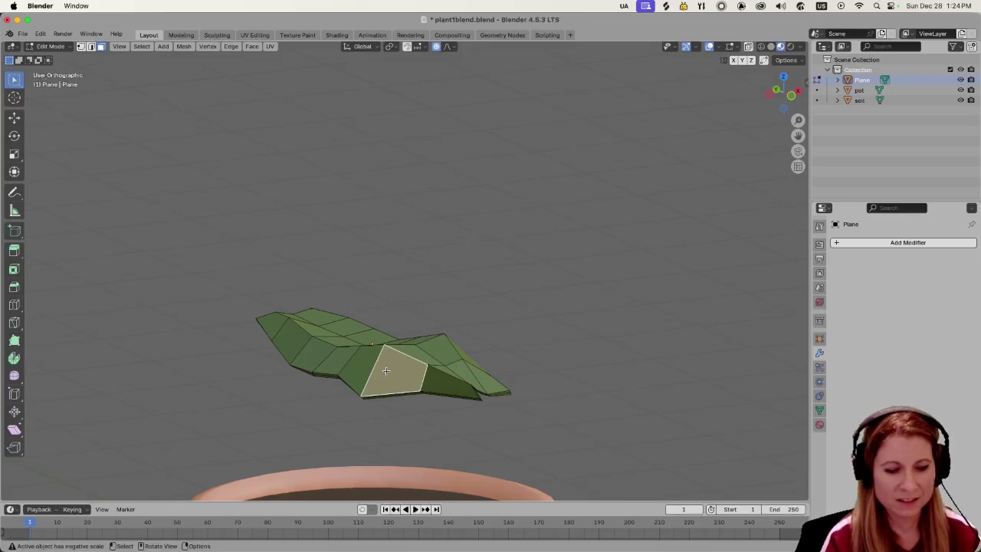
key("Tab")
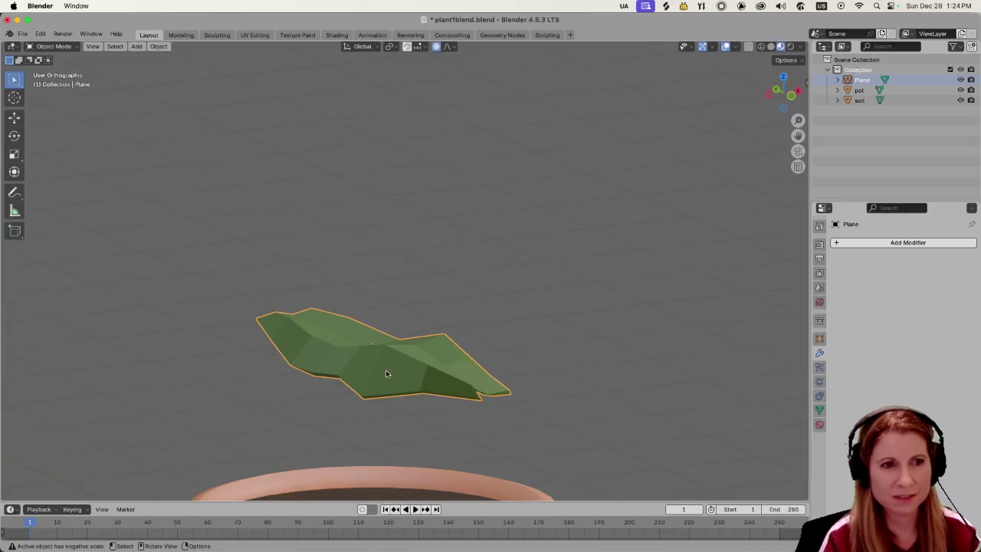
key("Tab")
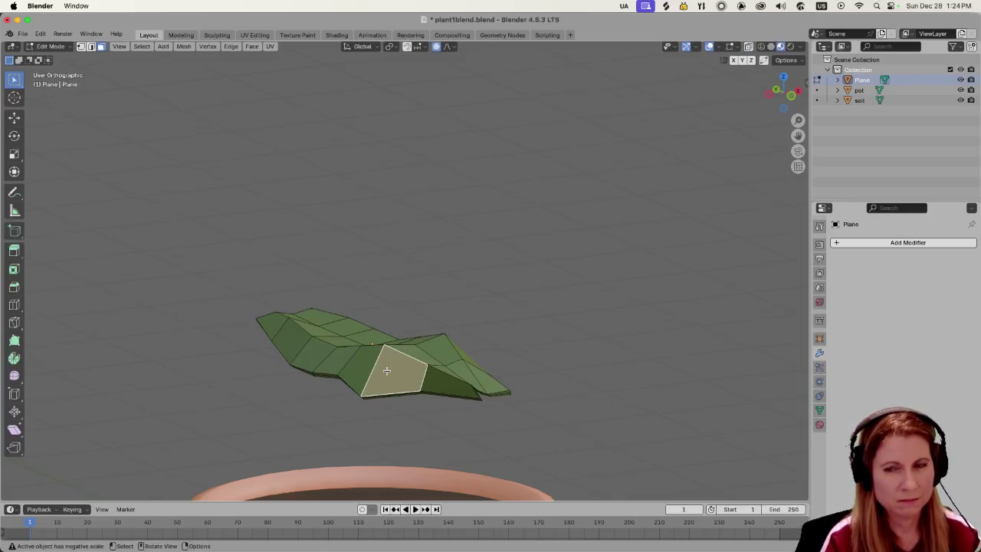
left_click(606, 359)
Switch to edge select and orbit to see the leaf upright above the pot.
middle_click_drag(651, 371, 587, 389)
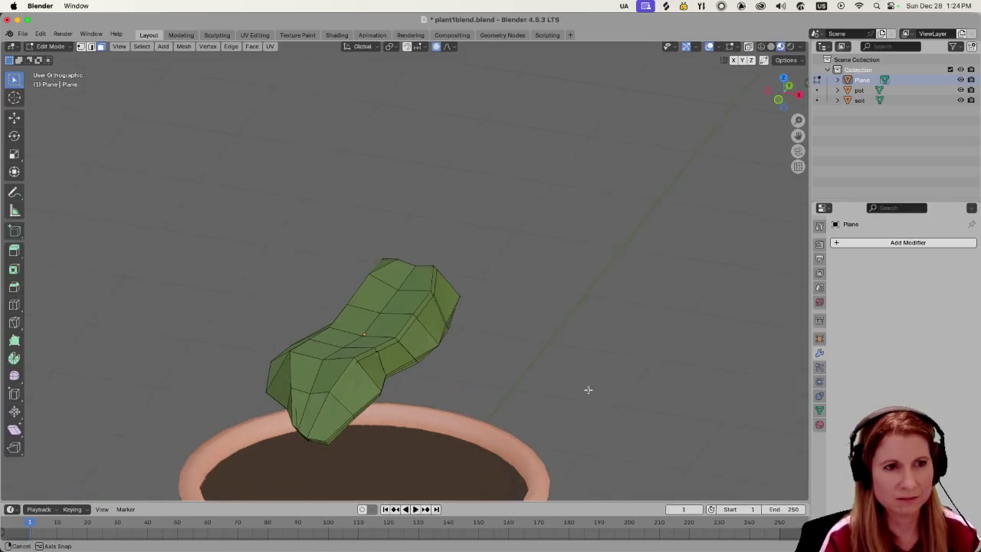
middle_click_drag(493, 364, 542, 363)
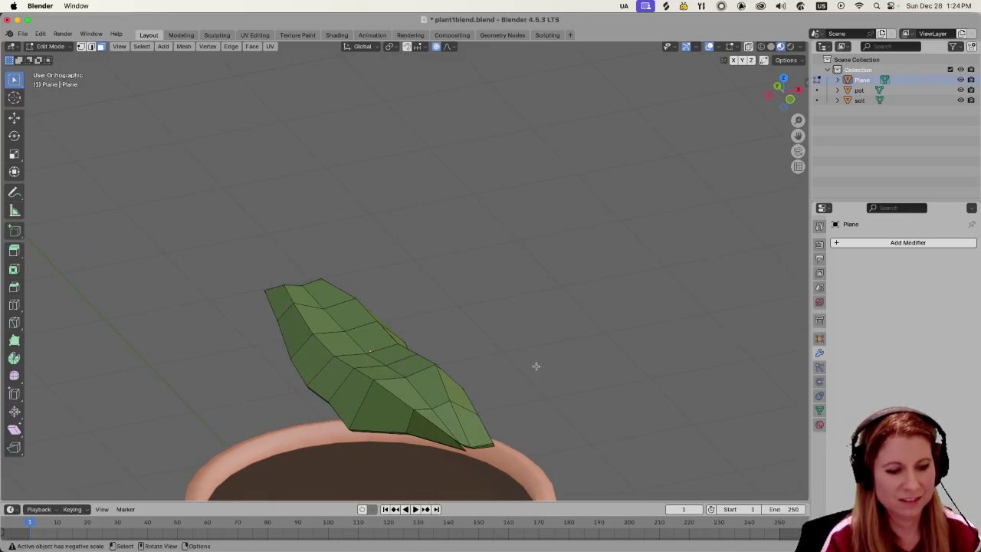
key("2")
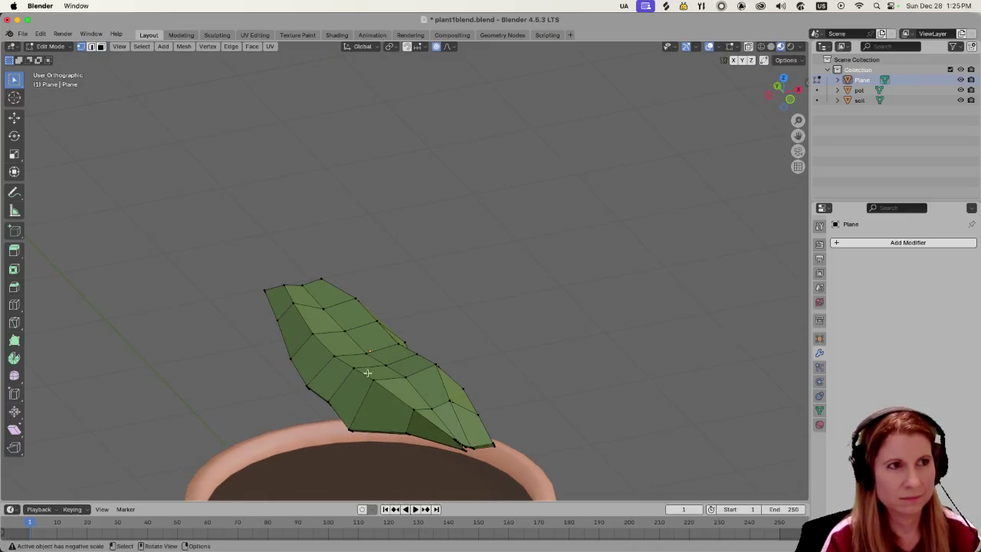
scroll(285, 400, "up", 2)
scroll(274, 391, "down", 3)
mouse_move(275, 387)
middle_mouse_down()
mouse_move(265, 356)
mouse_move(296, 357)
middle_mouse_up()
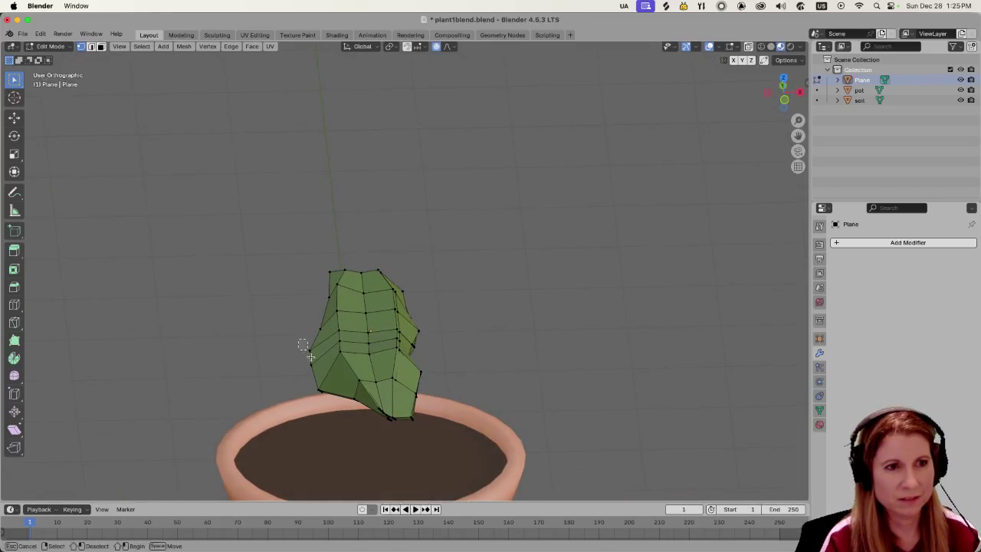
Move the leaf's left edge loop with proportional editing at about 0.10 size.
left_click(324, 399, "alt")
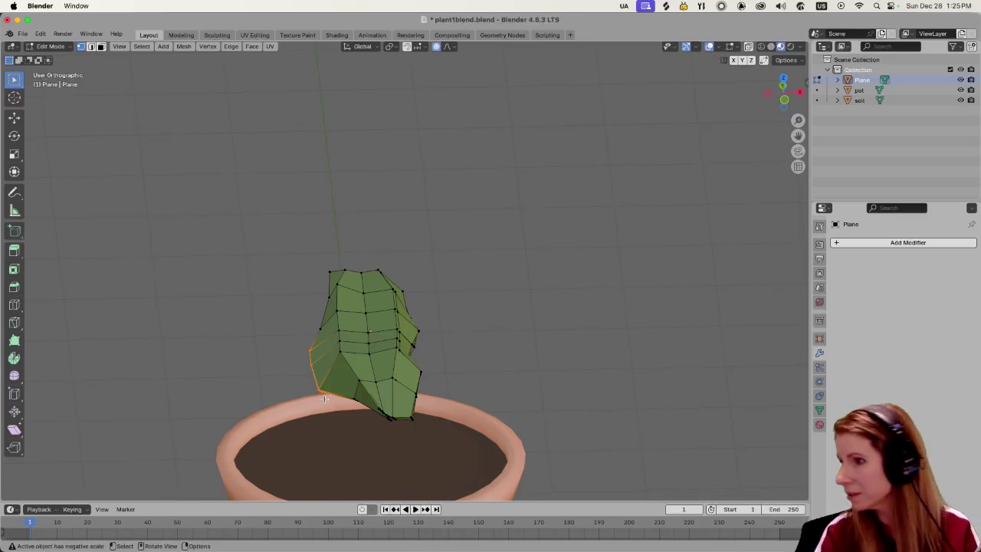
key("g")
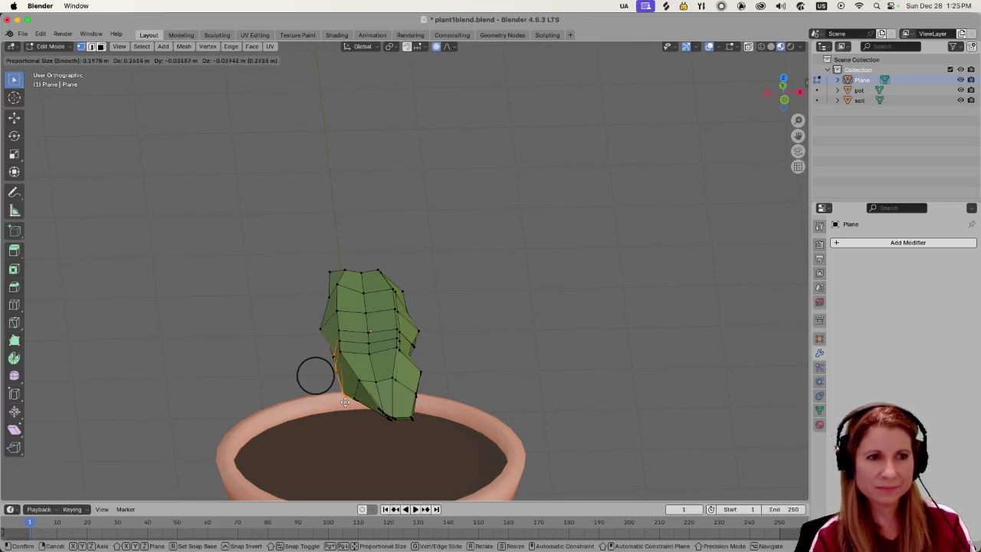
scroll(346, 401, "up", 6)
scroll(345, 402, "up", 3)
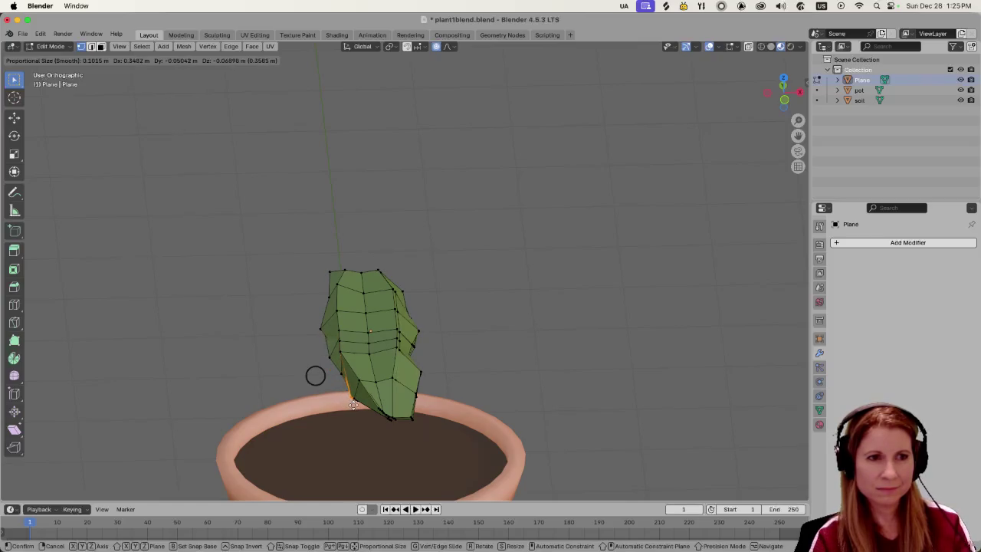
left_click(355, 397)
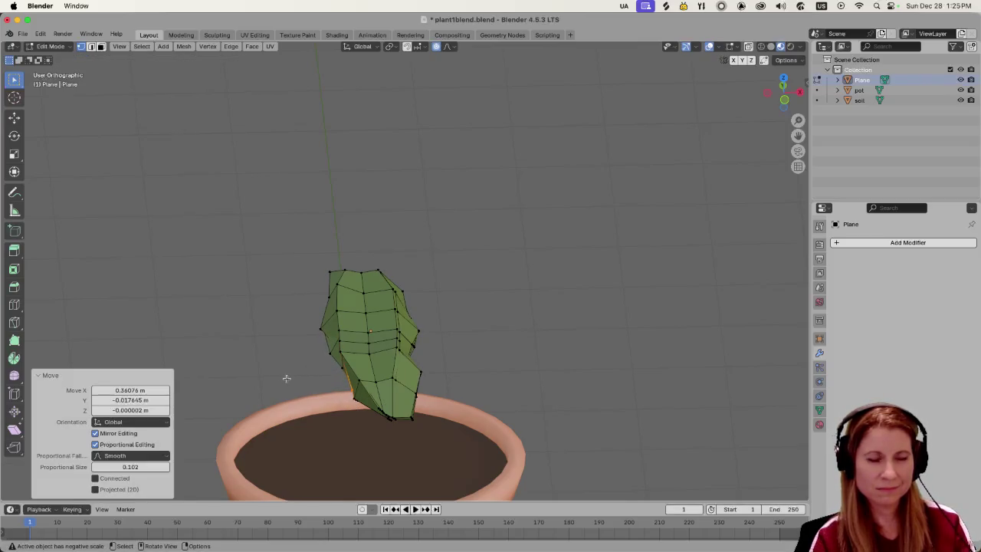
mouse_move(286, 378)
middle_mouse_down()
mouse_move(278, 350)
mouse_move(331, 344)
mouse_move(400, 354)
mouse_move(361, 376)
mouse_move(450, 386)
mouse_move(351, 391)
mouse_move(202, 376)
mouse_move(221, 392)
middle_mouse_up()
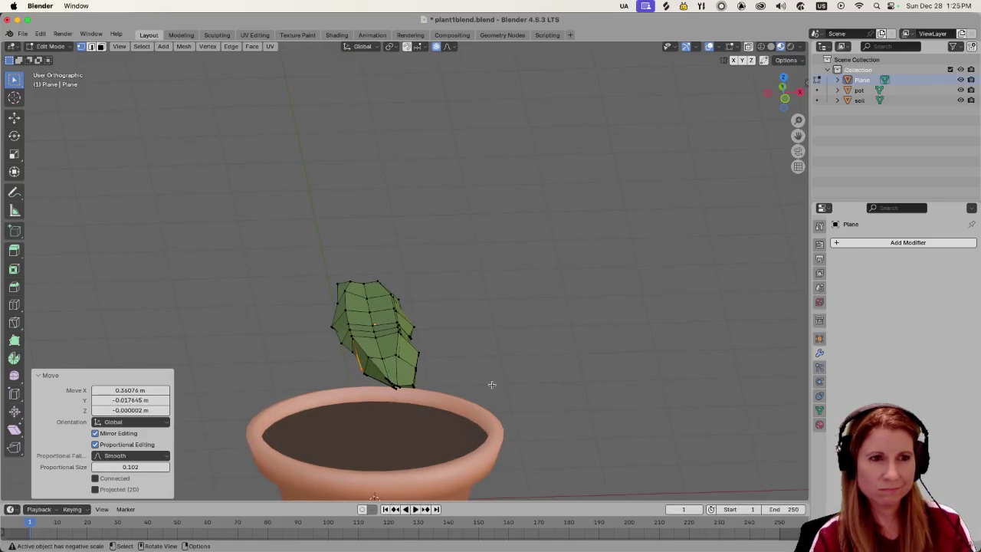
Box-select the leaf's bottom vertices and move them so the base curls down.
left_click_drag(398, 353, 425, 410)
key("g")
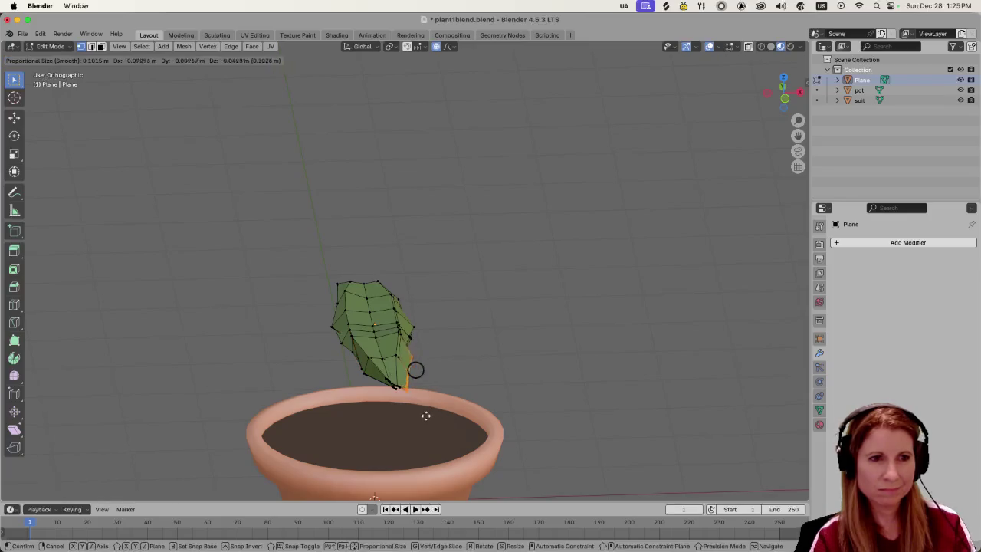
left_click(417, 422)
mouse_move(476, 335)
middle_mouse_down()
mouse_move(470, 329)
mouse_move(501, 324)
mouse_move(453, 335)
middle_mouse_up()
middle_click_drag(385, 352, 407, 353)
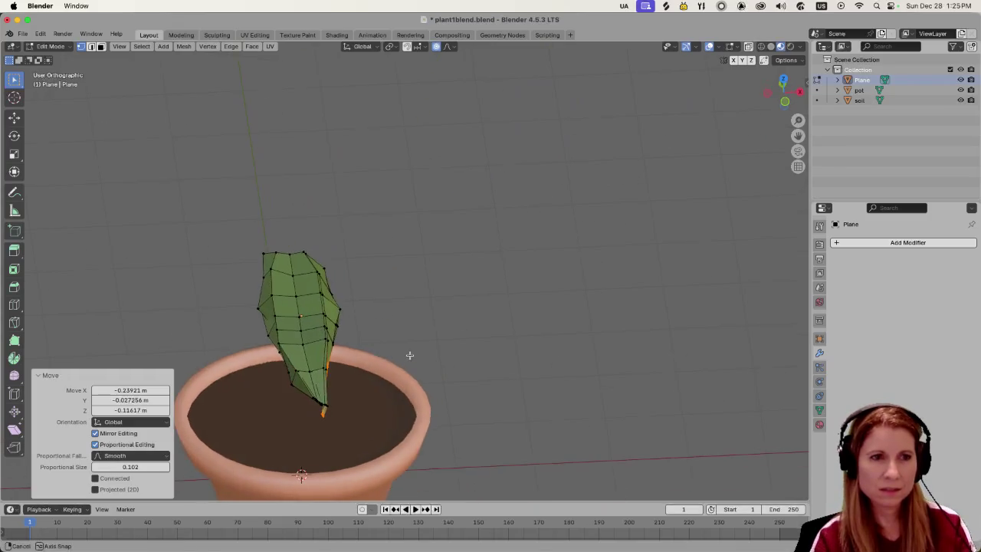
mouse_move(350, 296)
middle_mouse_down()
mouse_move(251, 281)
mouse_move(338, 338)
middle_mouse_up()
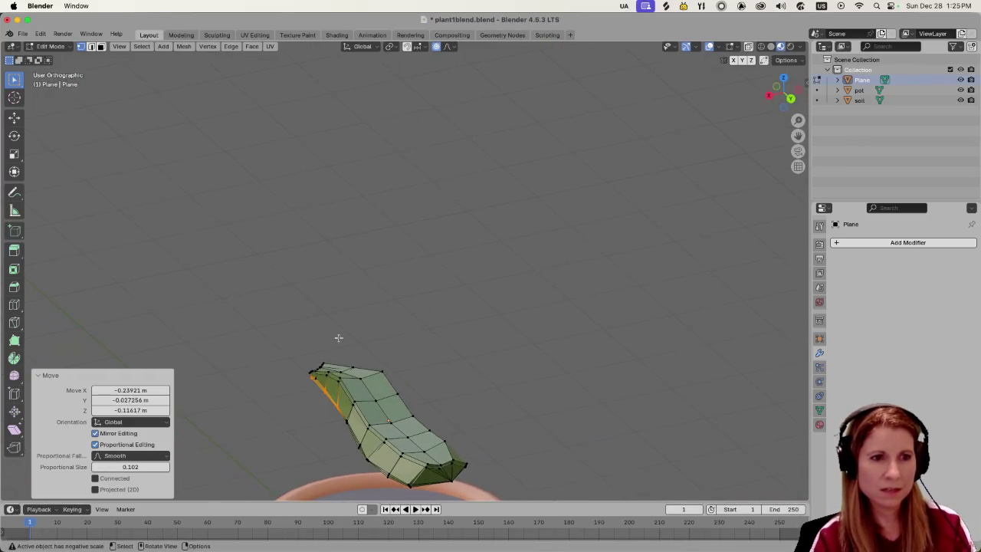
mouse_move(369, 401)
middle_mouse_down()
mouse_move(390, 449)
mouse_move(372, 419)
mouse_move(291, 416)
middle_mouse_up()
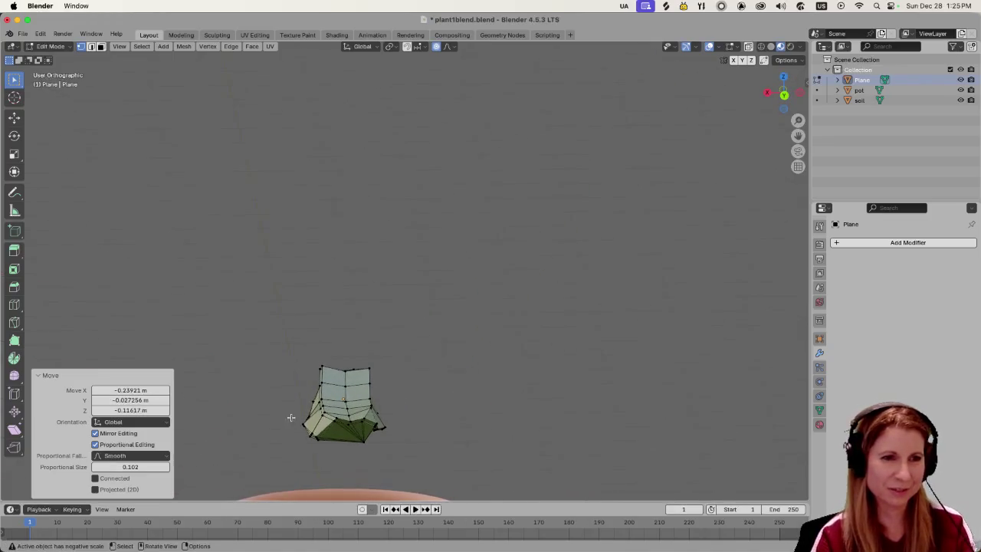
Move the vertices along the leaf's left edge, then return to Object Mode.
left_click(315, 440)
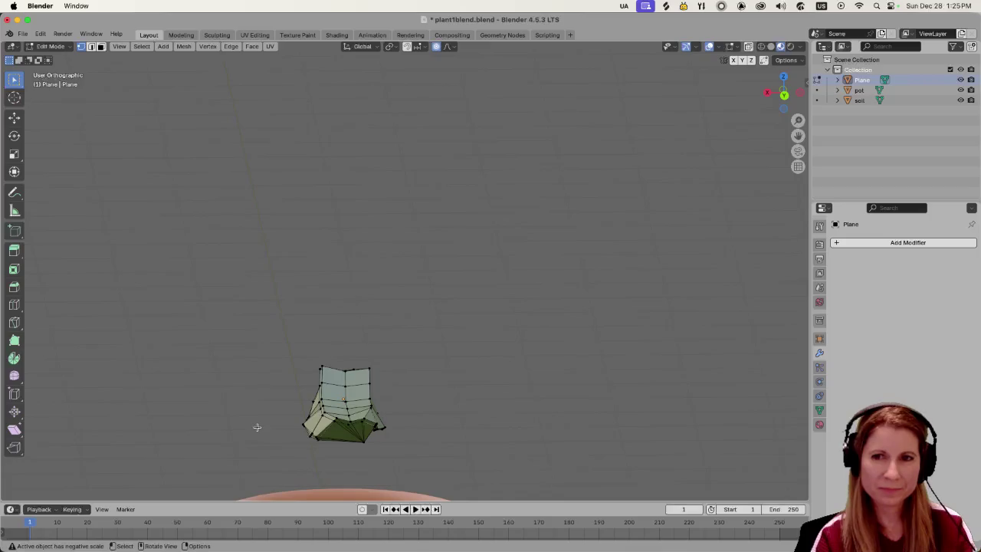
mouse_move(256, 427)
middle_mouse_down()
mouse_move(337, 357)
mouse_move(351, 408)
middle_mouse_up()
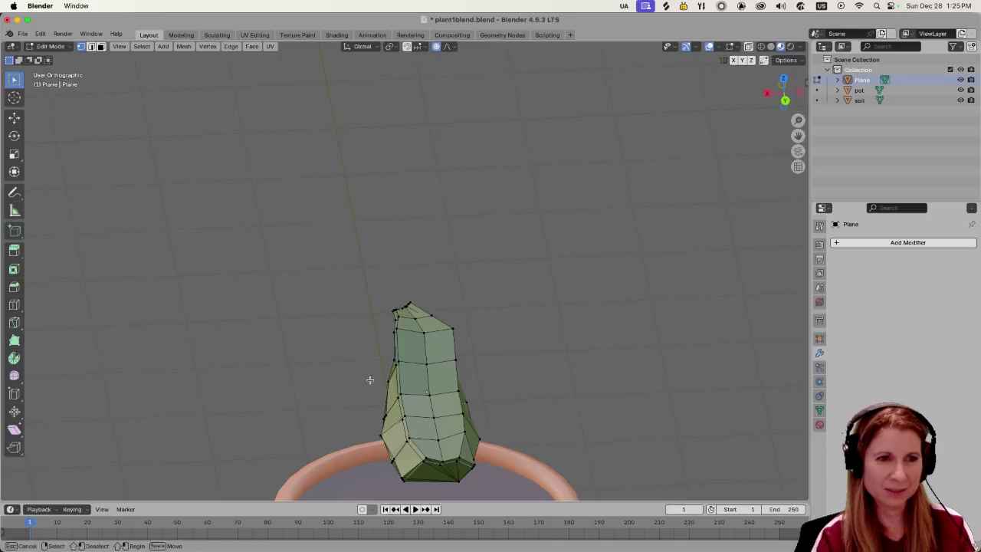
left_click_drag(397, 484, 395, 483)
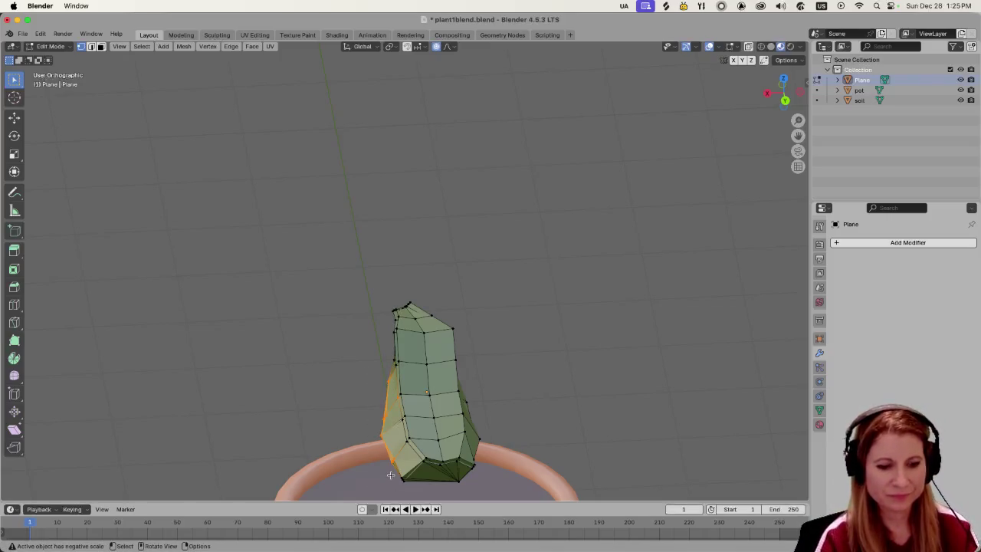
middle_click_drag(391, 476, 397, 354, "shift")
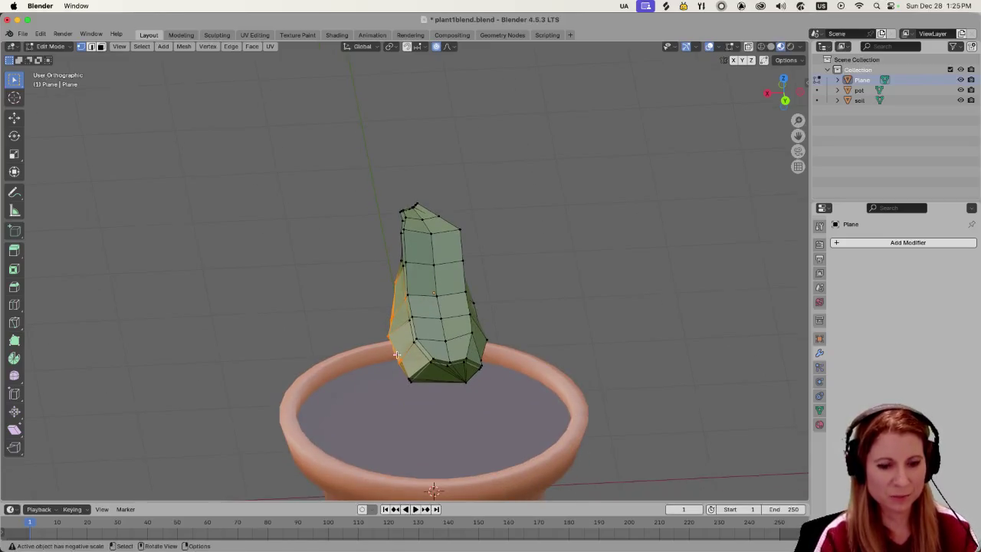
key("g")
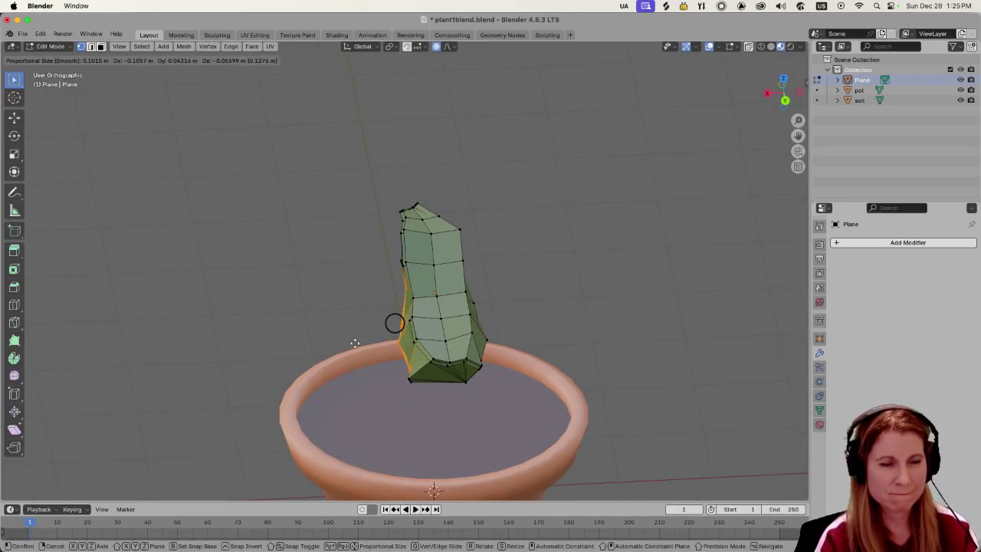
left_click(357, 343)
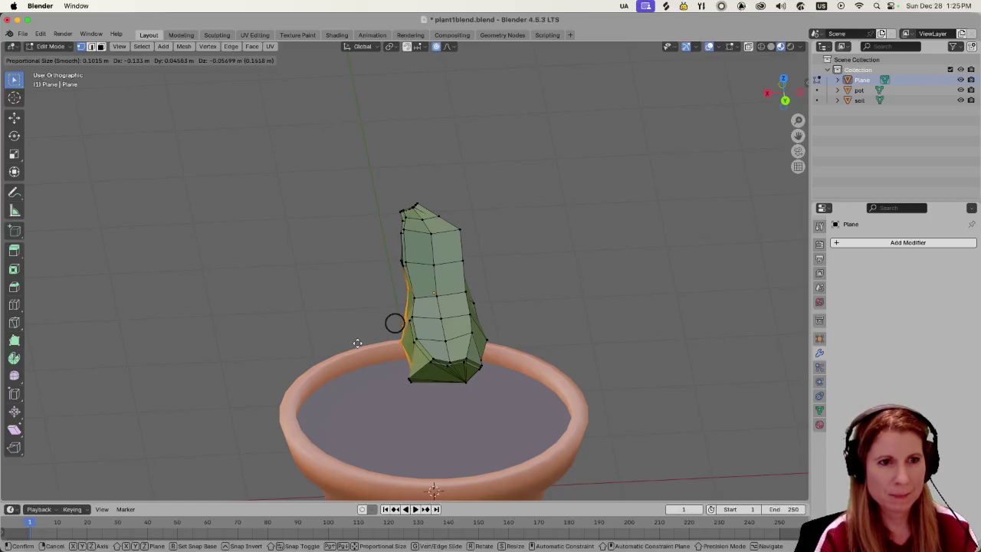
key("Tab")
mouse_move(342, 361)
middle_mouse_down()
mouse_move(442, 377)
mouse_move(579, 355)
middle_mouse_up()
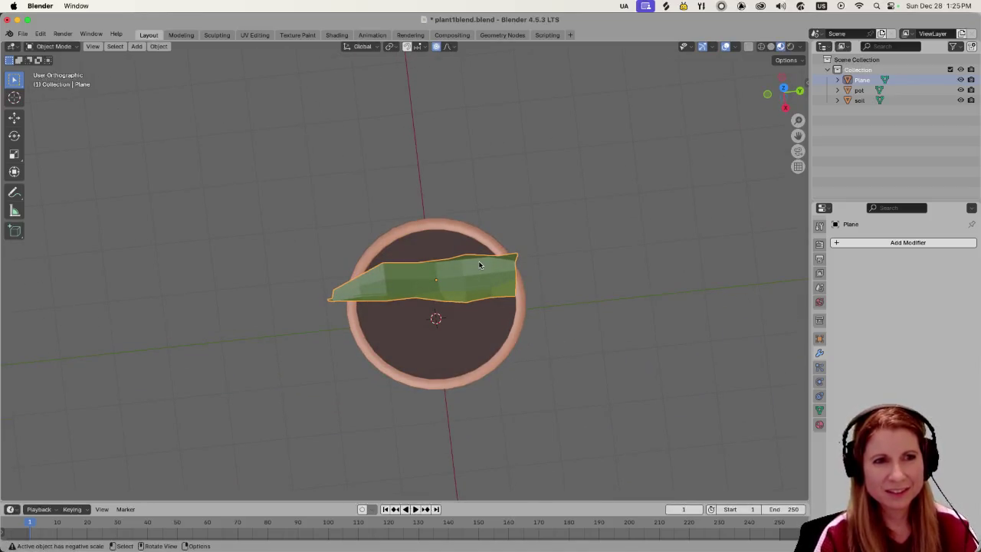
mouse_move(550, 331)
middle_mouse_down()
mouse_move(545, 285)
mouse_move(587, 256)
mouse_move(563, 291)
mouse_move(577, 287)
mouse_move(571, 322)
middle_mouse_up()
scroll(544, 358, "up", 3)
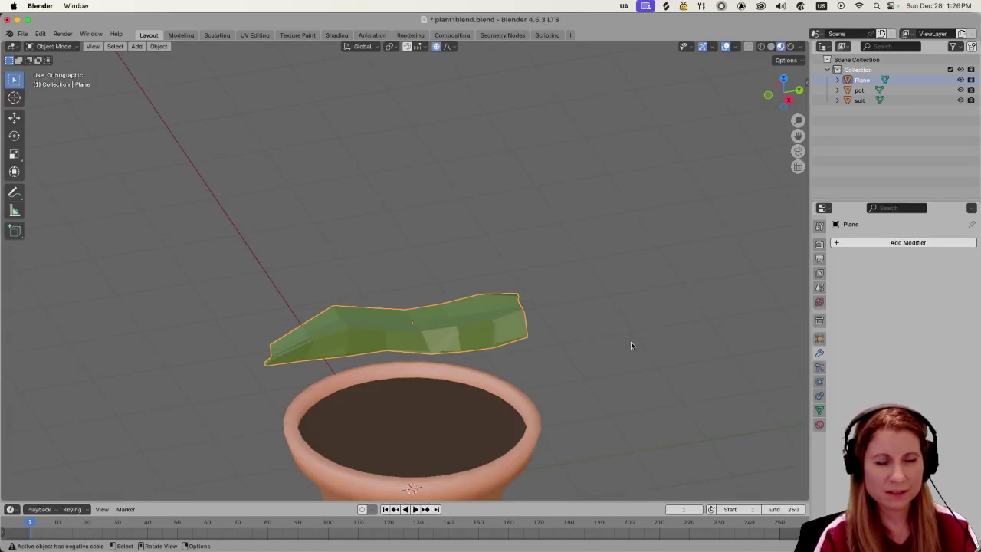
mouse_move(631, 341)
middle_mouse_down()
mouse_move(484, 352)
mouse_move(478, 309)
mouse_move(572, 321)
middle_mouse_up()
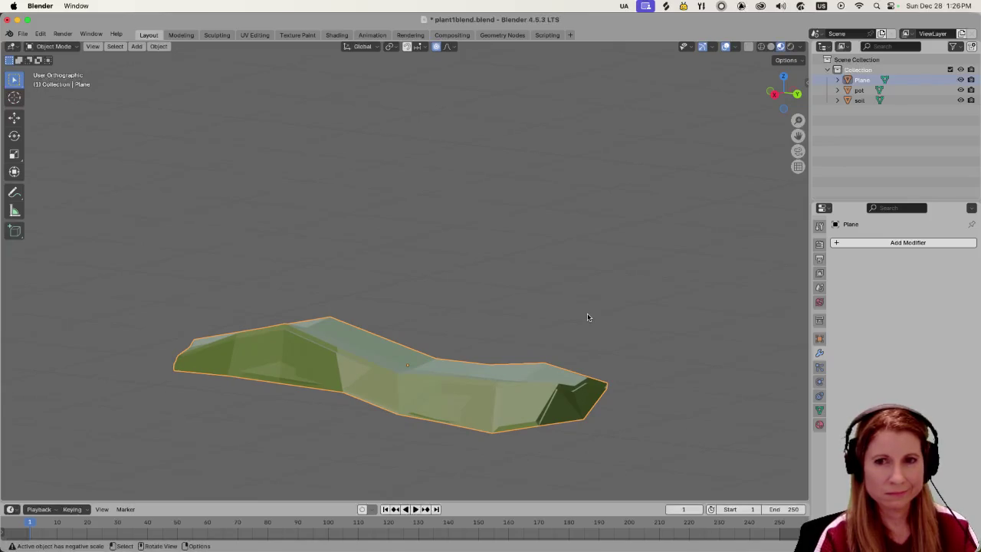
scroll(569, 315, "down", 3)
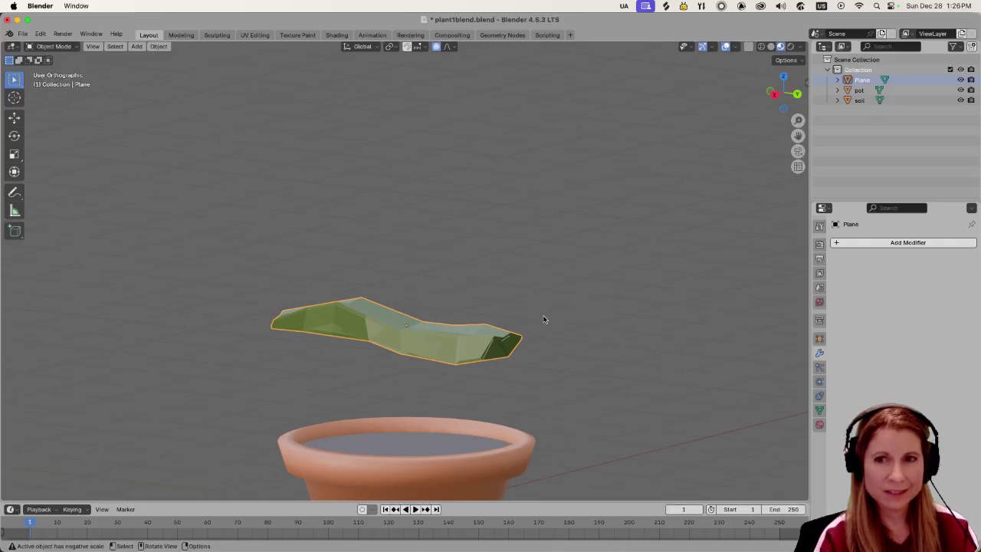
mouse_move(535, 310)
middle_mouse_down()
mouse_move(464, 331)
mouse_move(486, 345)
middle_mouse_up()
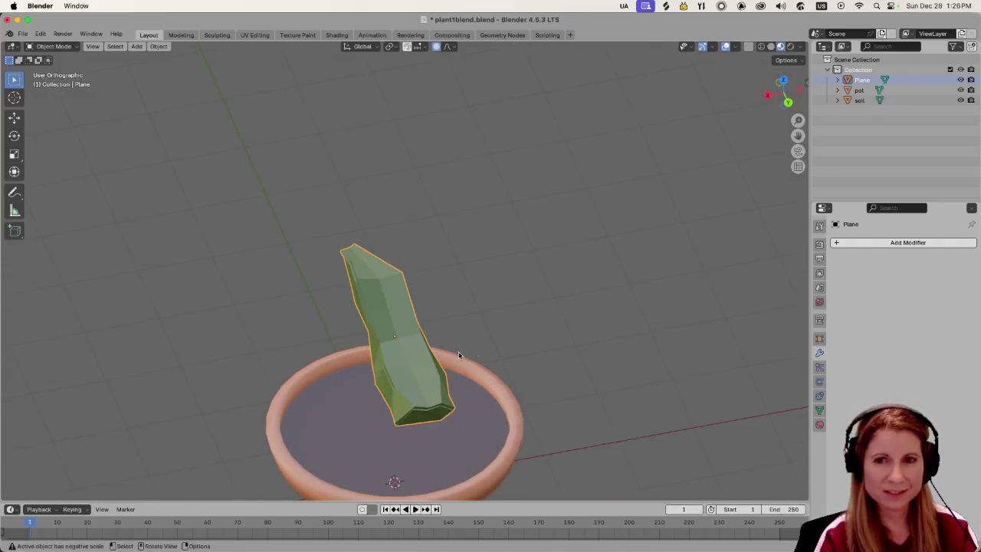
scroll(424, 376, "up", 3)
mouse_move(425, 376)
middle_mouse_down()
mouse_move(384, 342)
mouse_move(484, 341)
mouse_move(525, 446)
mouse_move(595, 403)
mouse_move(490, 383)
mouse_move(376, 400)
mouse_move(495, 429)
middle_mouse_up()
key("Tab")
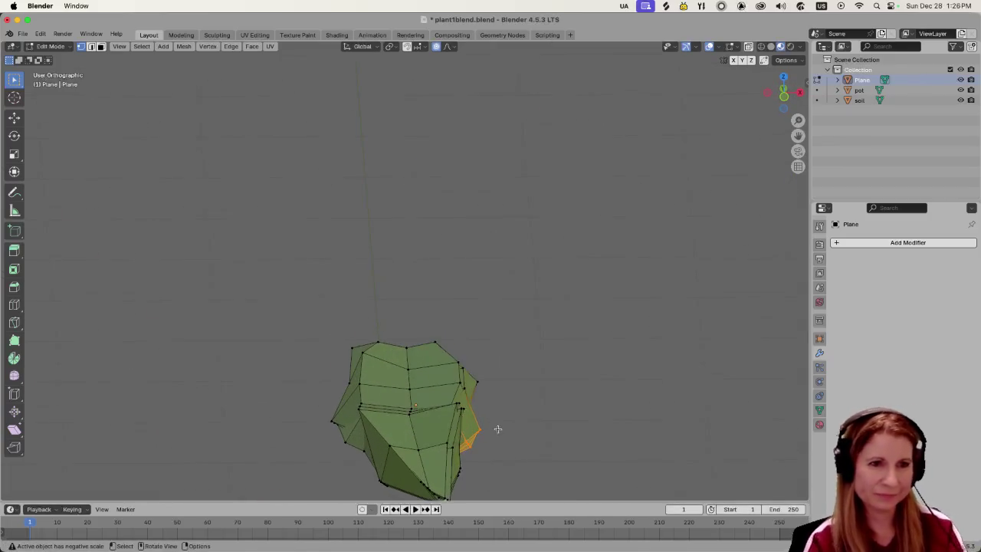
scroll(494, 439, "down", 4)
key("Tab")
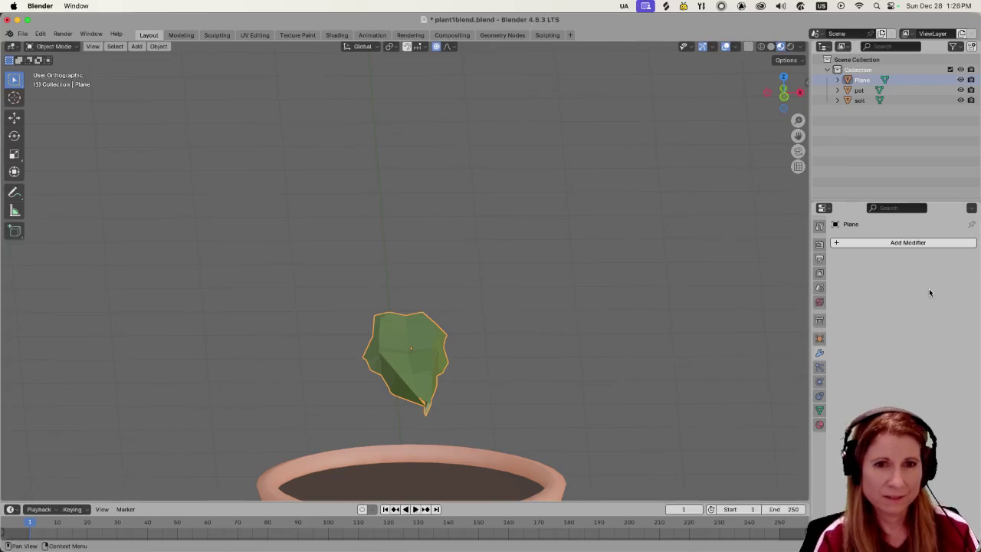
left_click(834, 242)
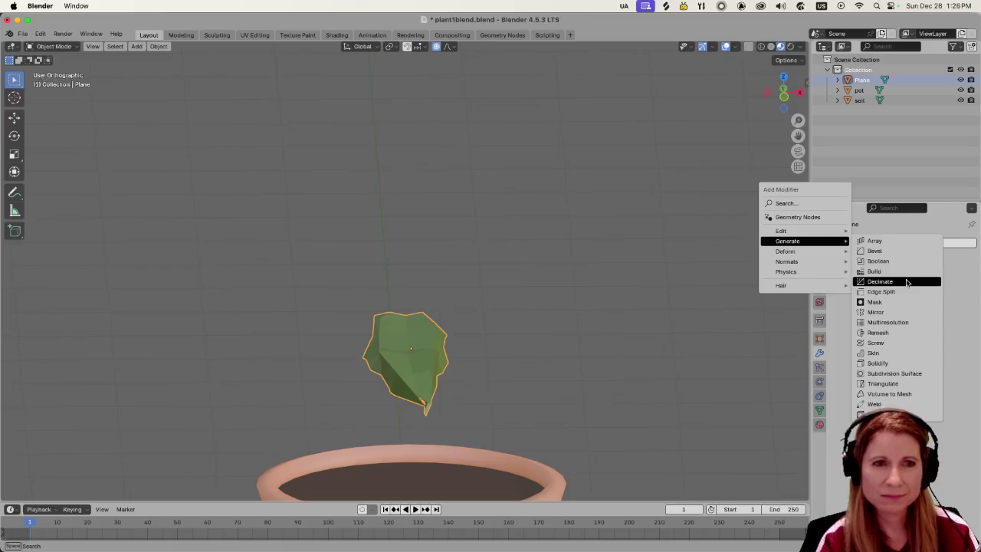
Add a Decimate modifier to the leaf and lower its ratio to about 48 faces.
left_click(907, 282)
middle_click_drag(655, 309, 495, 339)
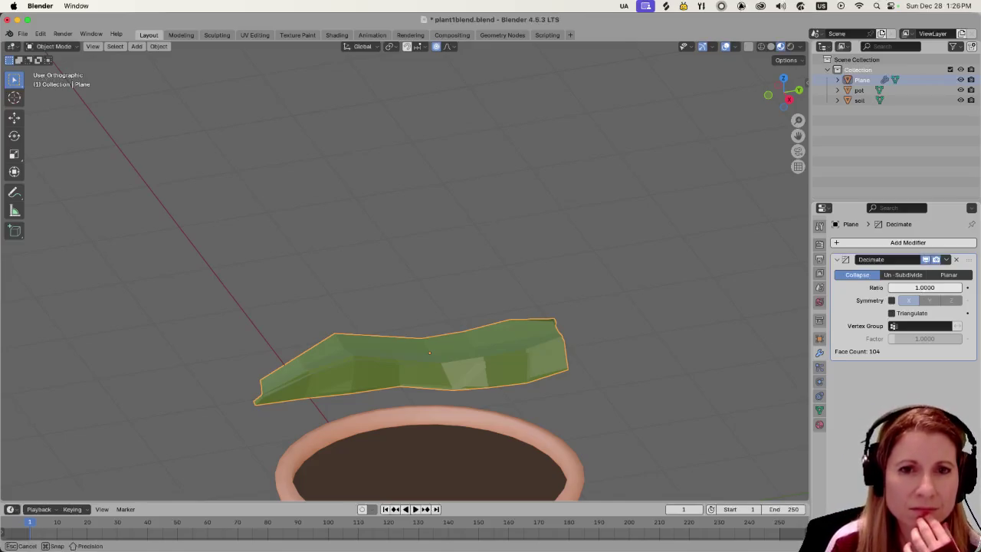
left_click(914, 287)
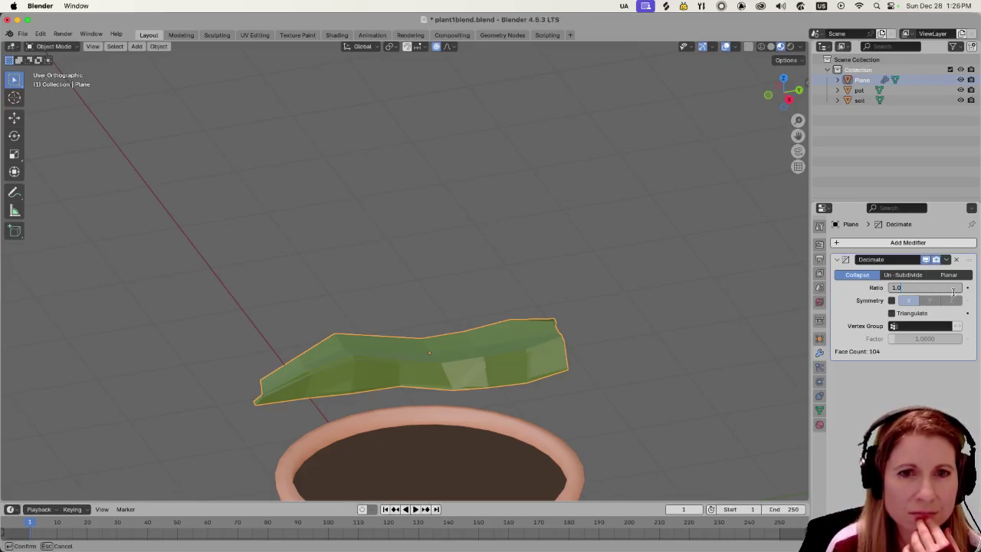
key("Return")
mouse_move(919, 289)
left_mouse_down()
mouse_move(874, 289)
mouse_move(916, 288)
left_mouse_up()
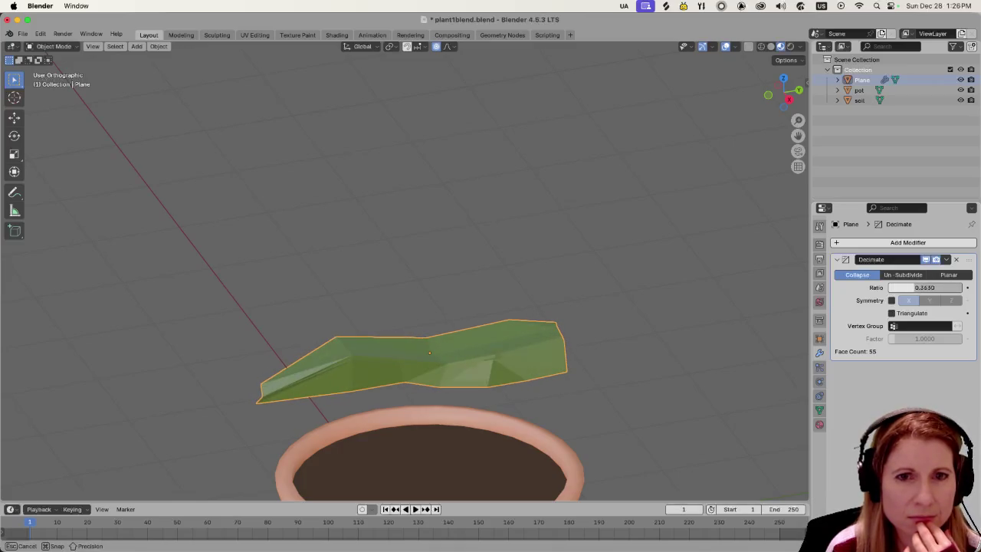
Inspect the decimated leaf, then delete the Decimate modifier.
middle_click_drag(611, 318, 591, 292)
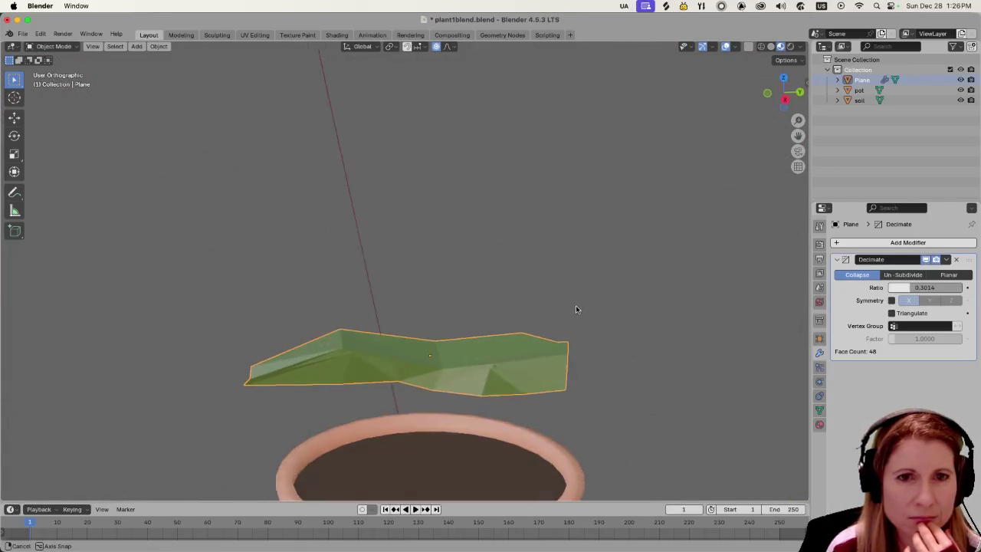
middle_click_drag(592, 292, 576, 309)
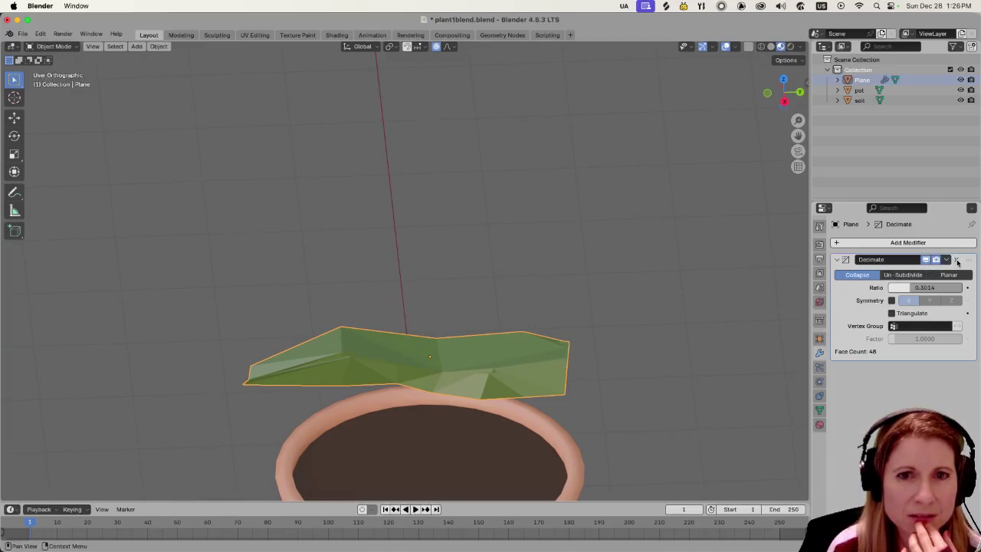
left_click(957, 262)
left_click(839, 243)
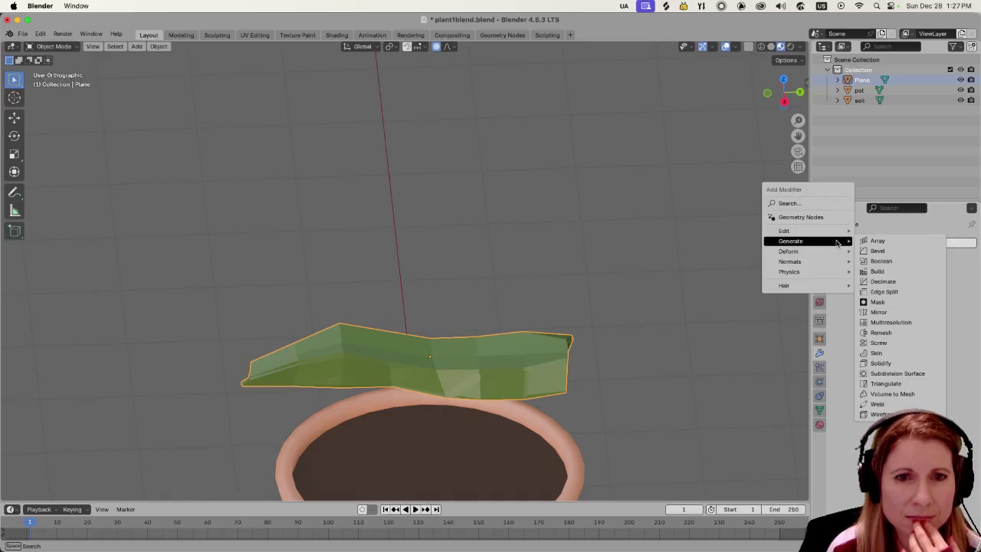
mouse_move(797, 252)
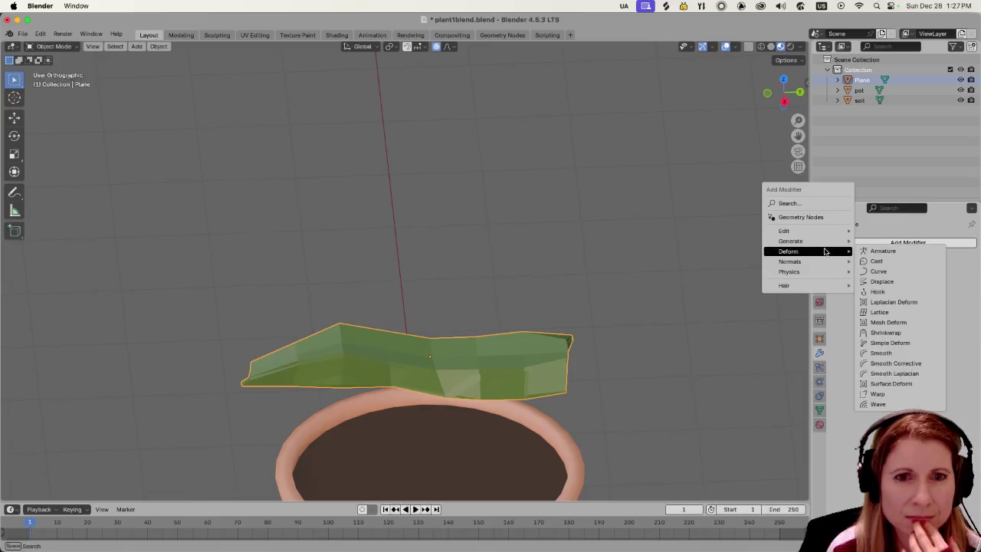
Add a Simple Deform modifier and try Twist, Bend and Taper values on the leaf.
left_click(890, 343)
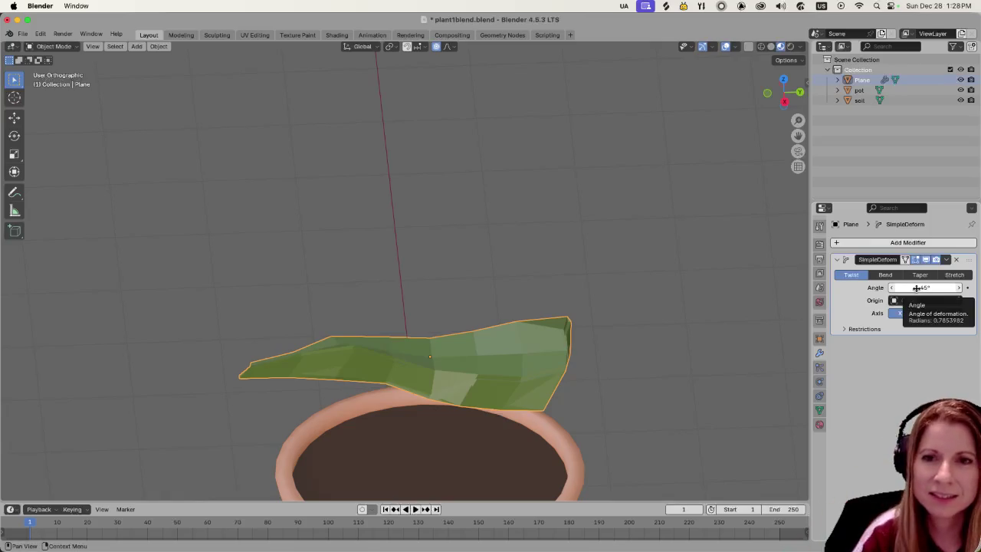
mouse_move(917, 288)
left_mouse_down()
mouse_move(977, 287)
mouse_move(924, 287)
left_mouse_up()
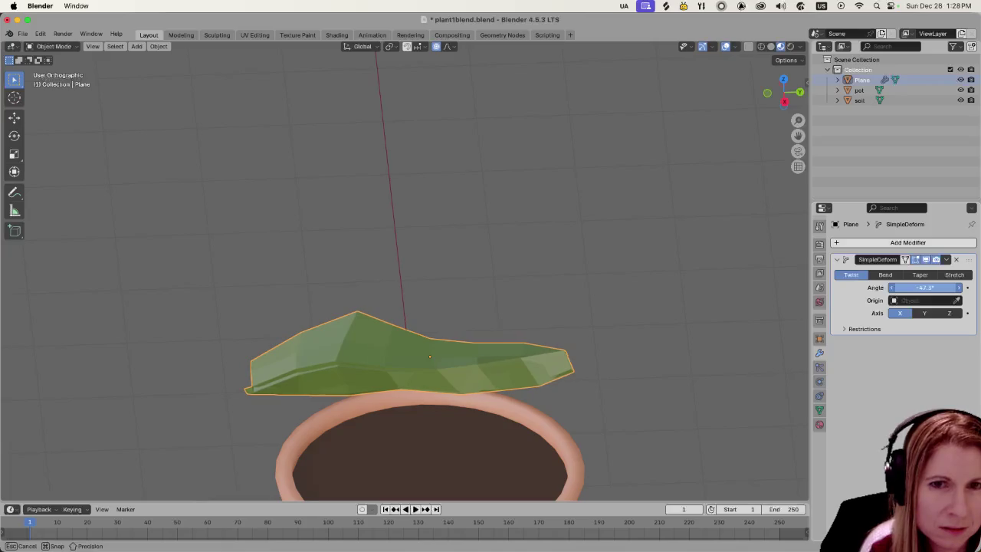
left_click_drag(924, 288, 951, 287)
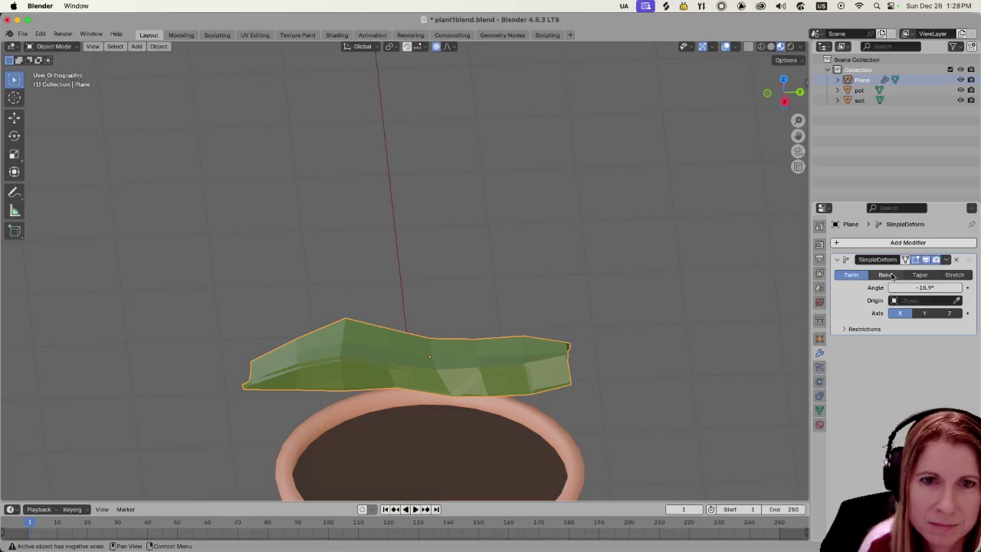
left_click(887, 274)
left_click_drag(899, 288, 882, 287)
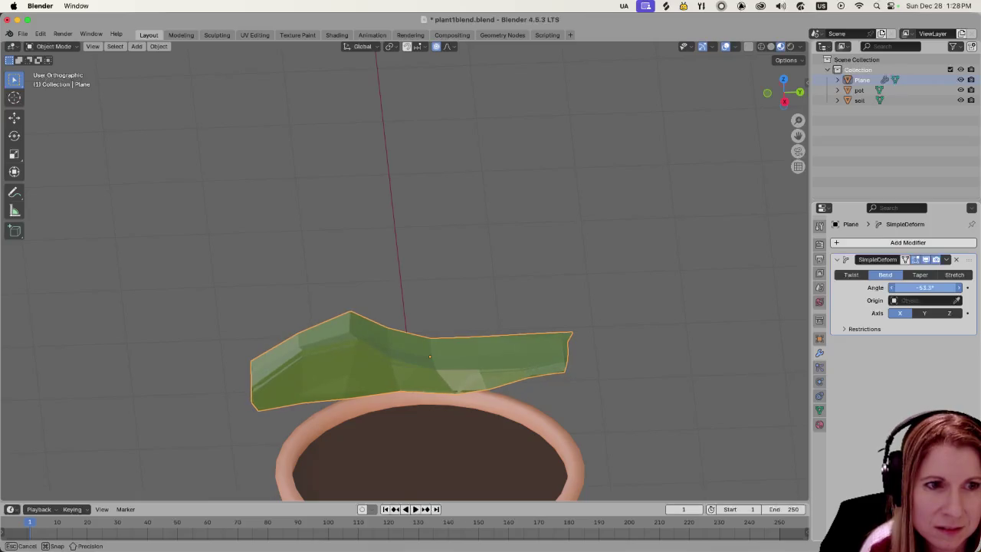
left_click(920, 274)
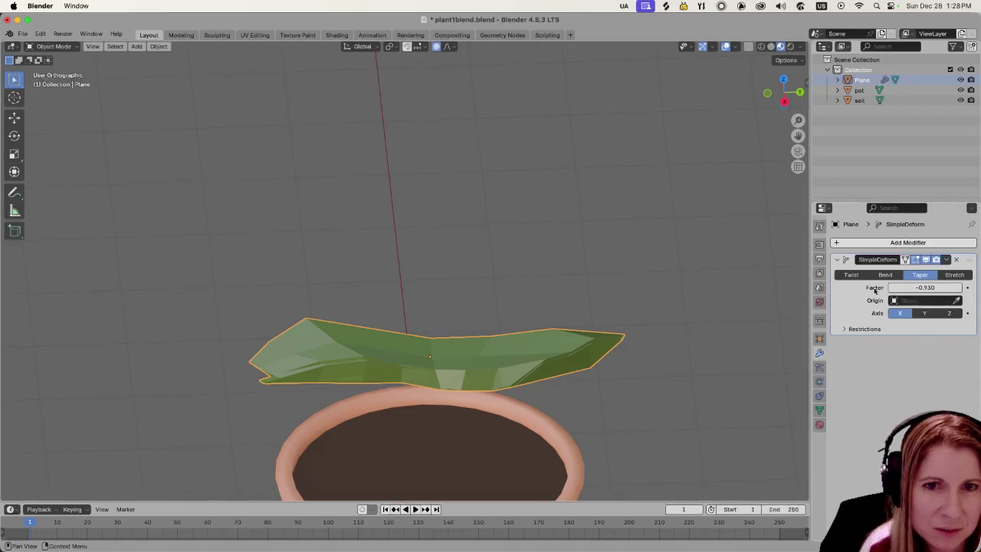
left_click_drag(914, 288, 932, 288)
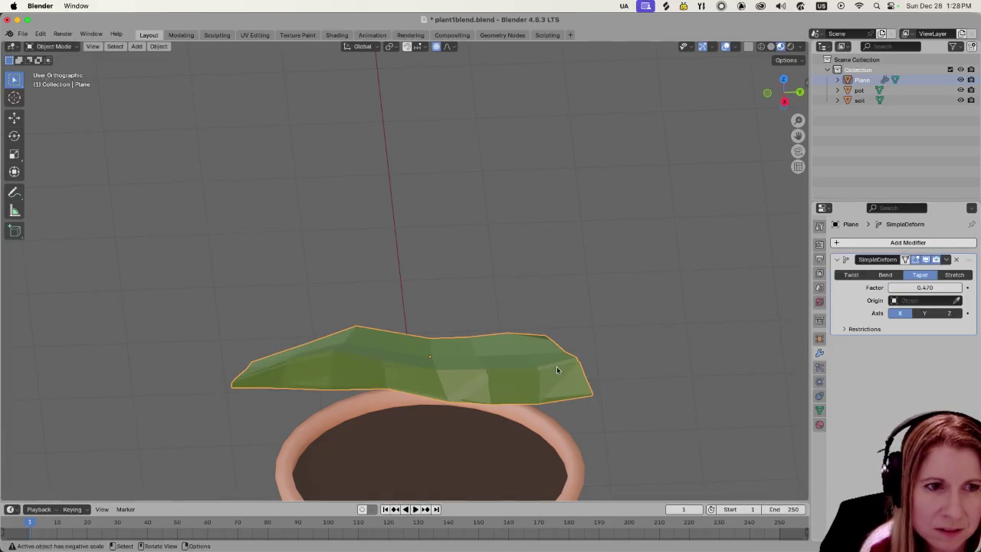
Drop the taper to 0.300, retry Bend, then settle on Twist at 3.97°.
scroll(571, 361, "down", 3)
mouse_move(571, 361)
middle_mouse_down()
mouse_move(635, 322)
mouse_move(646, 357)
mouse_move(639, 377)
mouse_move(609, 371)
mouse_move(603, 335)
mouse_move(585, 379)
middle_mouse_up()
scroll(625, 386, "up", 3)
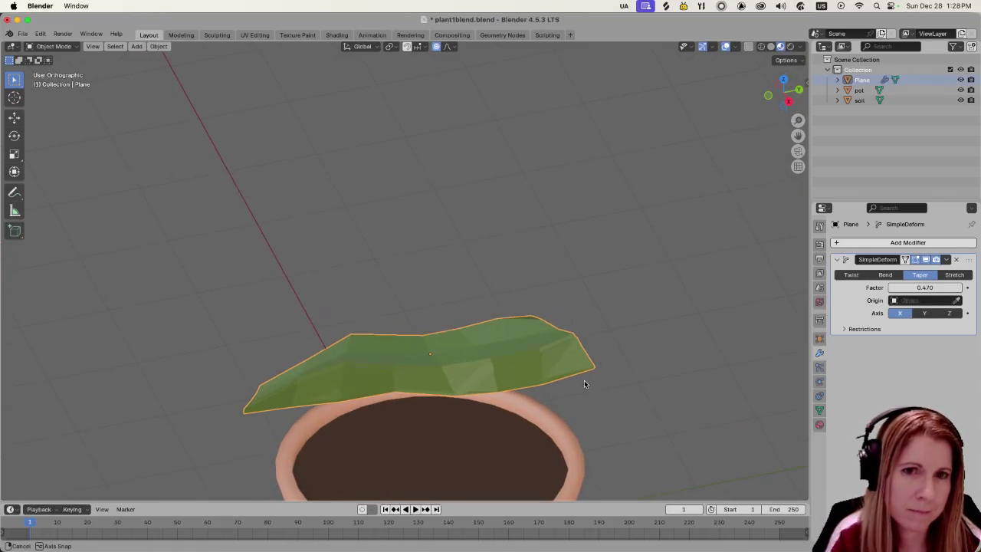
left_click_drag(917, 288, 897, 287)
left_click(882, 275)
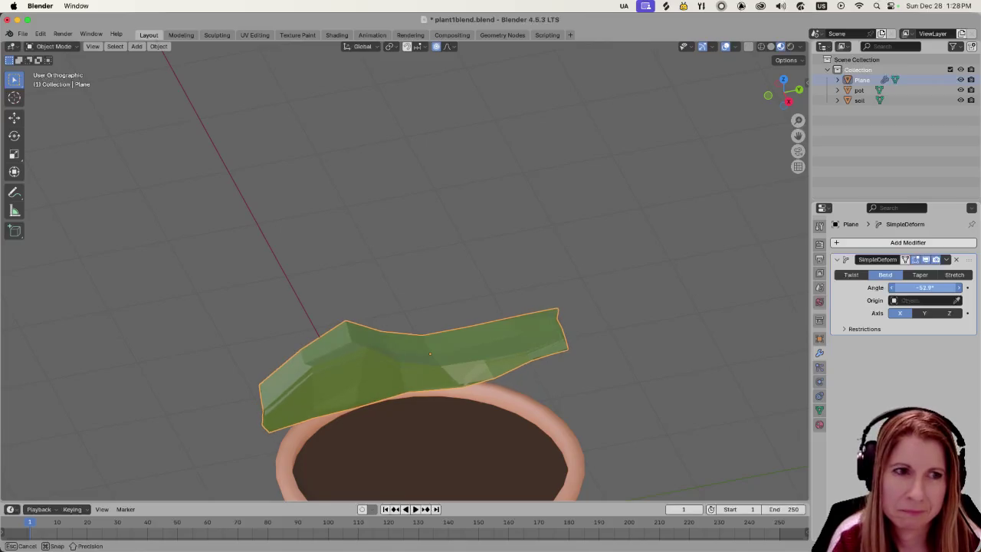
left_click_drag(897, 287, 951, 287)
left_click(851, 274)
mouse_move(611, 366)
middle_mouse_down()
mouse_move(648, 326)
mouse_move(605, 271)
mouse_move(581, 305)
mouse_move(379, 339)
mouse_move(344, 361)
mouse_move(572, 324)
mouse_move(606, 355)
mouse_move(567, 364)
middle_mouse_up()
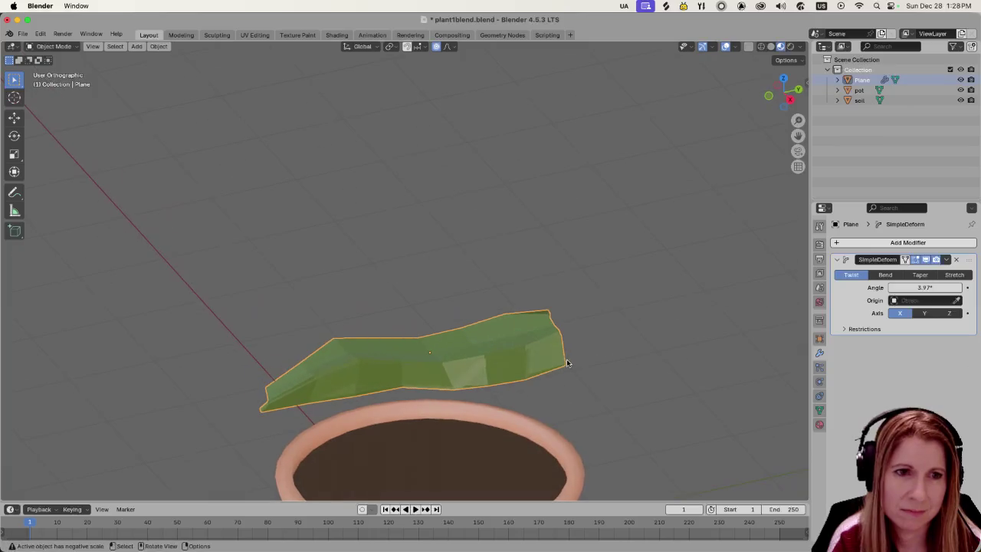
Apply Shade Smooth to the leaf.
right_click(542, 351)
left_click(546, 353)
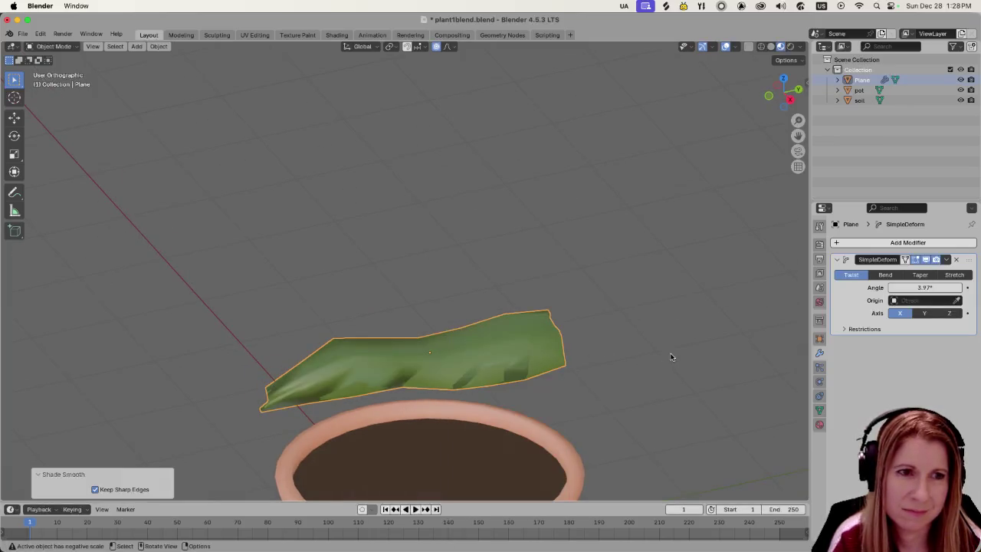
left_click(671, 357)
mouse_move(664, 357)
middle_mouse_down()
mouse_move(659, 417)
mouse_move(559, 357)
middle_mouse_up()
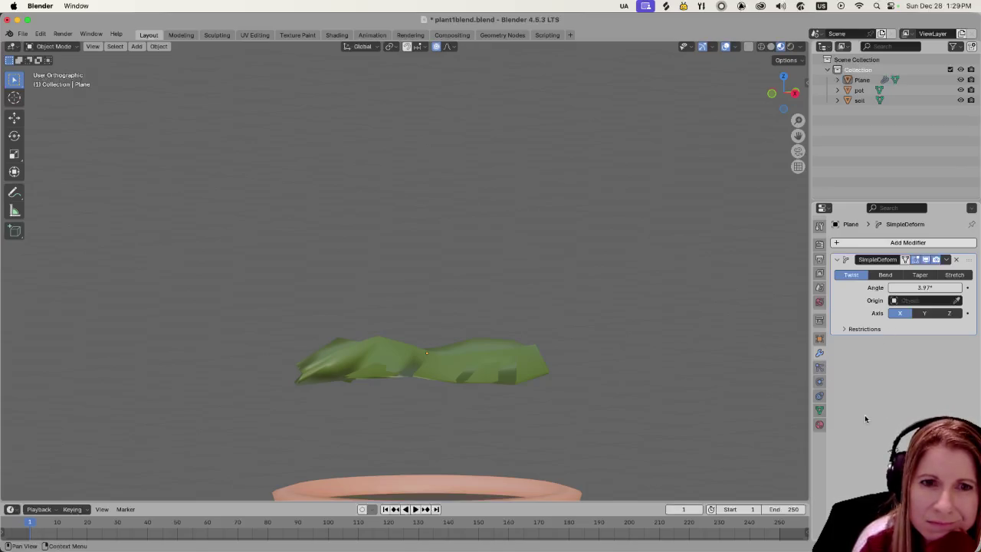
Change the leaf material's Base Color from green to dark brown.
left_click(819, 424)
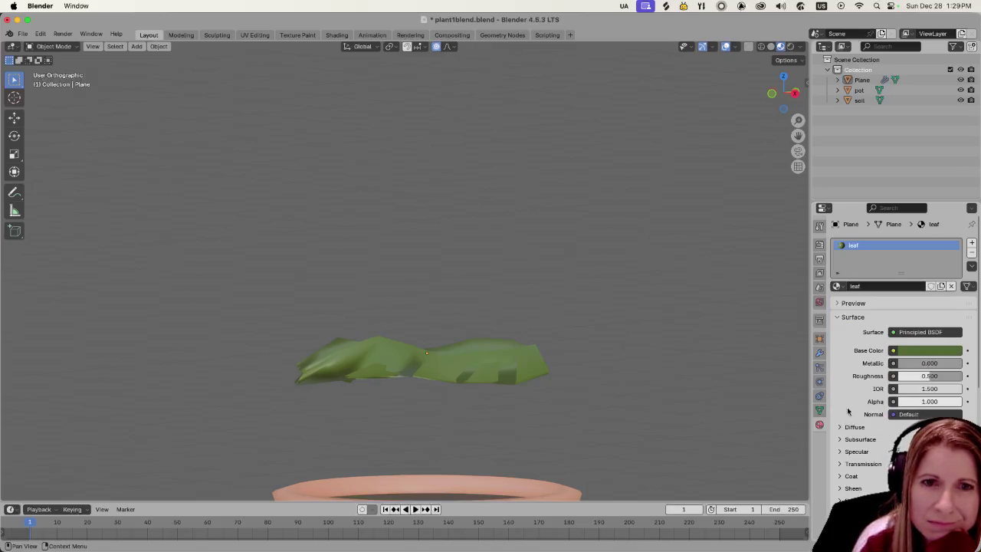
left_click(918, 350)
left_click_drag(904, 237, 888, 258)
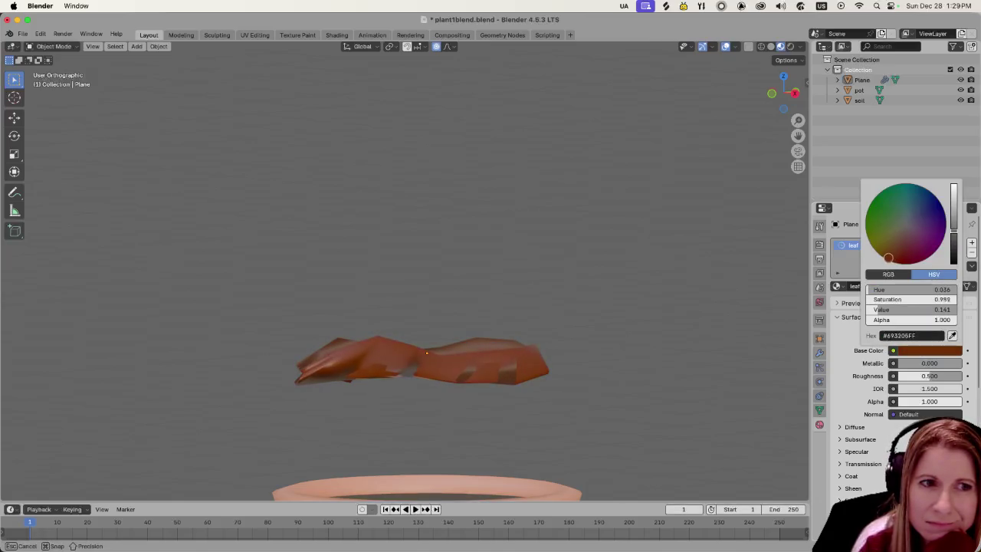
middle_click_drag(657, 344, 644, 372)
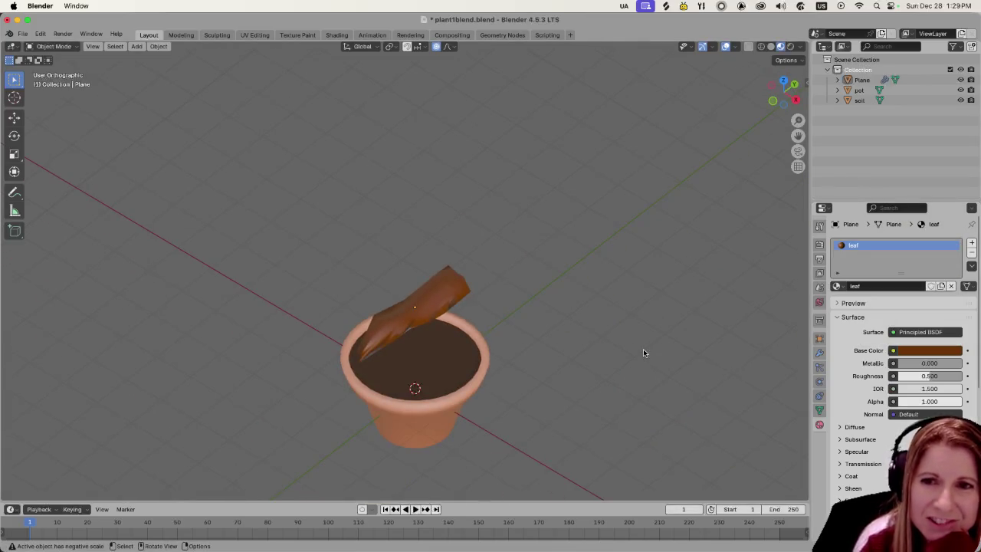
middle_click_drag(596, 328, 585, 322)
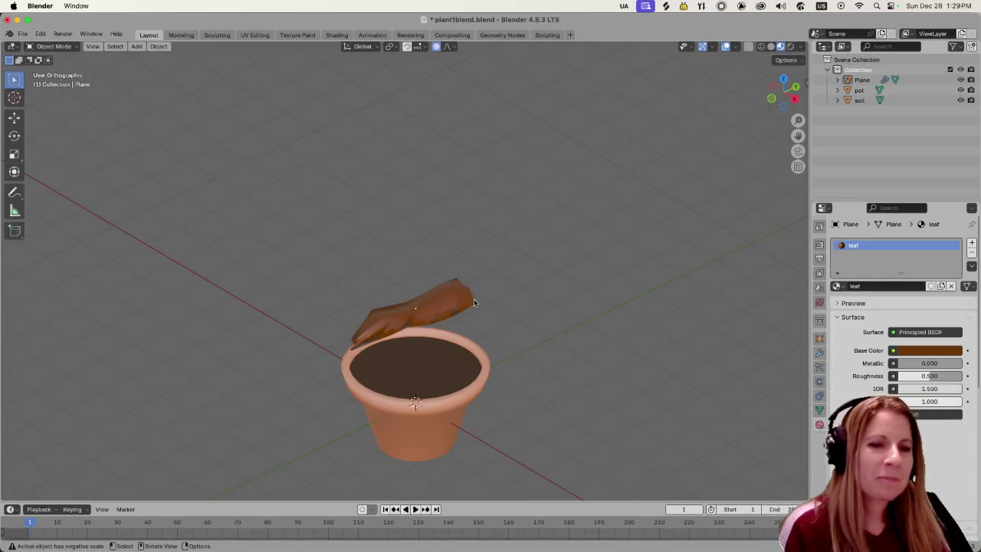
left_click(439, 307)
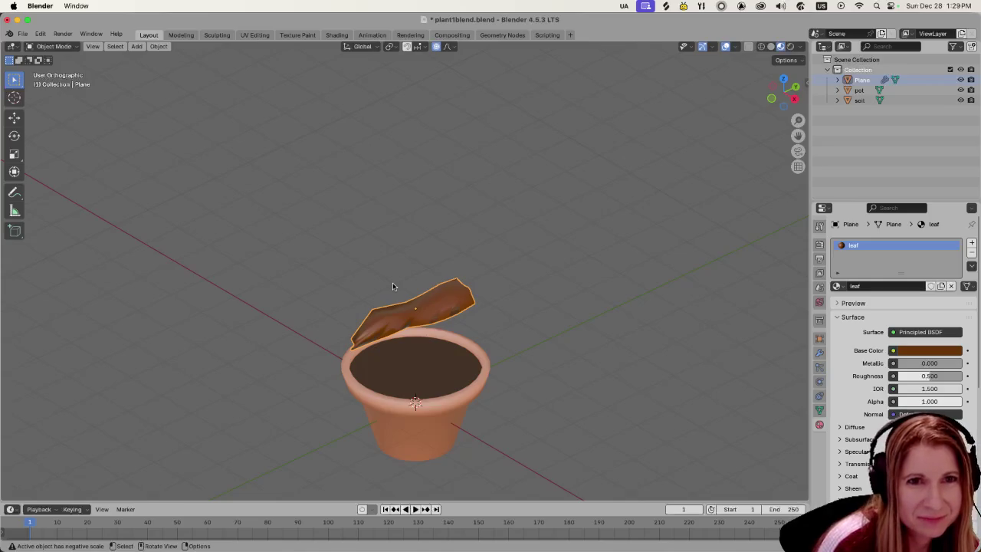
Move the leaf along X and Y so it sits beside the pot.
key("g")
key("x")
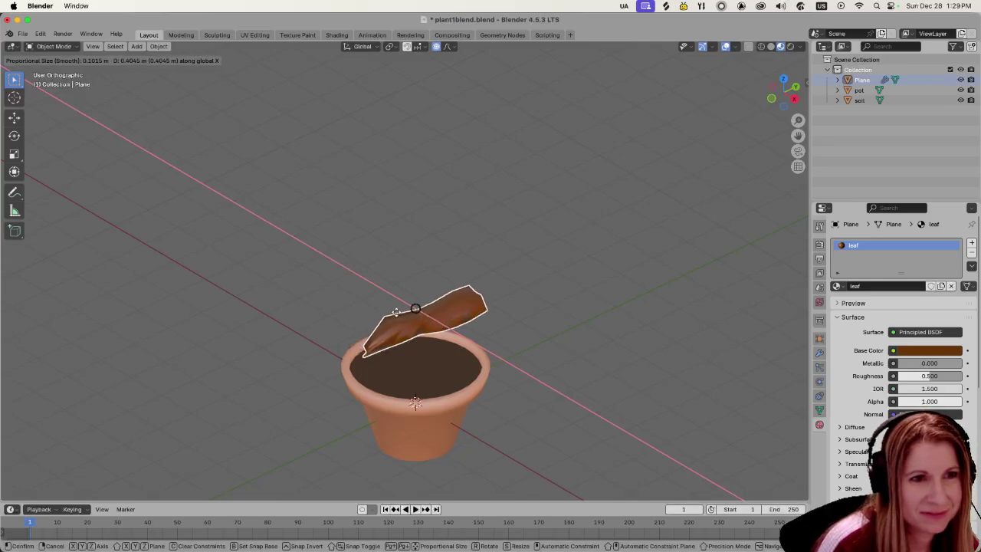
left_click(398, 315)
key("g")
key("y")
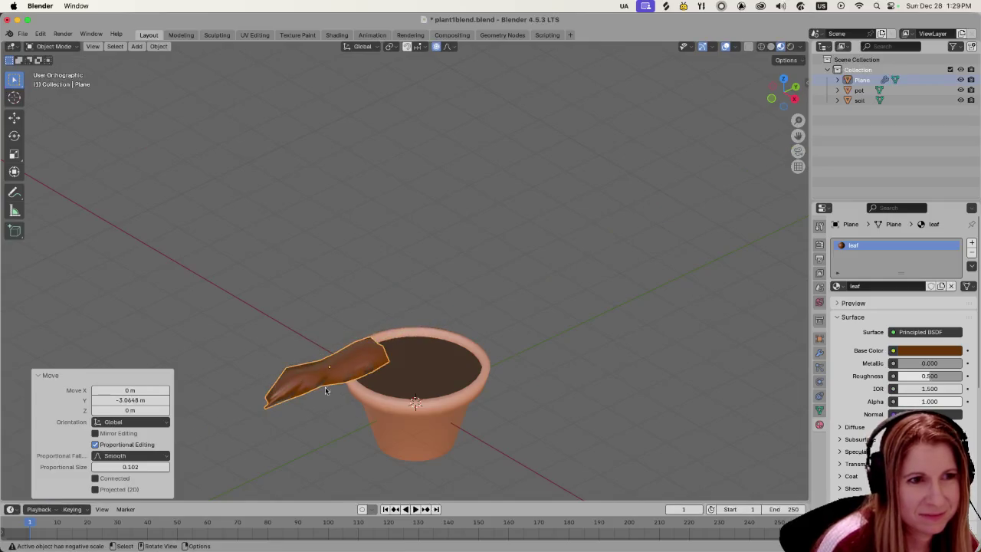
left_click(328, 387)
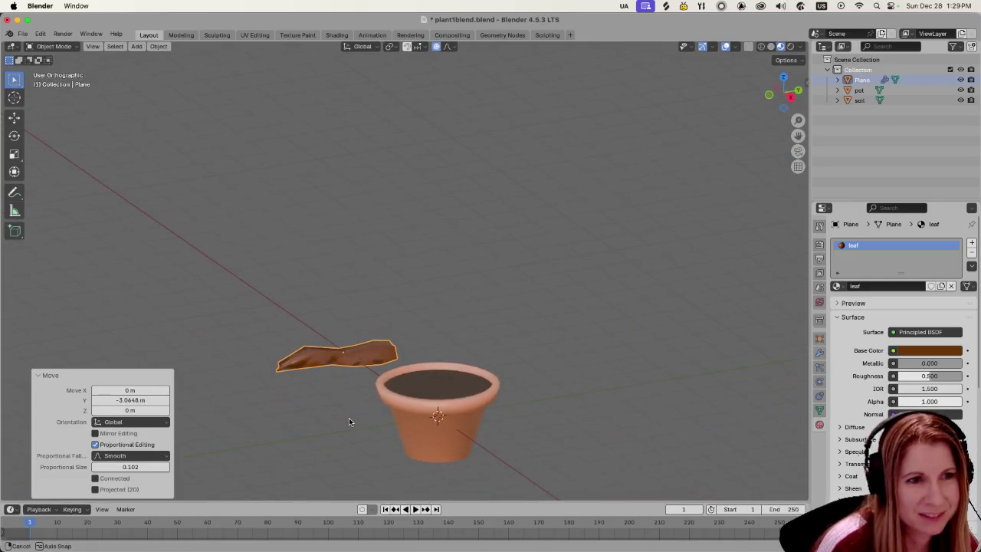
middle_click_drag(383, 425, 349, 415)
Tilt the leaf about the Y axis, then 31.2° about the X axis.
key("r")
key("y")
left_click(338, 400)
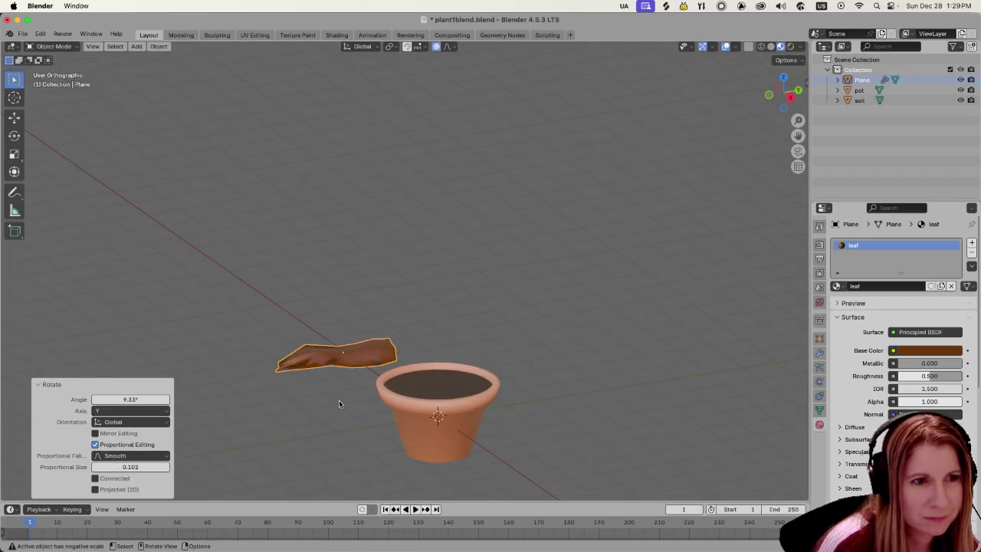
key("r")
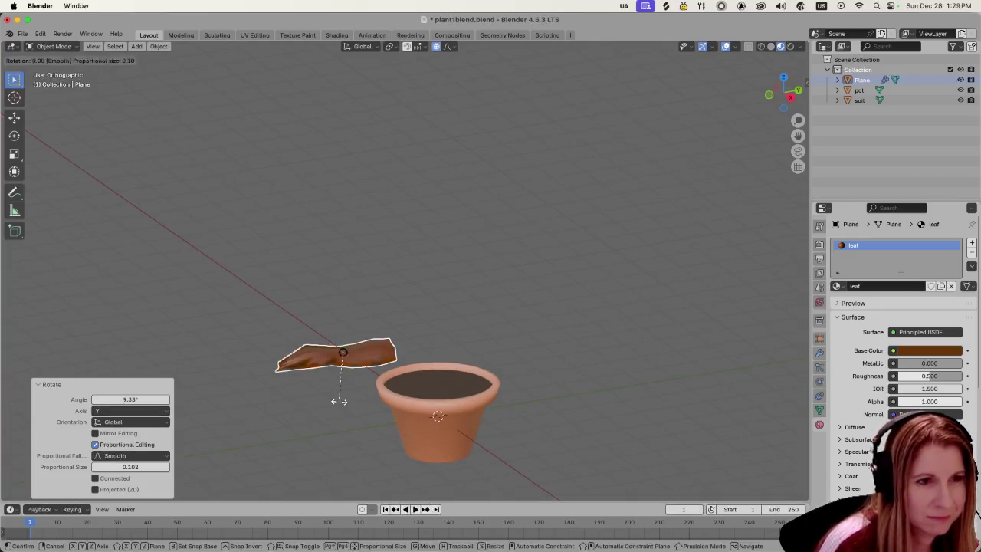
key("x")
left_click(358, 384)
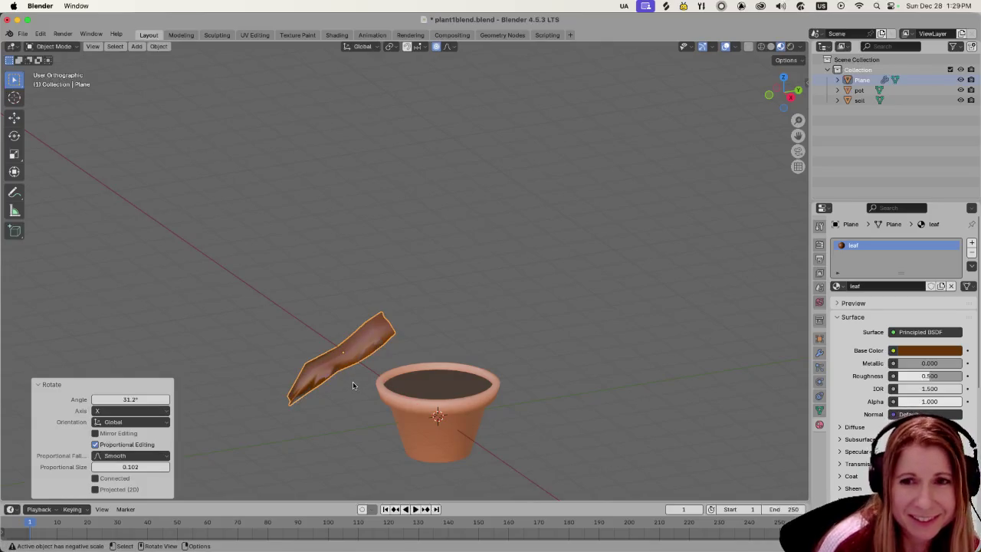
Shift the leaf along Y, X and Z toward the pot rim.
key("g")
key("y")
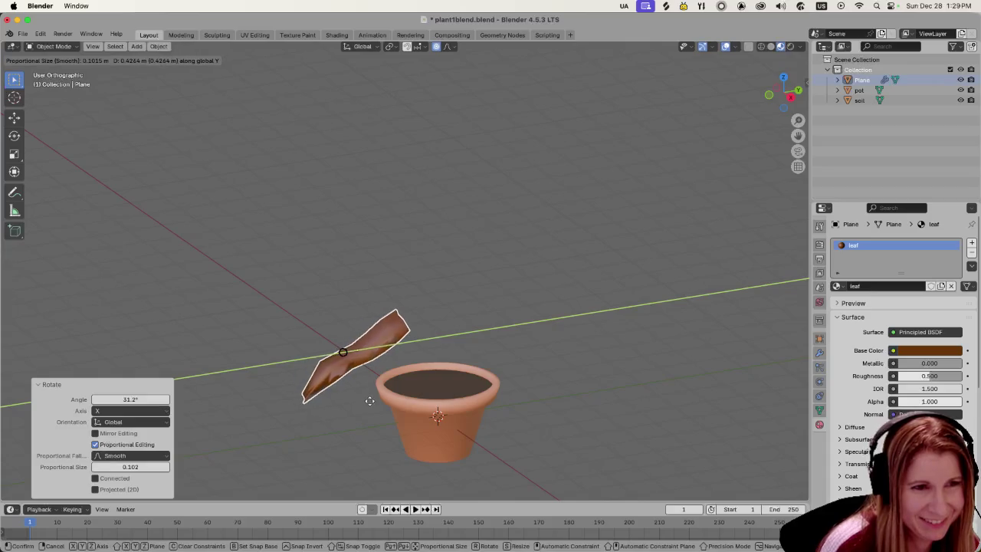
left_click(370, 400)
key("g")
key("x")
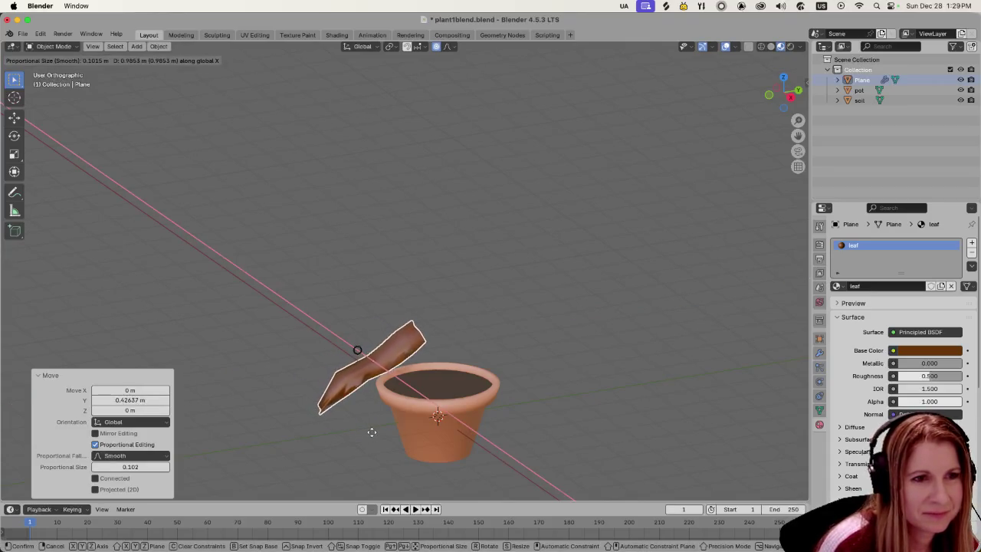
left_click(372, 432)
key("g")
key("z")
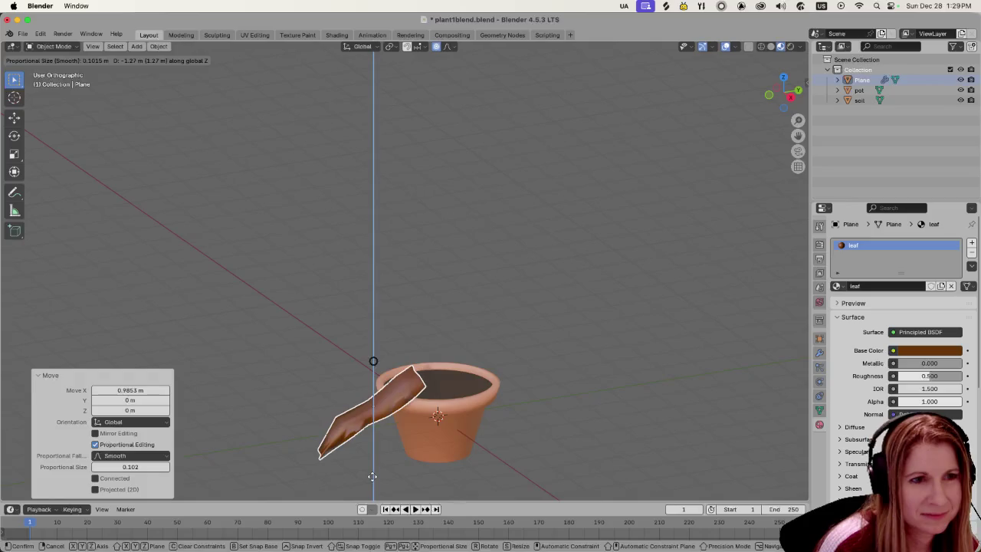
left_click(373, 460)
mouse_move(375, 453)
middle_mouse_down()
mouse_move(390, 424)
mouse_move(387, 439)
mouse_move(335, 467)
mouse_move(417, 459)
mouse_move(327, 466)
middle_mouse_up()
Nudge the leaf along Y and X, viewing down into the pot.
key("g")
key("y")
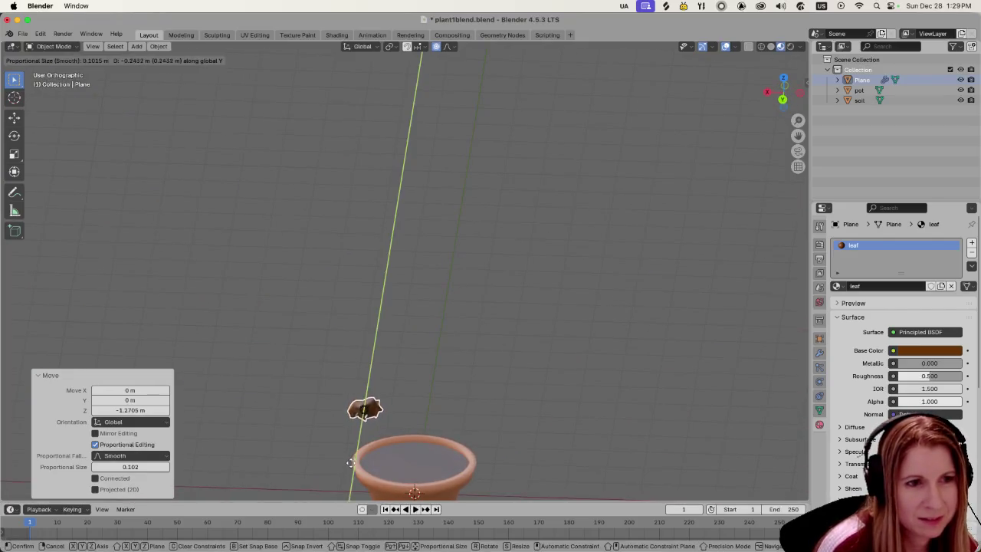
left_click(351, 464)
key("g")
key("x")
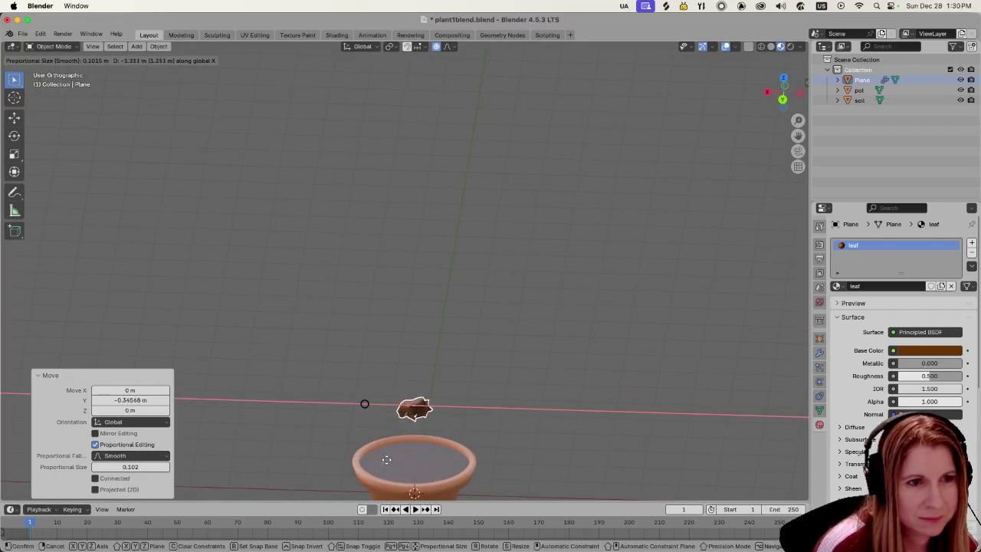
left_click(394, 460)
mouse_move(394, 460)
middle_mouse_down()
mouse_move(390, 468)
mouse_move(475, 480)
middle_mouse_up()
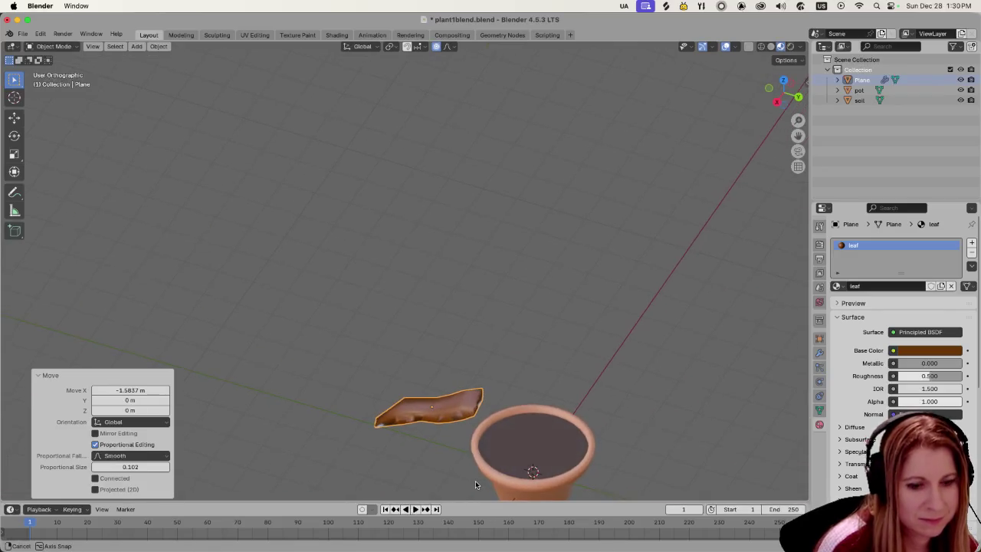
Adjust the leaf's height and Y position until its base rests on the pot rim.
key("g")
key("z")
left_click(451, 64)
key("g")
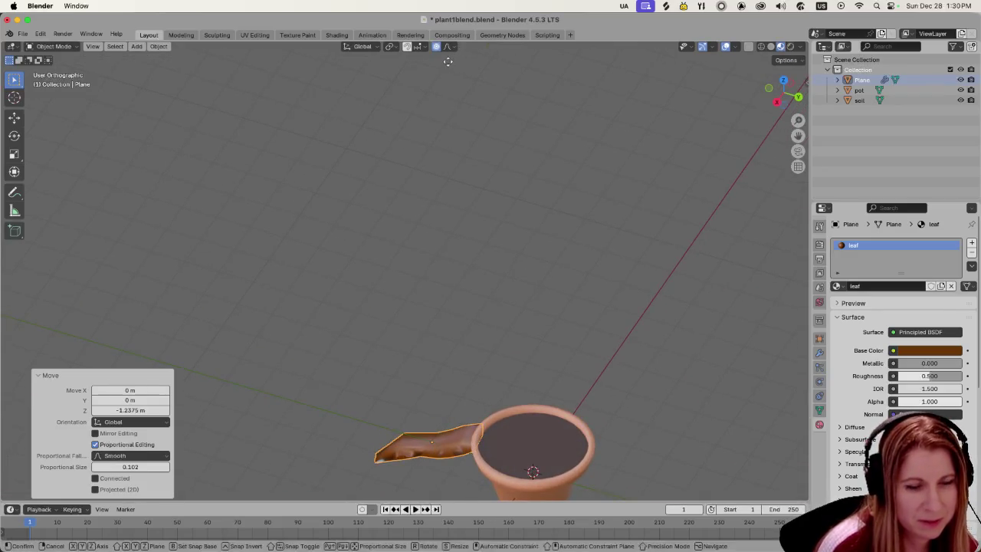
key("y")
left_click(512, 59)
key("g")
key("z")
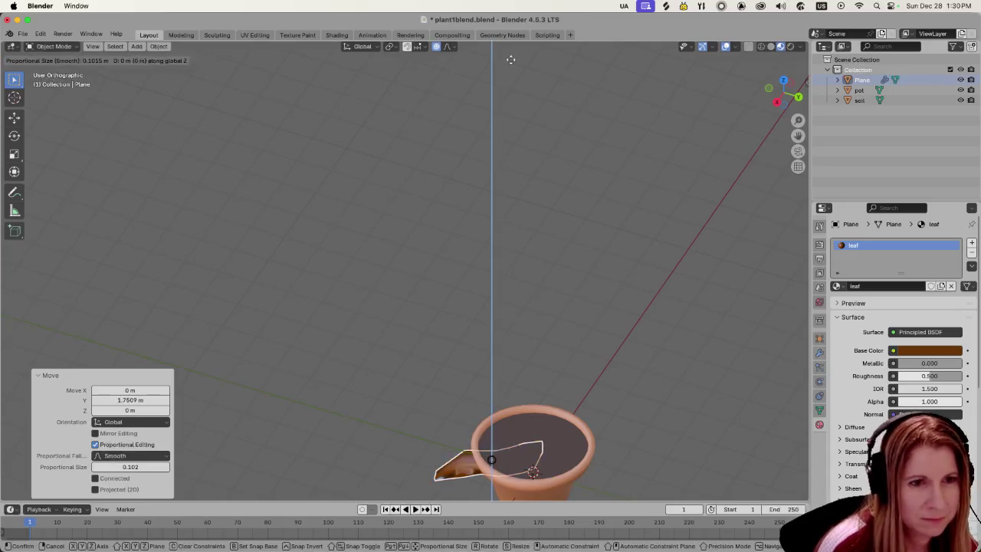
left_click(503, 476)
middle_click_drag(497, 479, 543, 437)
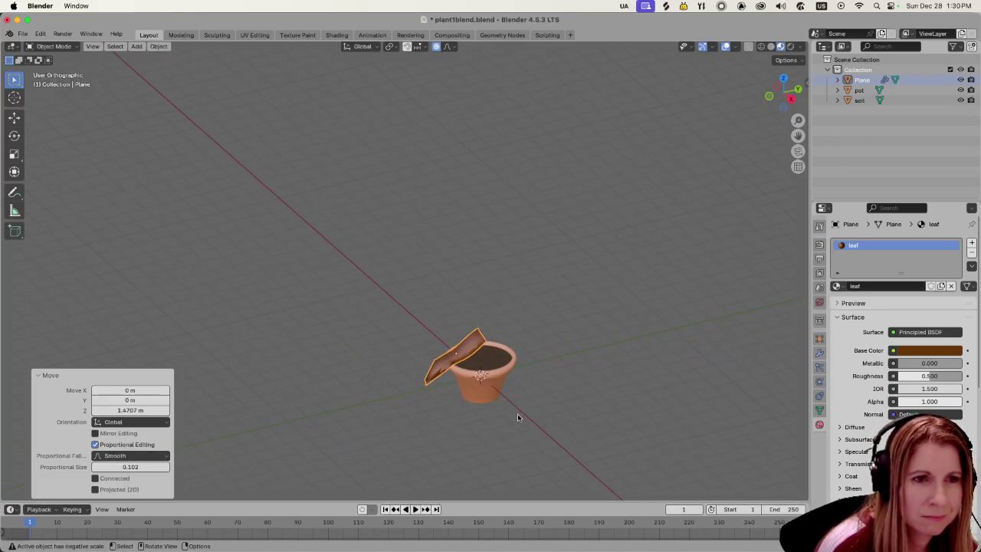
key("Tab")
Select the edge loop at the leaf tip and try a move, then undo it.
scroll(593, 415, "up", 4)
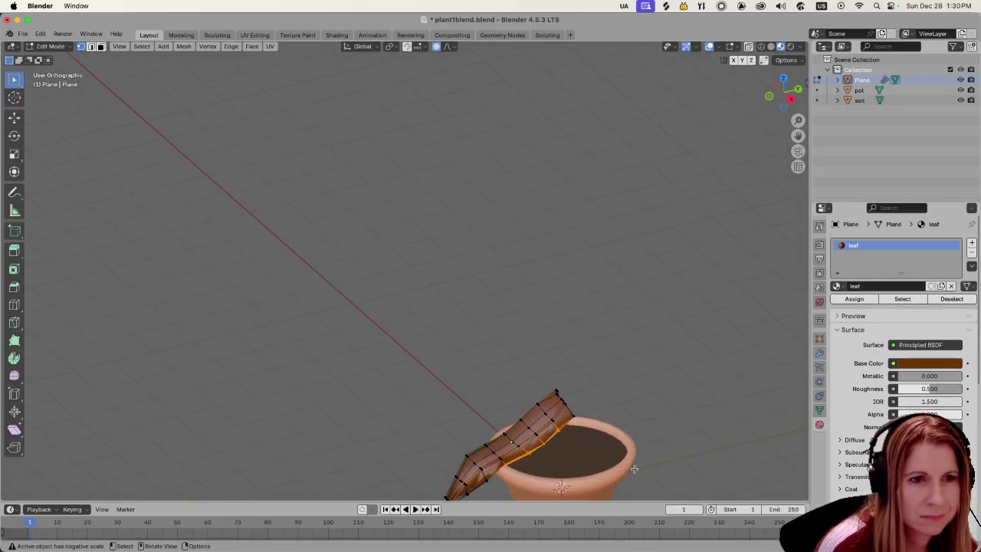
middle_click_drag(592, 415, 537, 381)
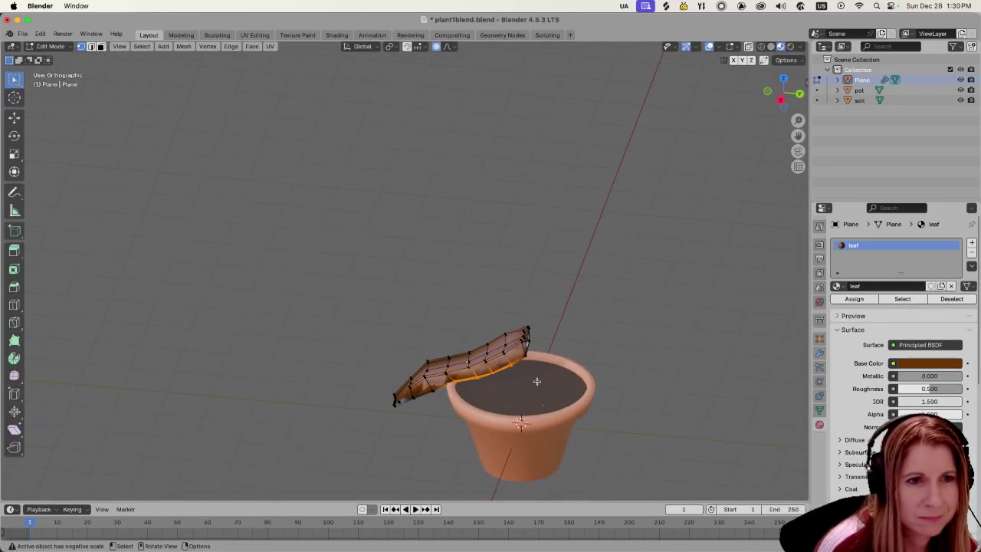
left_click(514, 323, "alt")
key("g")
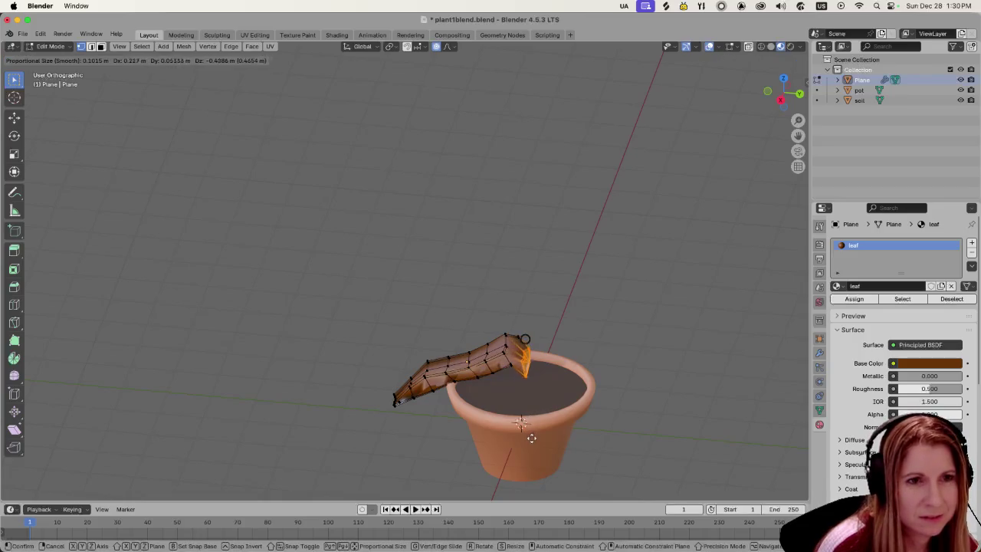
left_click(541, 430)
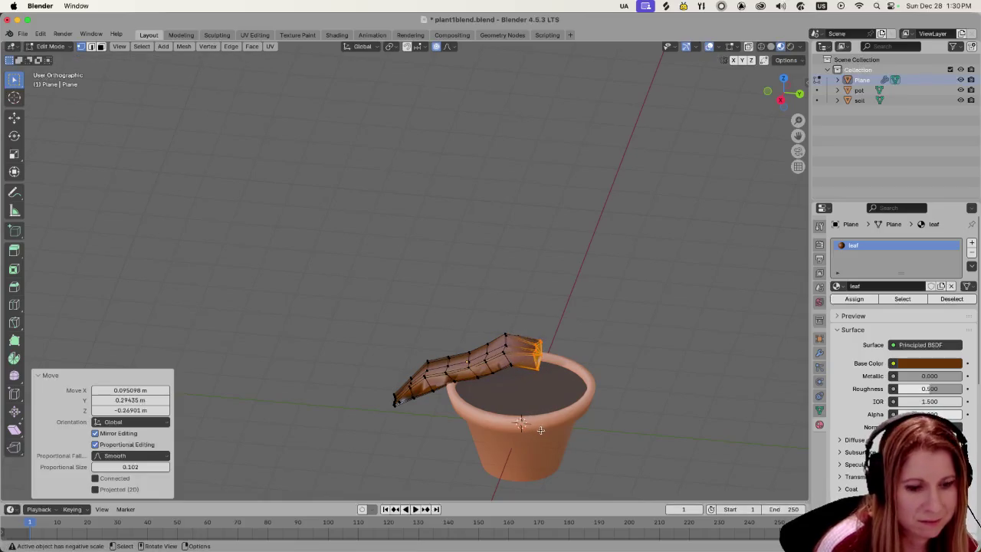
key("ctrl+z")
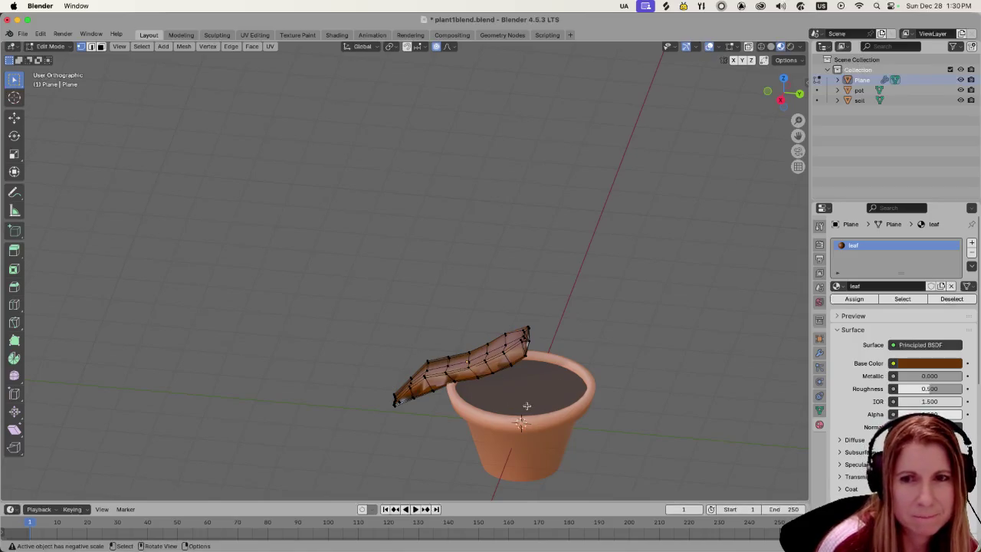
With proportional editing off, box-select the leaf tip and rotate it 7.61°.
left_click(436, 46)
left_click_drag(486, 322, 558, 434)
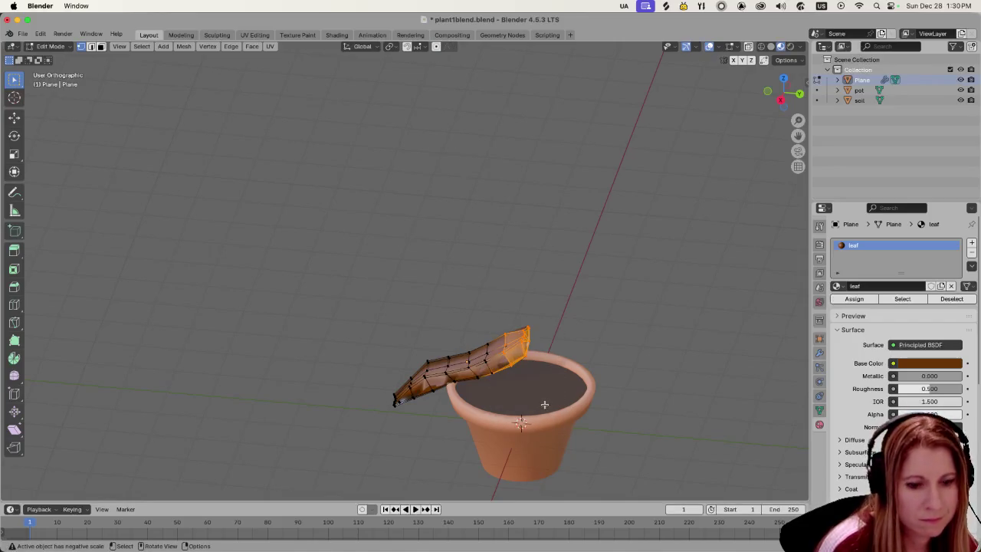
key("g")
left_click(543, 406)
key("ctrl+z")
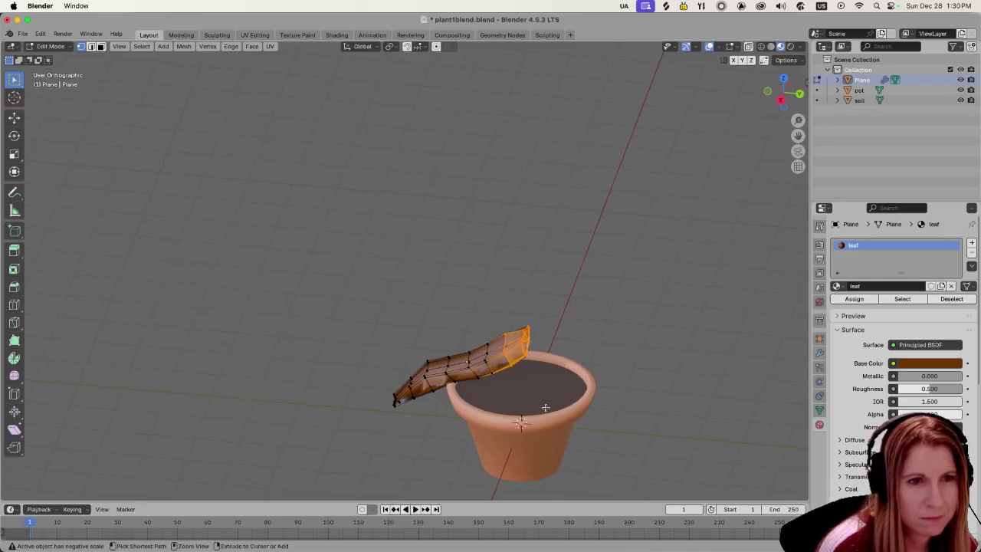
key("r")
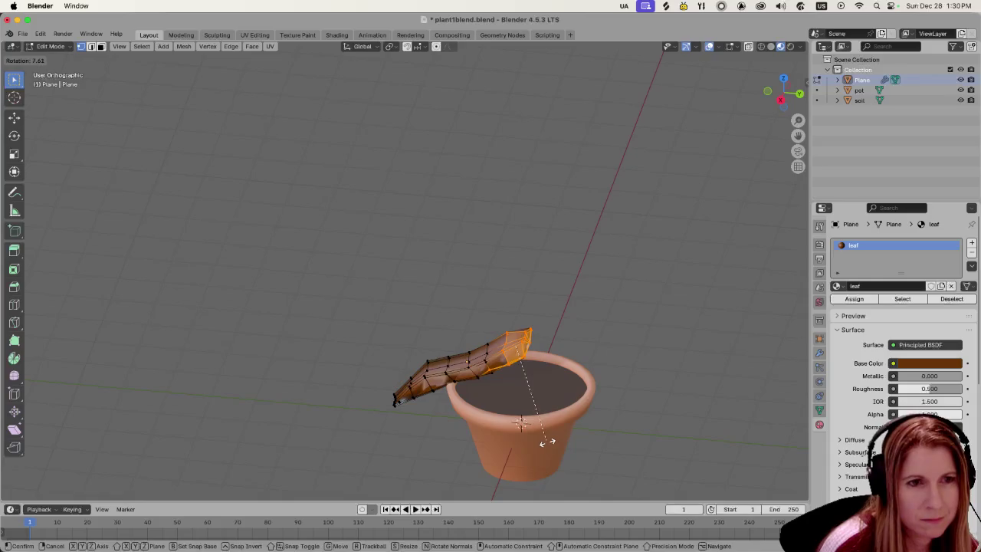
left_click(548, 442)
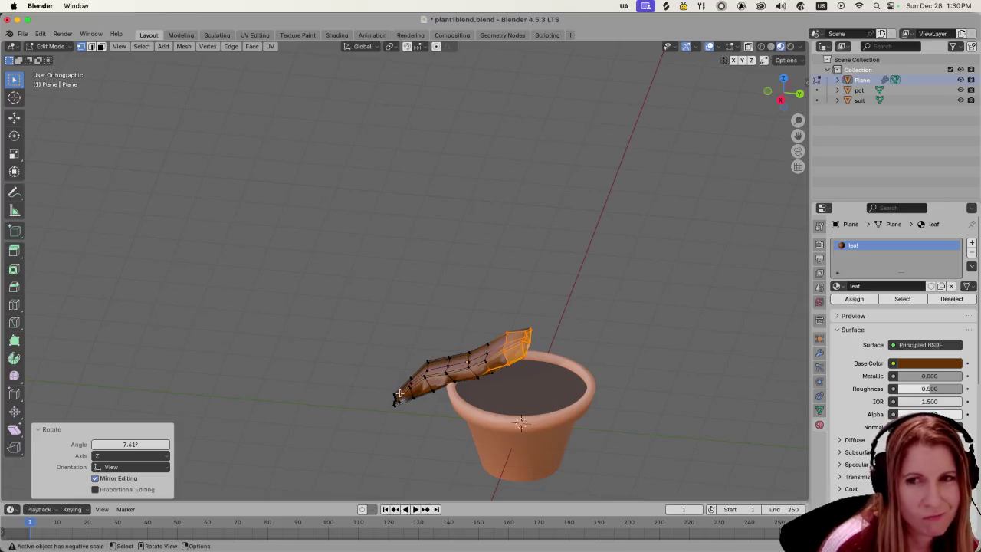
Rotate the whole leaf mesh 42.6° and scale it down to 0.919.
key("l")
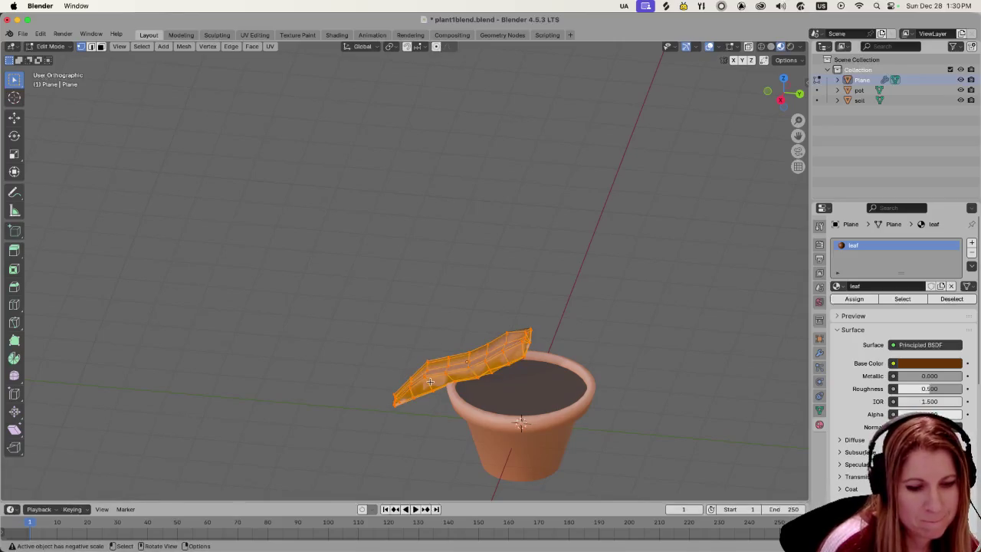
key("r")
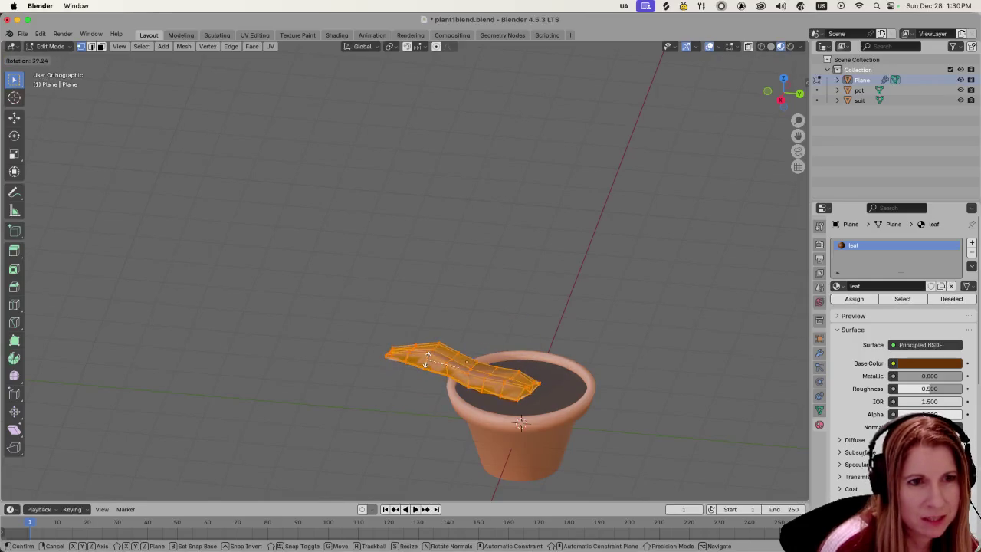
left_click(387, 392)
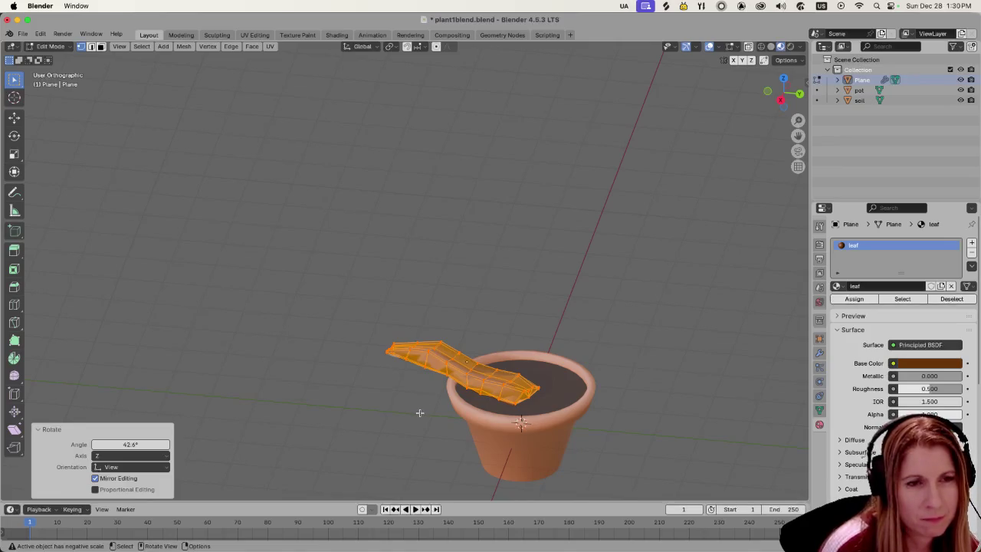
key("s")
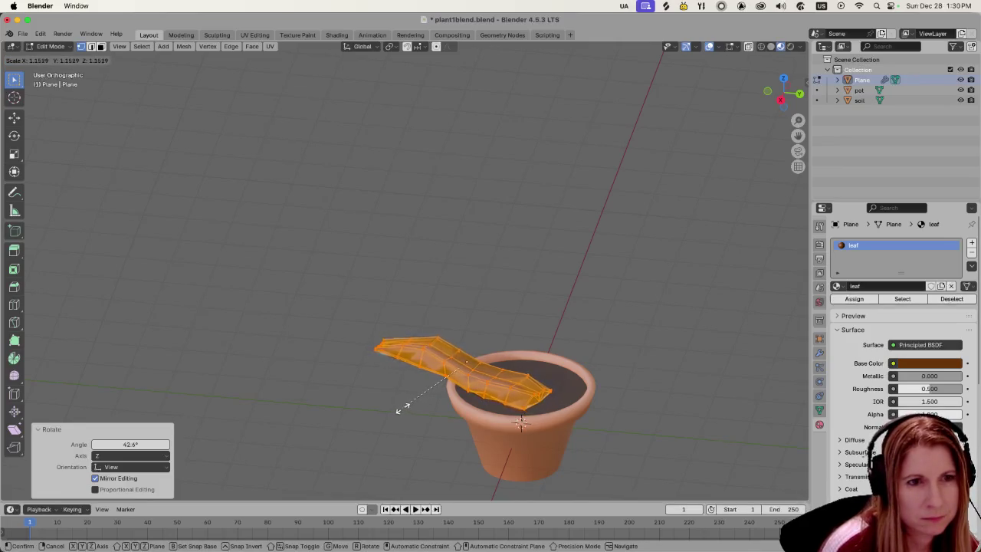
left_click(415, 401)
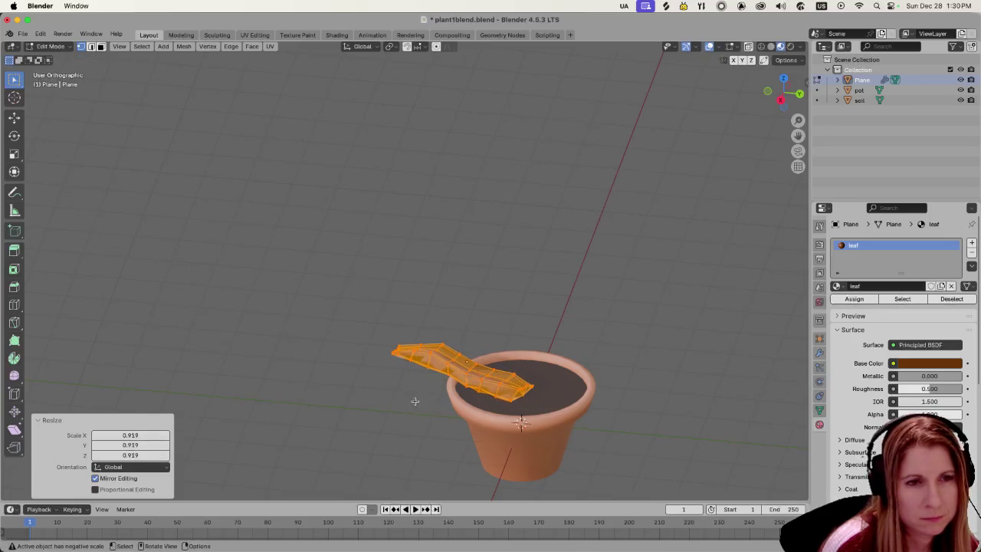
Clear the selection, toggle out of and back into Edit Mode, and reselect the leaf tip vertices.
middle_click_drag(355, 424, 368, 422)
left_click(428, 412)
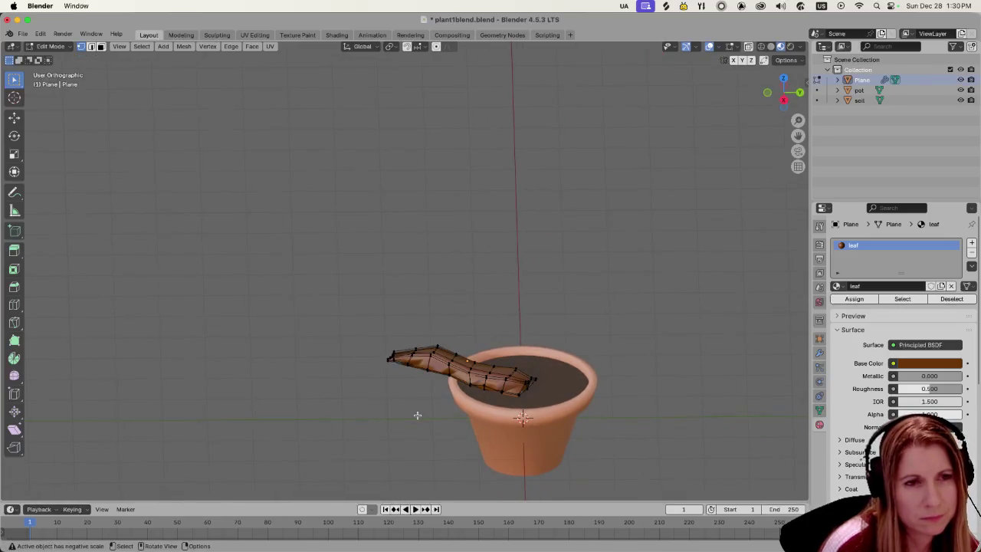
key("Tab")
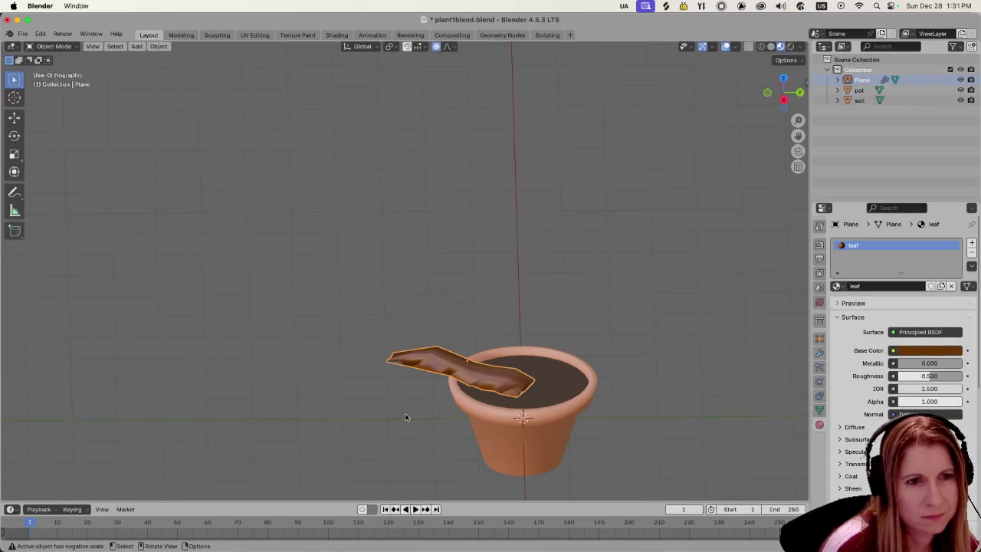
middle_click_drag(406, 418, 414, 413)
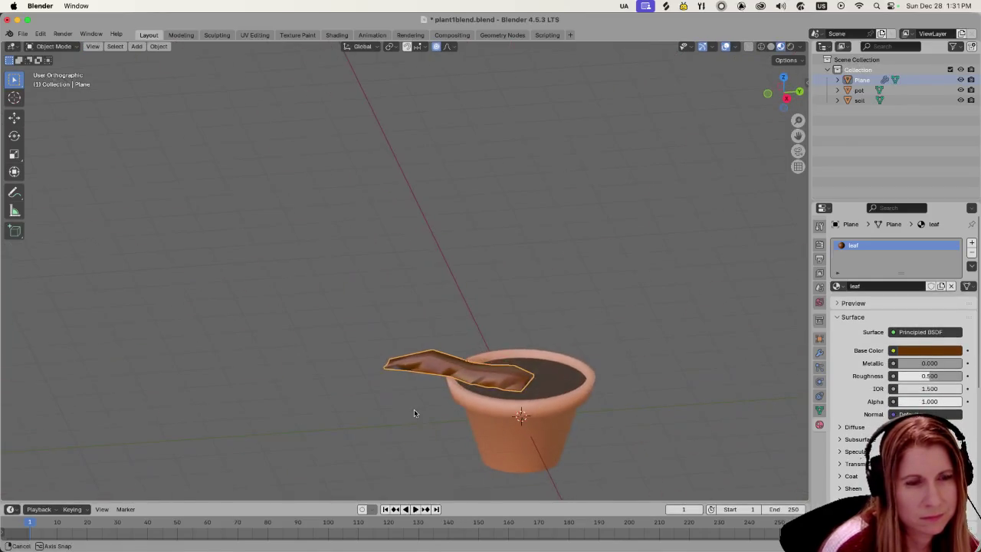
key("Tab")
left_click_drag(373, 347, 427, 401)
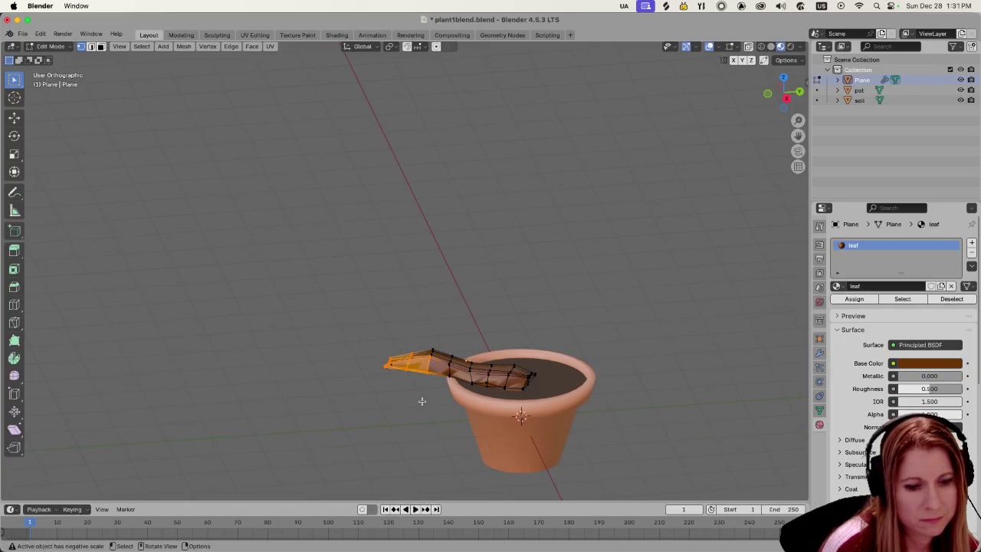
left_click(366, 290)
left_click_drag(372, 289, 425, 434)
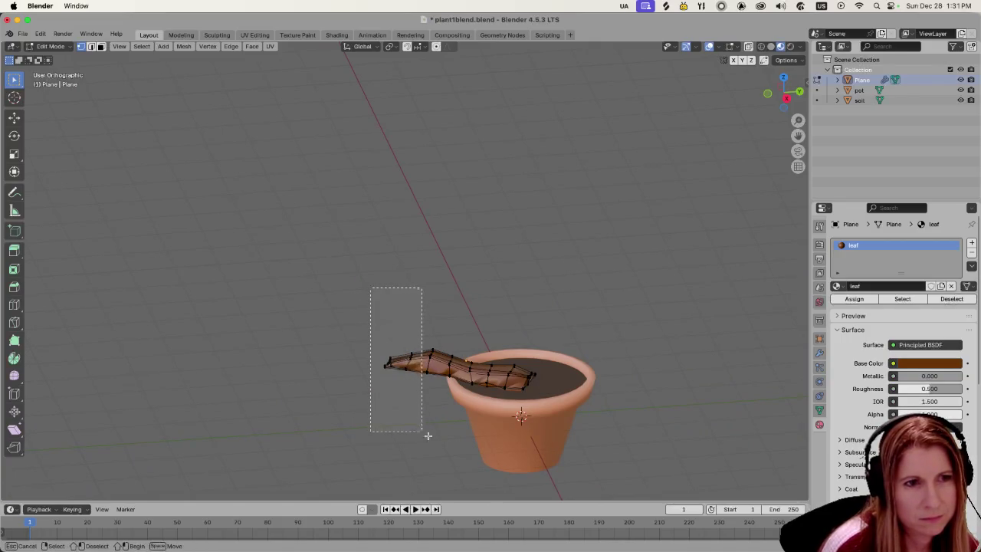
Tilt the leaf tip −7.94°, discarding a trial move and a second rotation.
key("g")
left_click(429, 453)
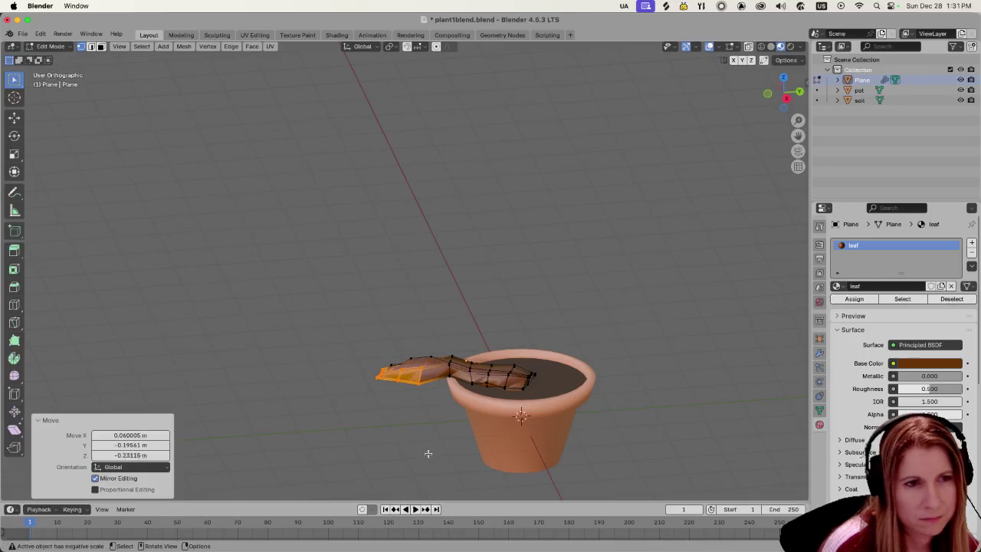
key("ctrl+z")
key("r")
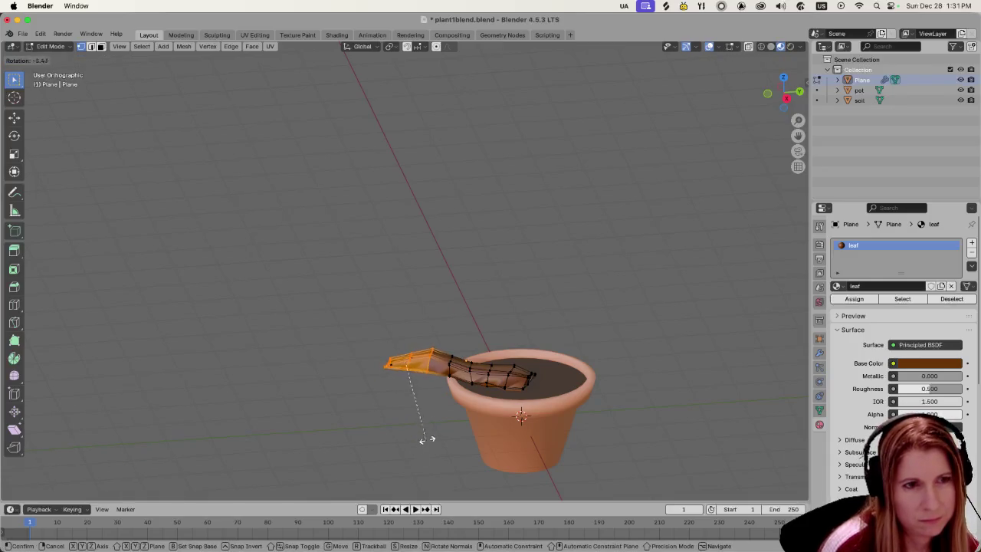
left_click(430, 429)
key("r")
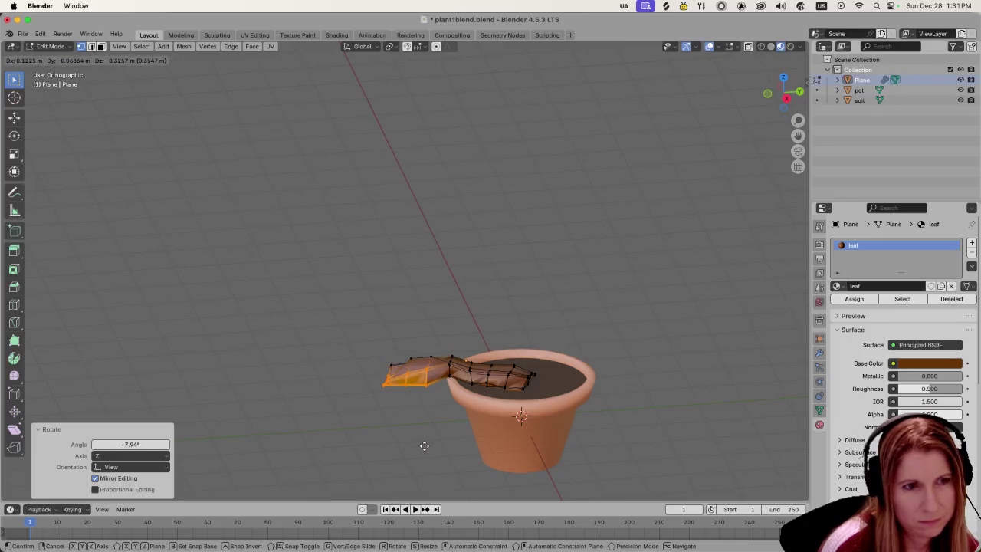
left_click(427, 443)
key("ctrl+z")
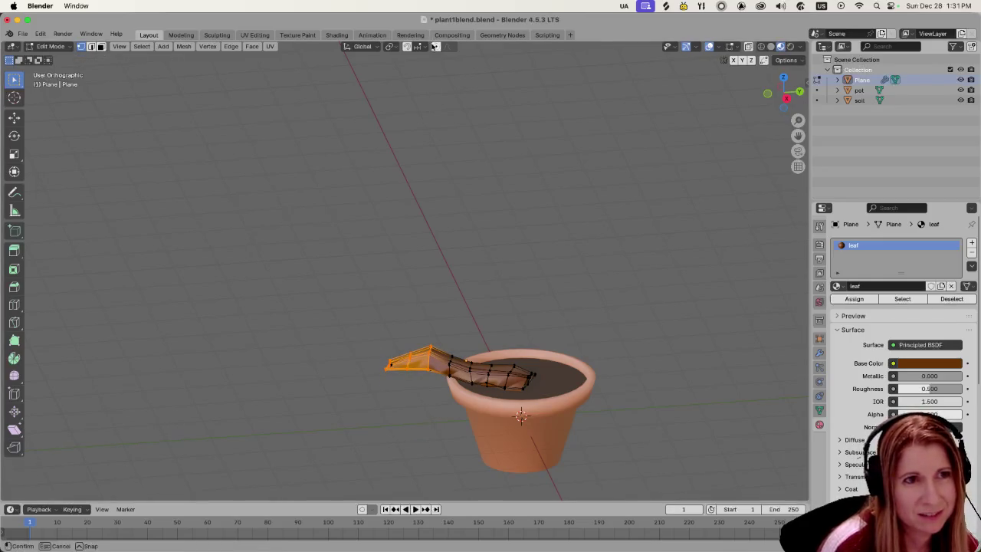
Toggle snapping, reselect the leaf tip vertices, and begin moving them with smooth falloff.
key("shift+Tab")
left_click_drag(345, 284, 434, 448)
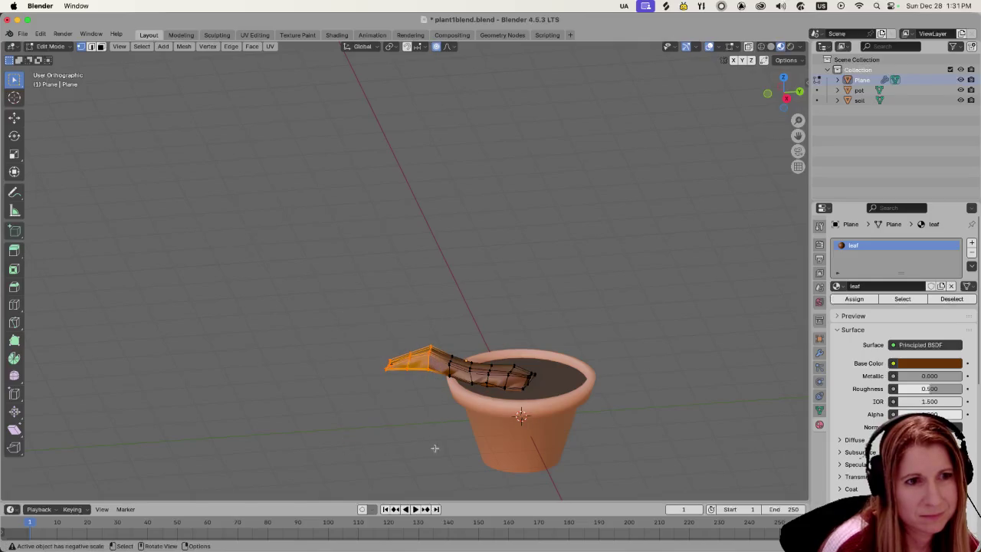
left_click_drag(376, 289, 436, 453)
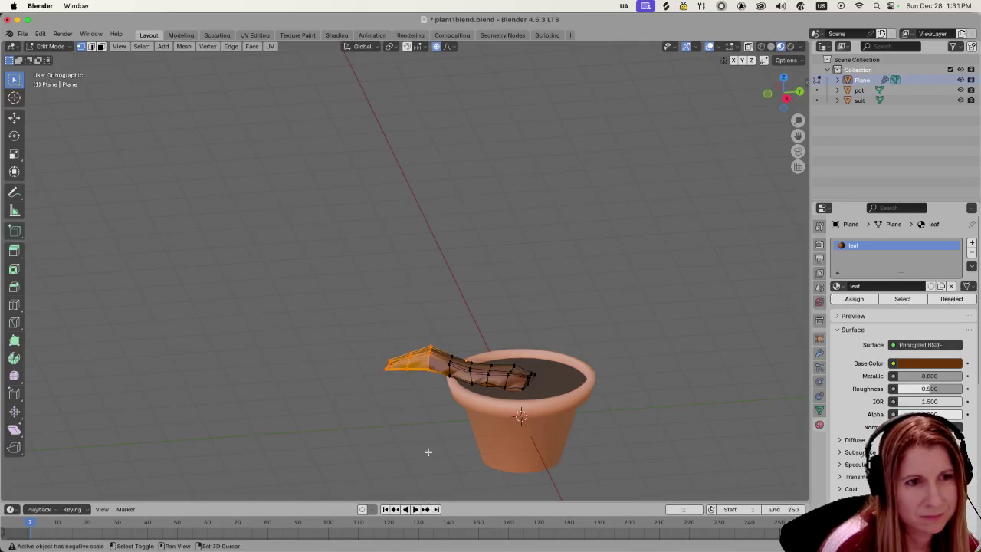
key("g")
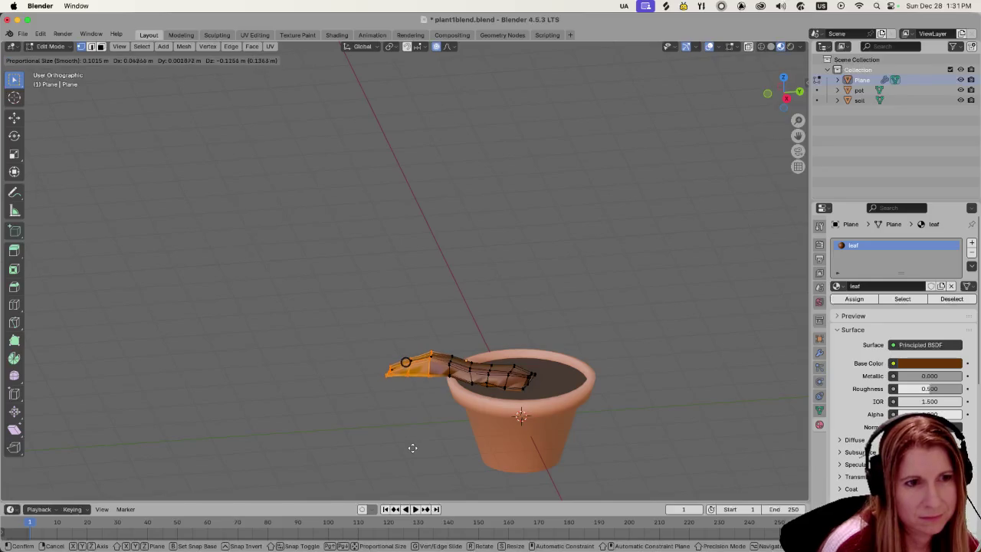
Move, rotate, and move the leaf tip again with smooth falloff, then check the result.
left_click(413, 450)
key("r")
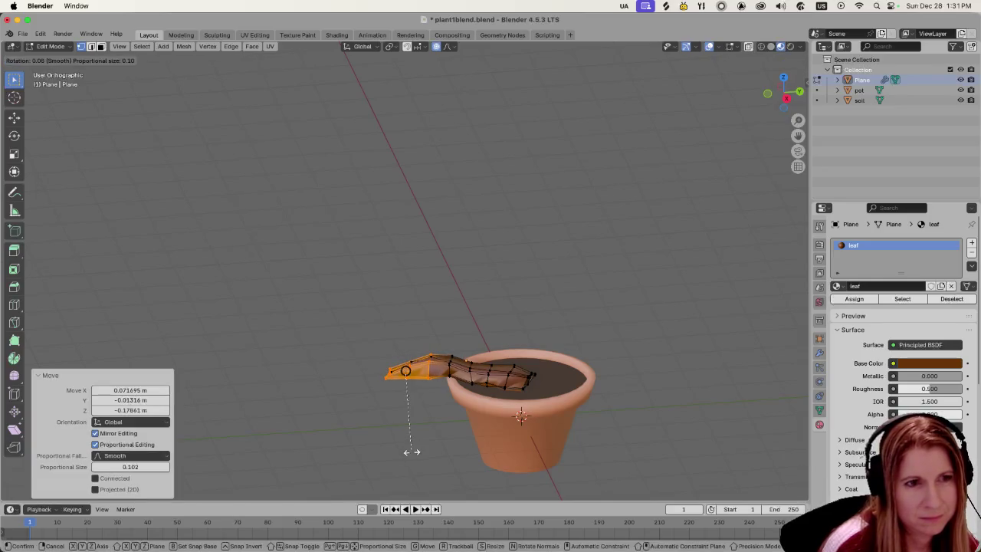
left_click(466, 459)
key("g")
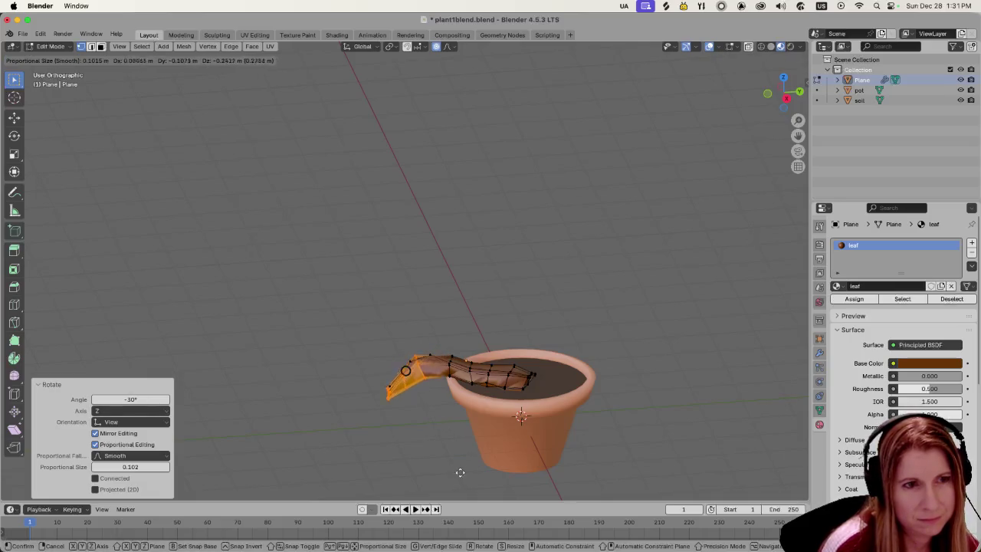
left_click(460, 473)
mouse_move(460, 473)
middle_mouse_down()
mouse_move(494, 434)
mouse_move(554, 407)
mouse_move(594, 430)
mouse_move(508, 462)
mouse_move(419, 450)
mouse_move(335, 422)
mouse_move(420, 378)
middle_mouse_up()
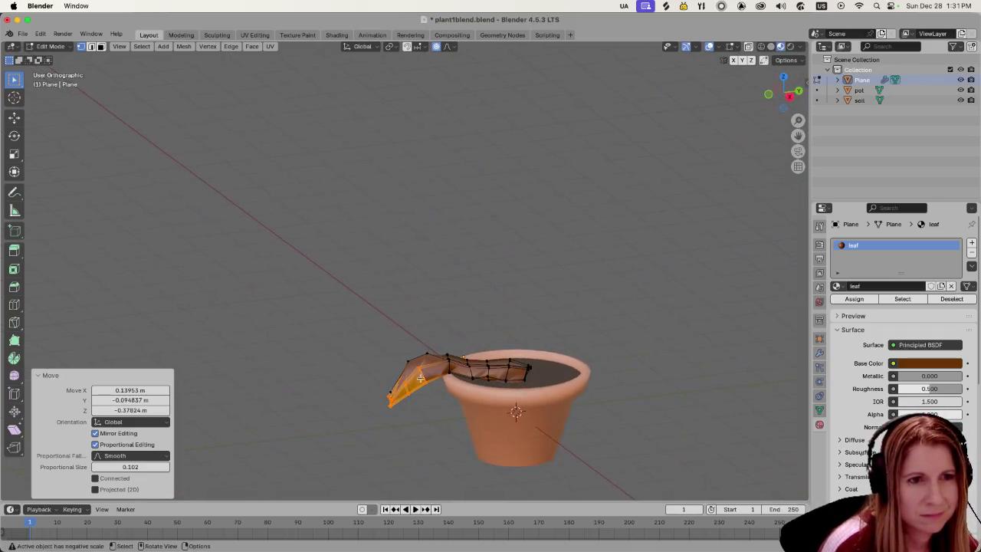
Reselect the leaf tip vertices and lower the tip down and to the left.
left_click(358, 311)
left_click_drag(368, 300, 440, 474)
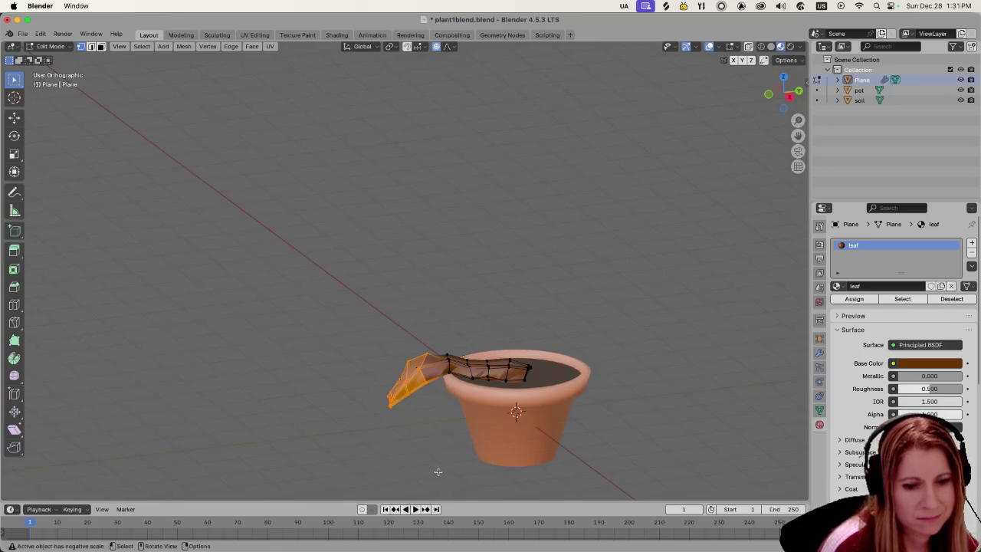
key("g")
left_click(436, 488)
left_click(436, 488)
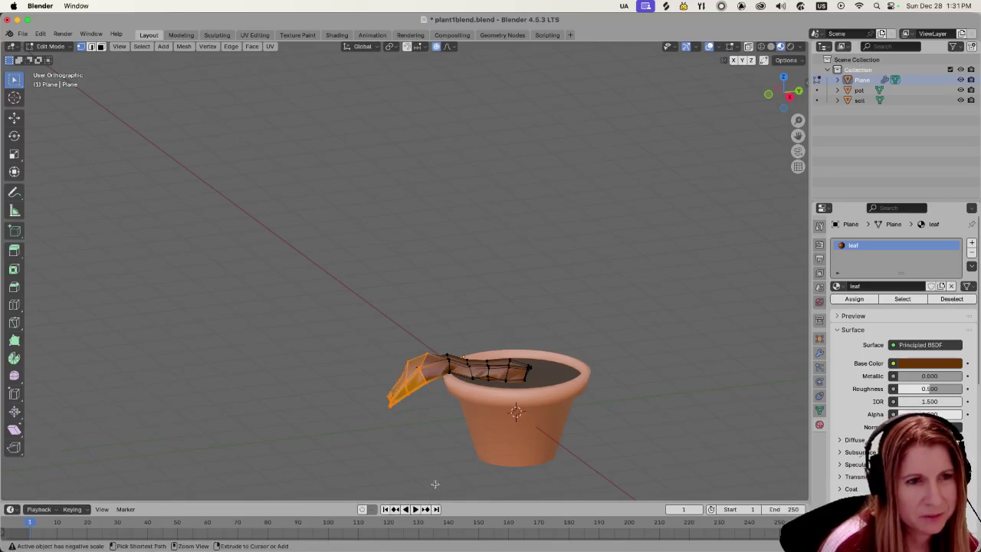
left_click_drag(346, 291, 441, 450)
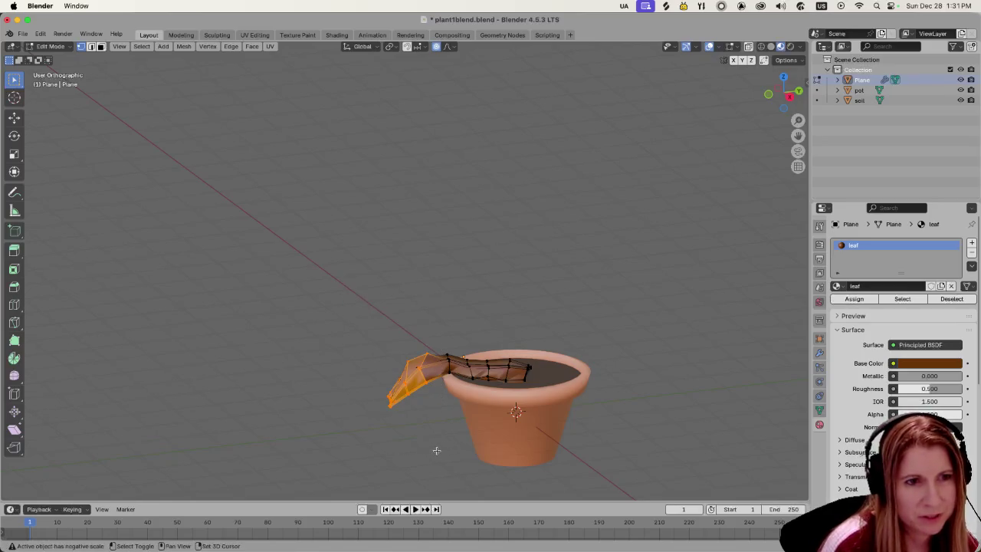
key("g")
left_click(435, 469)
key("r")
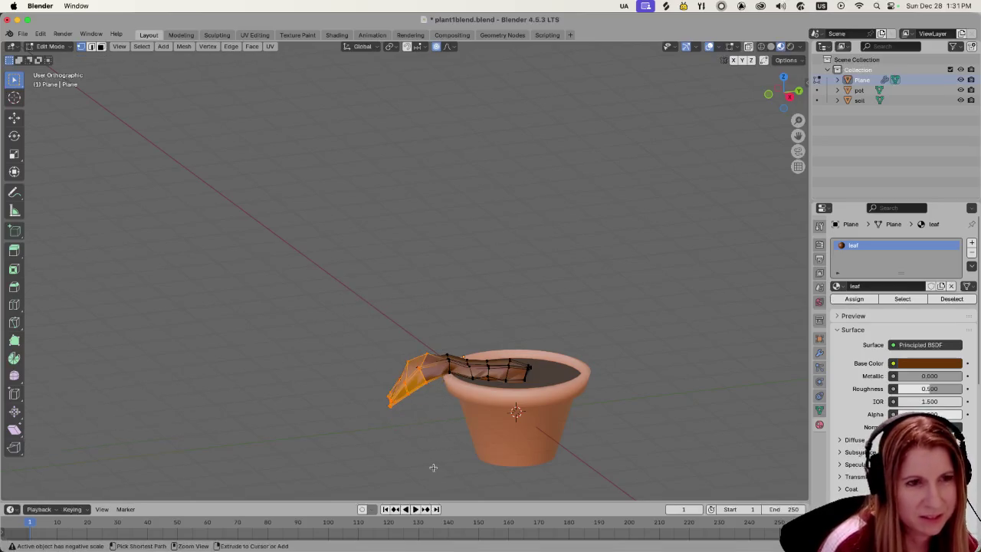
Orbit to a side view of the pot and try a tip rotation, then undo it.
left_click(441, 445)
mouse_move(361, 322)
middle_mouse_down()
mouse_move(542, 338)
mouse_move(595, 325)
middle_mouse_up()
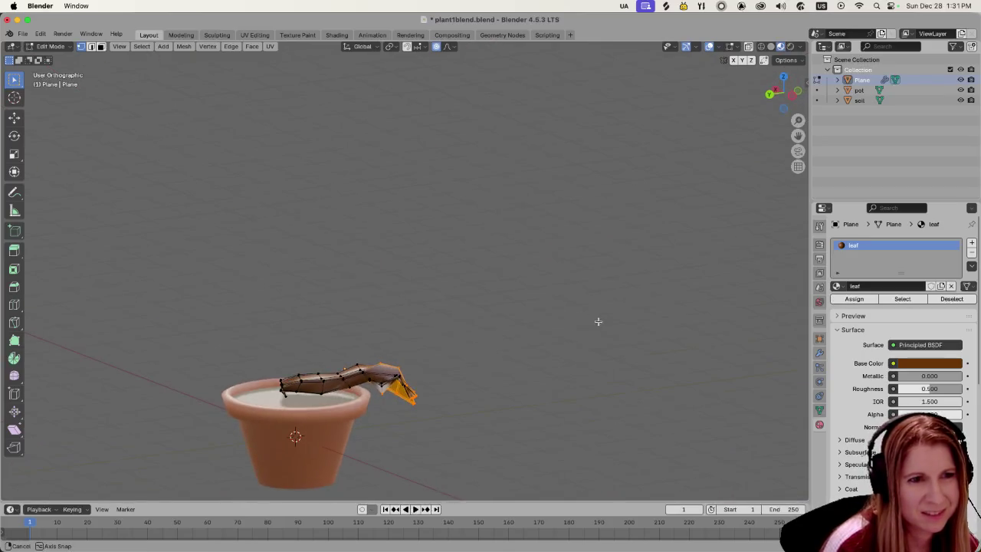
left_click_drag(369, 334, 416, 426)
middle_click_drag(502, 414, 256, 423)
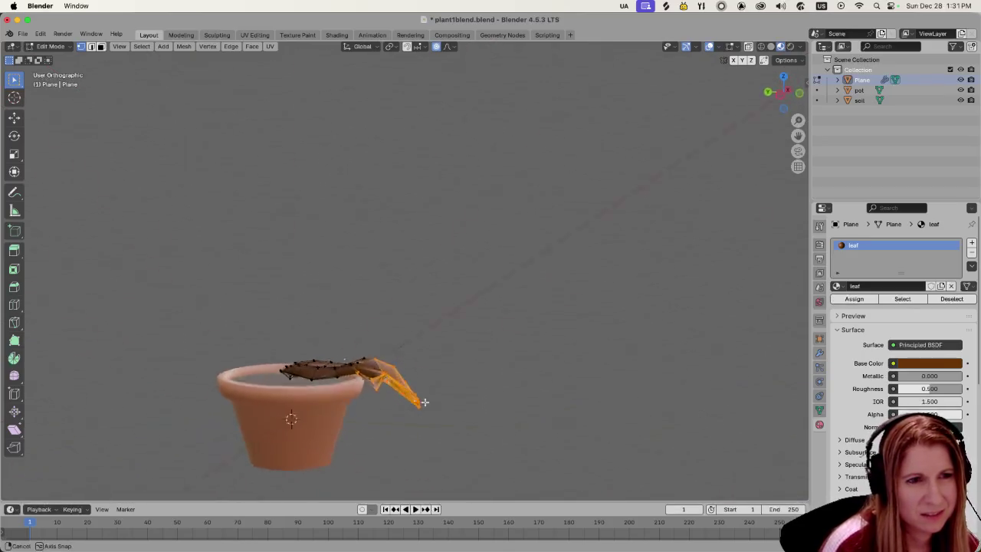
key("r")
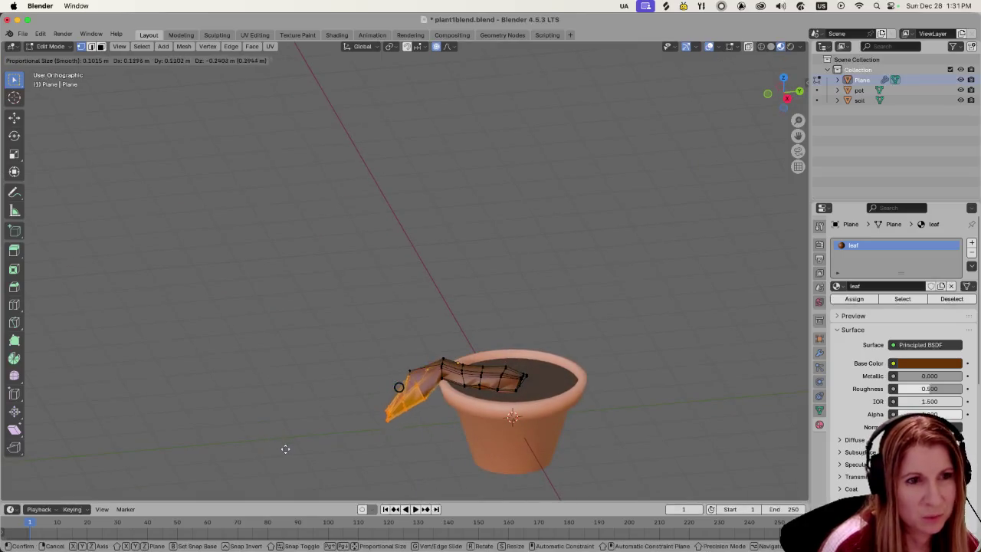
left_click(289, 453)
key("ctrl+z")
Select the leaf tip, turn off smooth falloff, and try lowering it, then undo.
left_click_drag(314, 350, 423, 432)
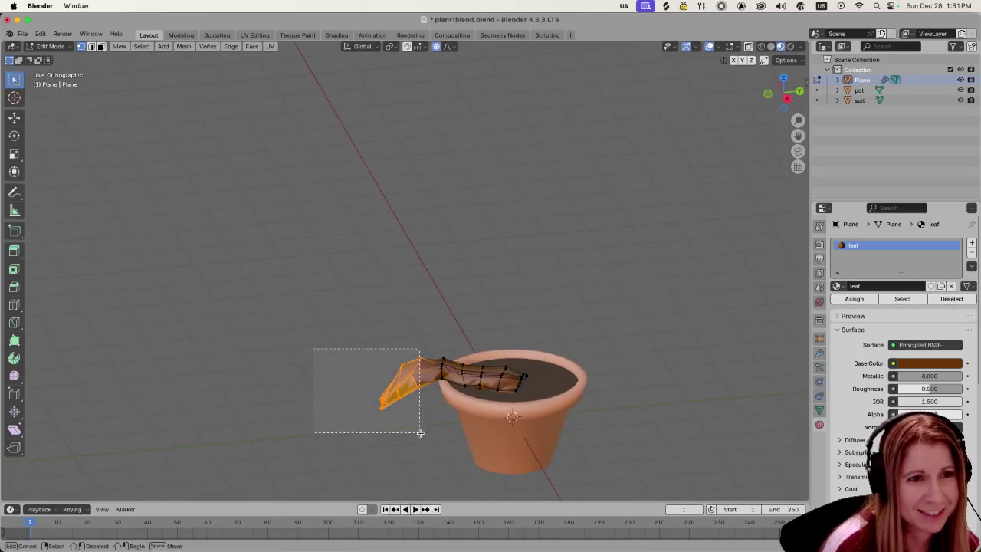
left_click(437, 47)
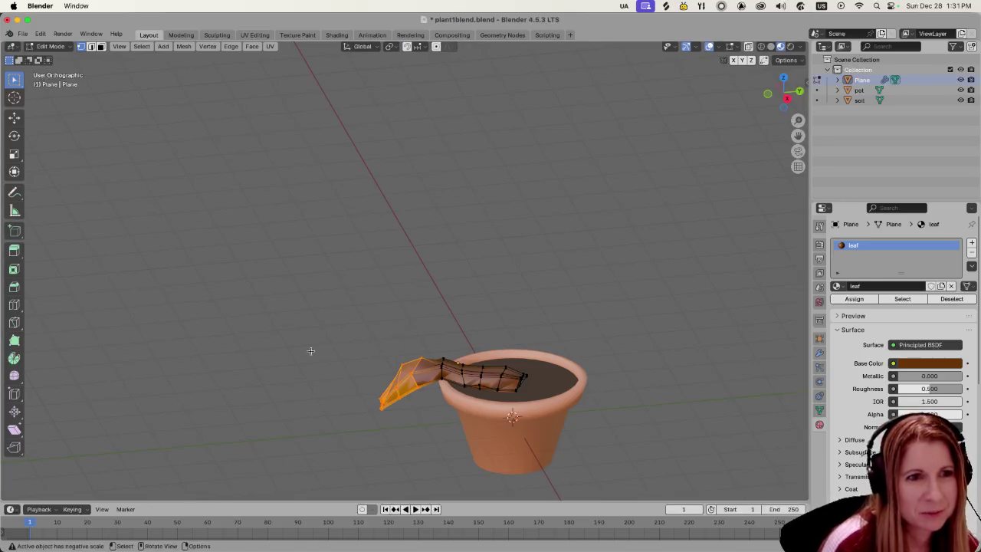
key("g")
left_click(277, 431)
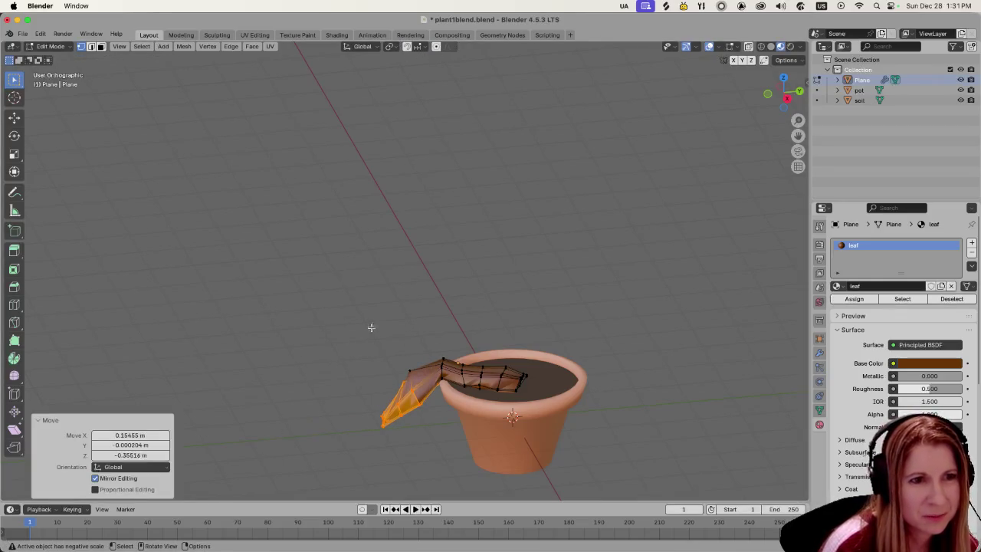
middle_click_drag(371, 328, 487, 386)
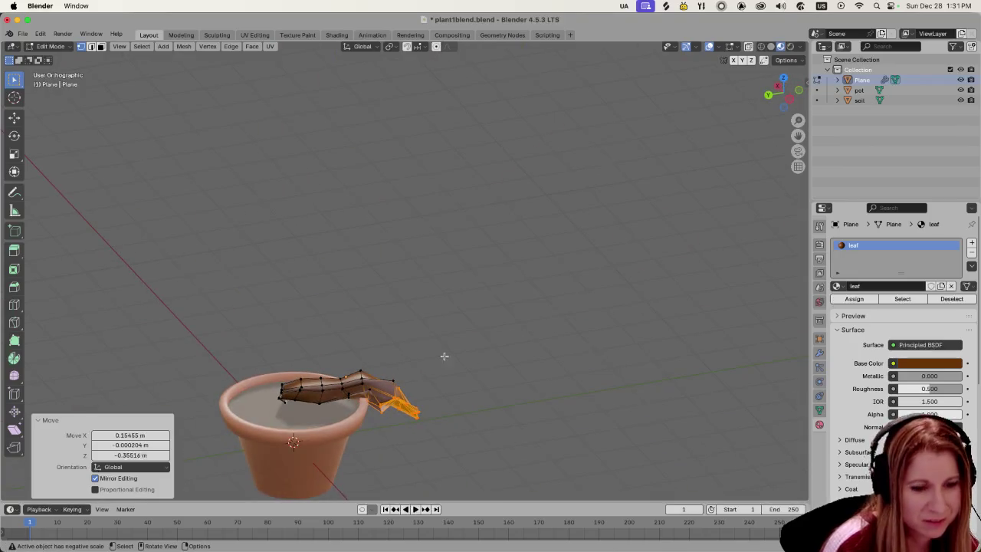
key("ctrl+z")
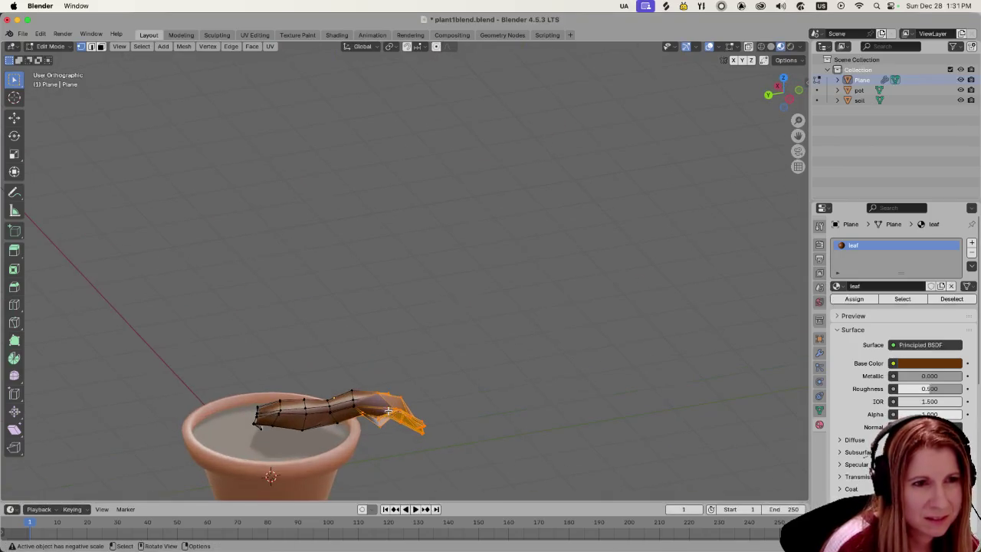
From a top-down view, try moving the tip down and left, undo it, and enable X-ray wireframe.
middle_click_drag(378, 350, 447, 352)
scroll(447, 352, "up", 3)
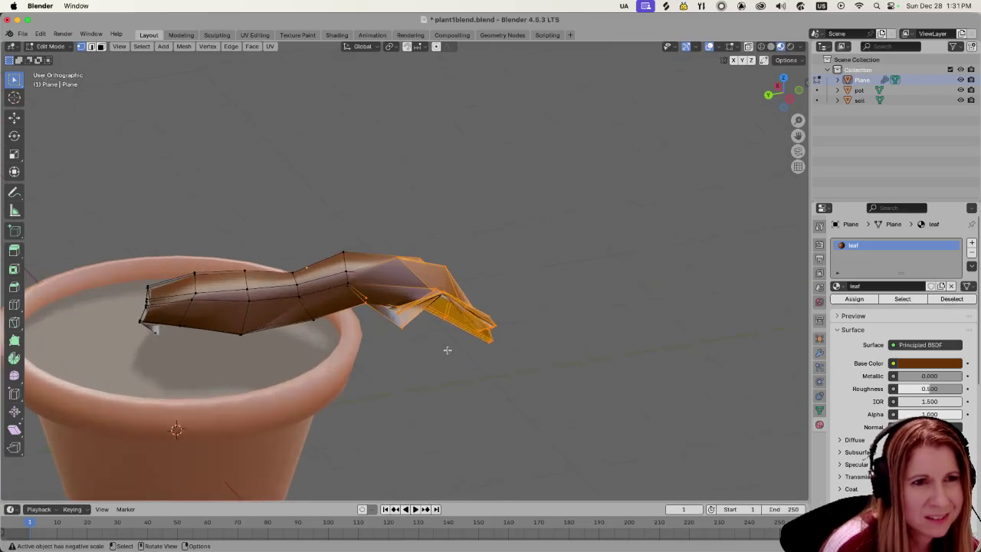
scroll(447, 352, "up", 3)
scroll(447, 352, "up", 2)
key("b")
key("Escape")
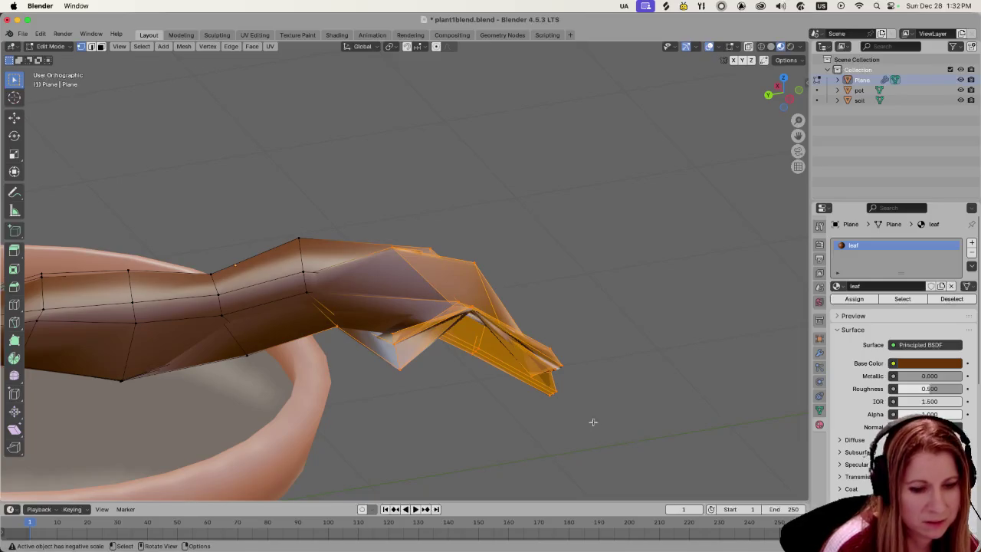
key("g")
left_click(572, 460)
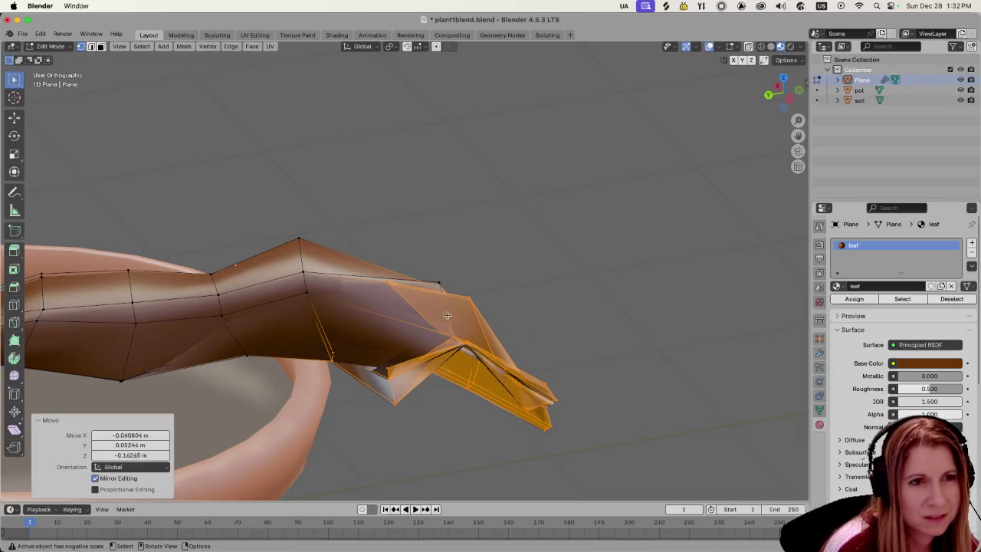
left_click_drag(406, 261, 499, 360)
mouse_move(644, 420)
middle_mouse_down()
mouse_move(411, 387)
mouse_move(407, 404)
middle_mouse_up()
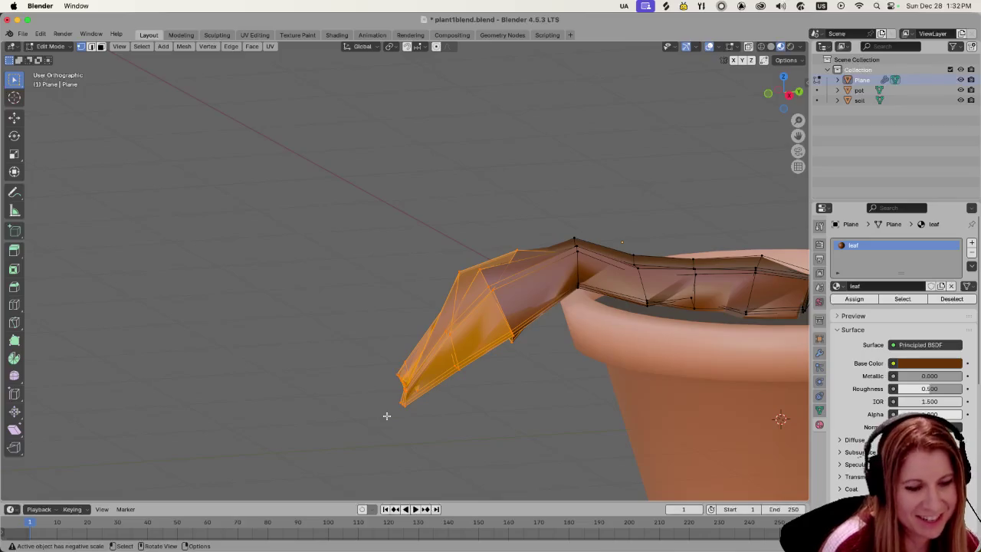
key("ctrl+z")
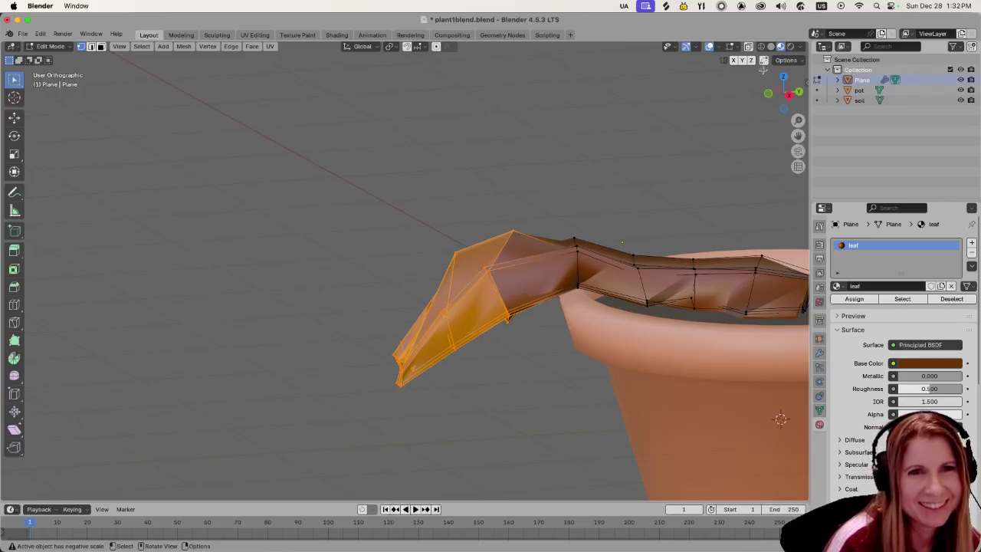
left_click(761, 47)
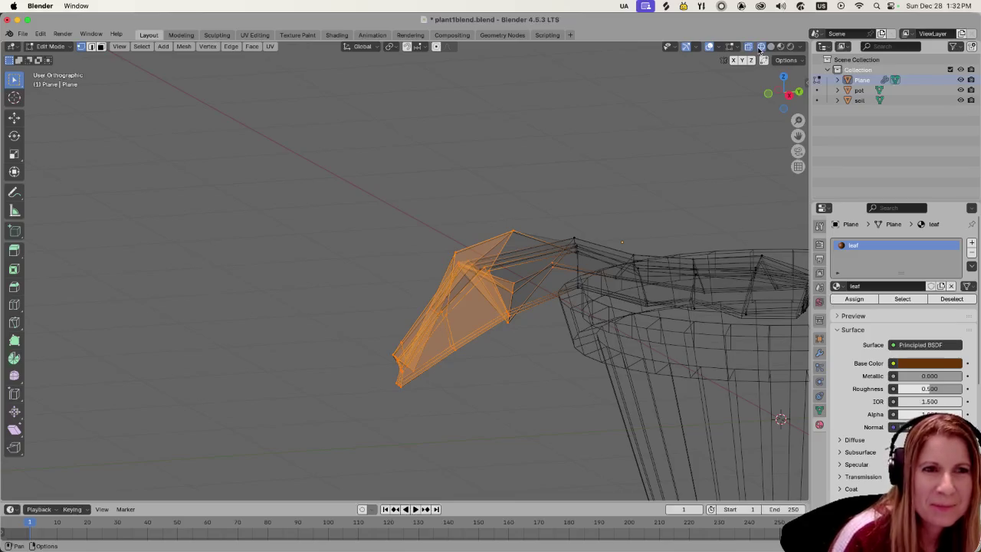
Select the leaf tip vertices through the X-ray view and move the tip.
left_click(345, 149)
left_click_drag(346, 148, 528, 435)
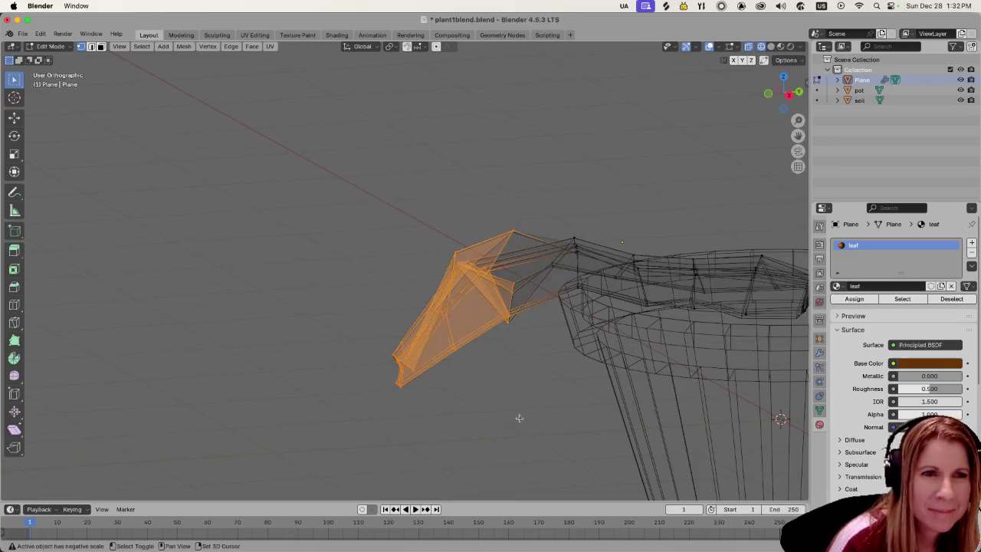
mouse_move(519, 417)
middle_mouse_down()
mouse_move(477, 349)
mouse_move(474, 362)
middle_mouse_up()
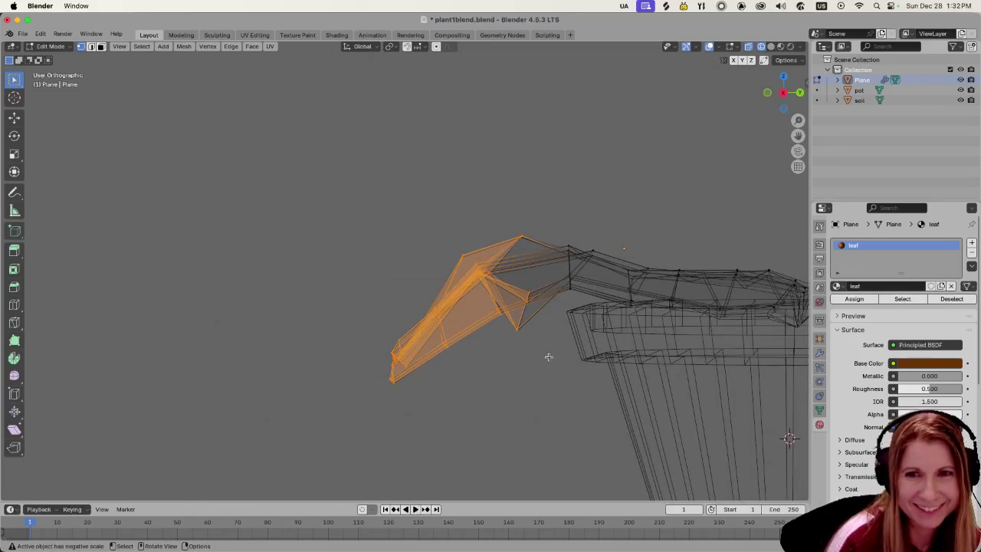
mouse_move(548, 356)
middle_mouse_down()
mouse_move(452, 350)
mouse_move(481, 377)
mouse_move(473, 406)
middle_mouse_up()
mouse_move(404, 372)
middle_mouse_down()
mouse_move(421, 351)
mouse_move(394, 346)
middle_mouse_up()
key("g")
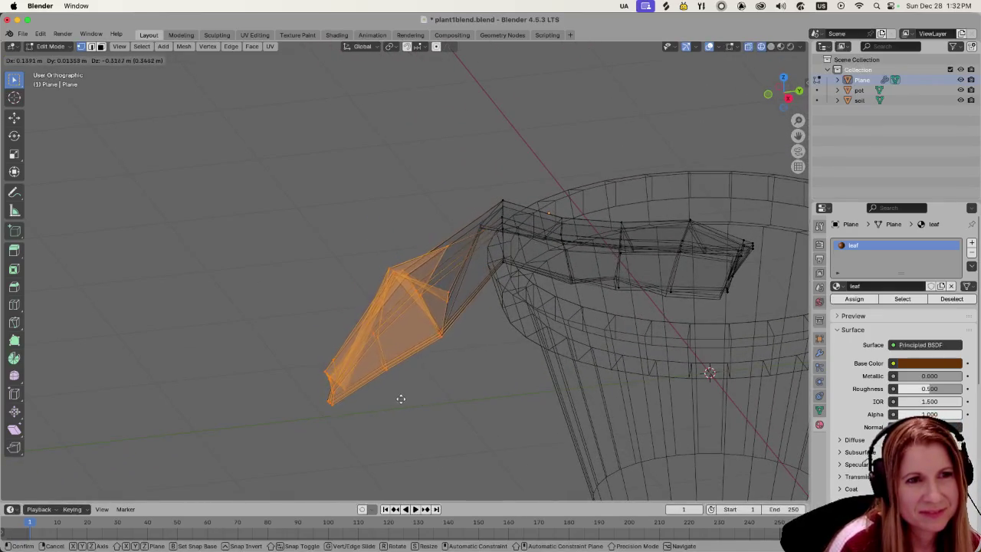
left_click(402, 406)
Reposition the tip to hang lower, restore solid shading, and return to Object Mode.
key("r")
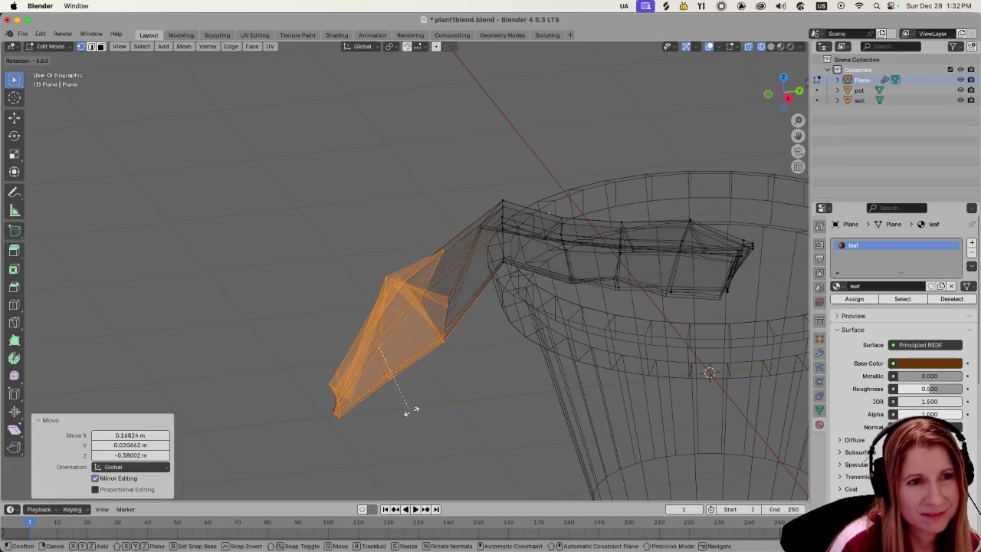
key("g")
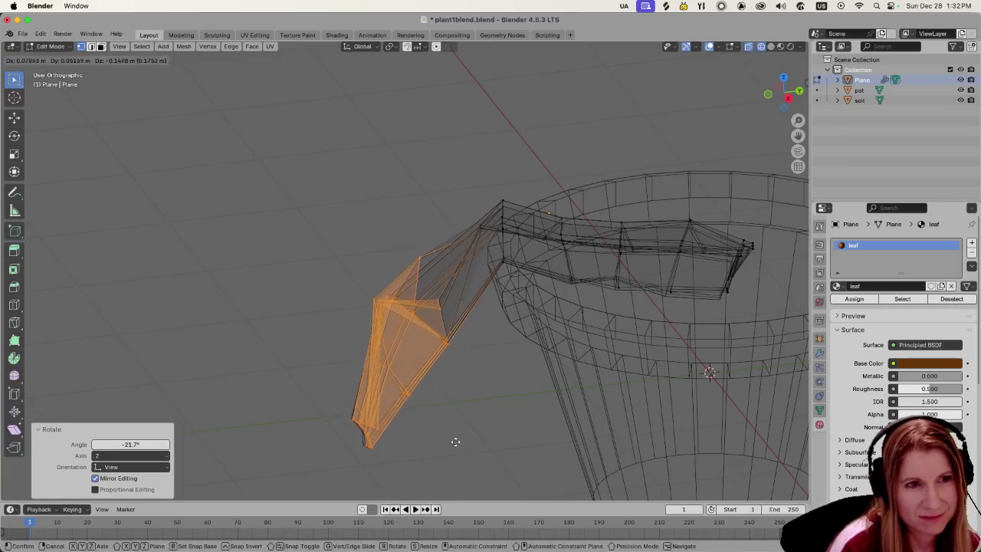
left_click(455, 450)
scroll(461, 383, "down", 3)
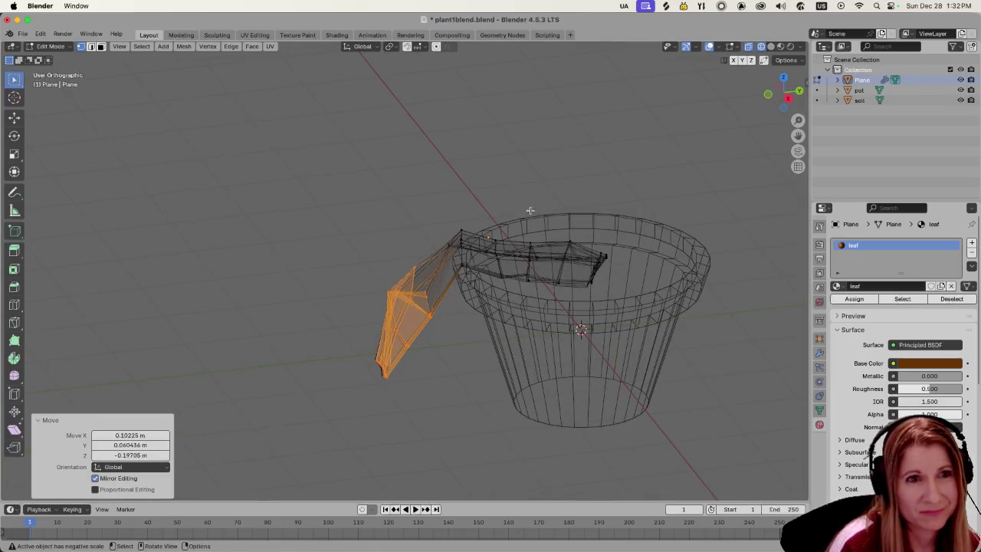
left_click(771, 46)
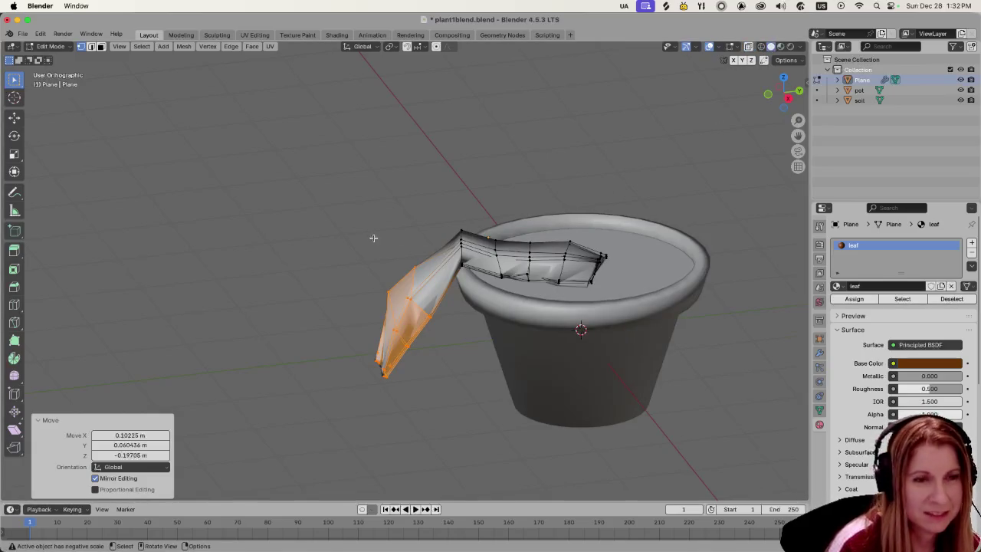
key("Tab")
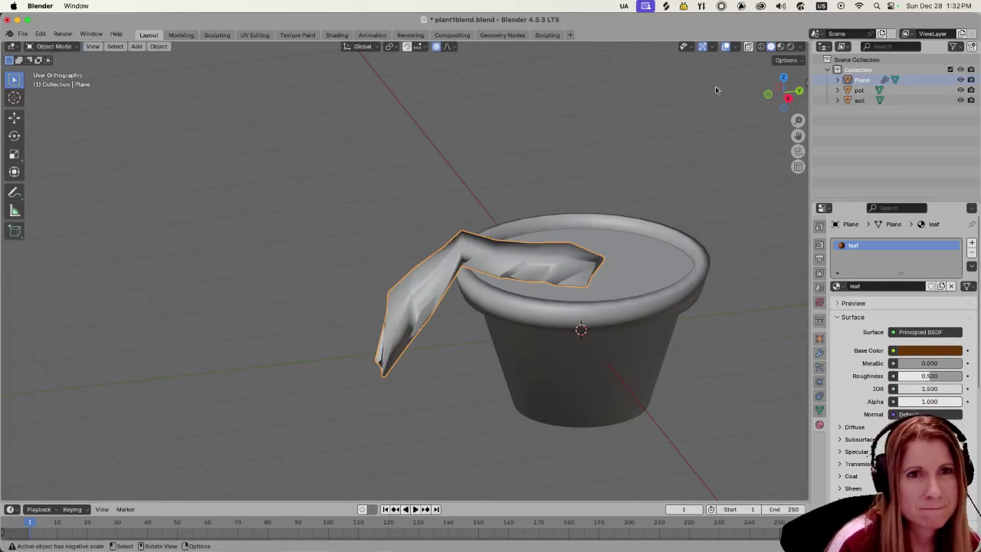
left_click(781, 46)
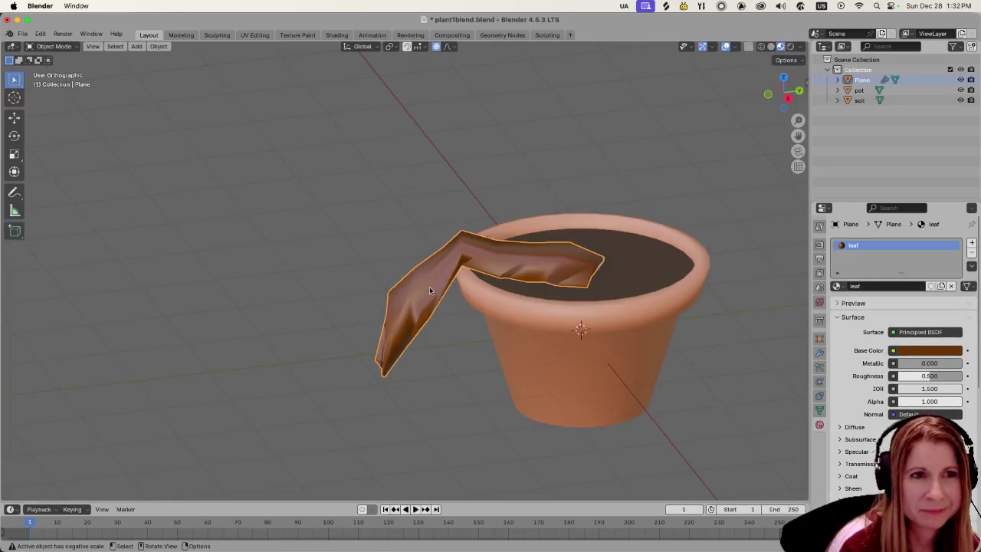
scroll(434, 289, "down", 1)
scroll(455, 302, "up", 2)
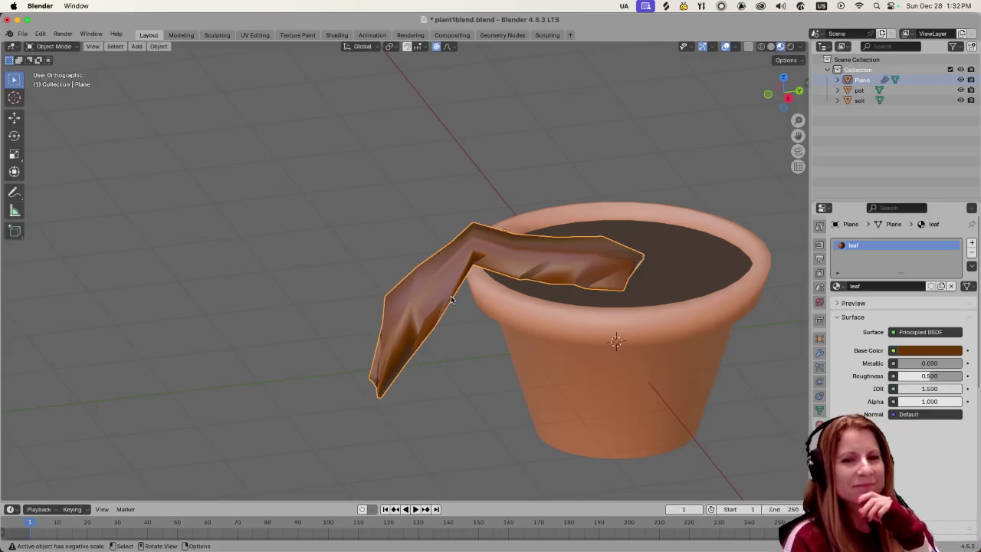
mouse_move(260, 253)
middle_mouse_down()
mouse_move(330, 335)
mouse_move(279, 302)
middle_mouse_up()
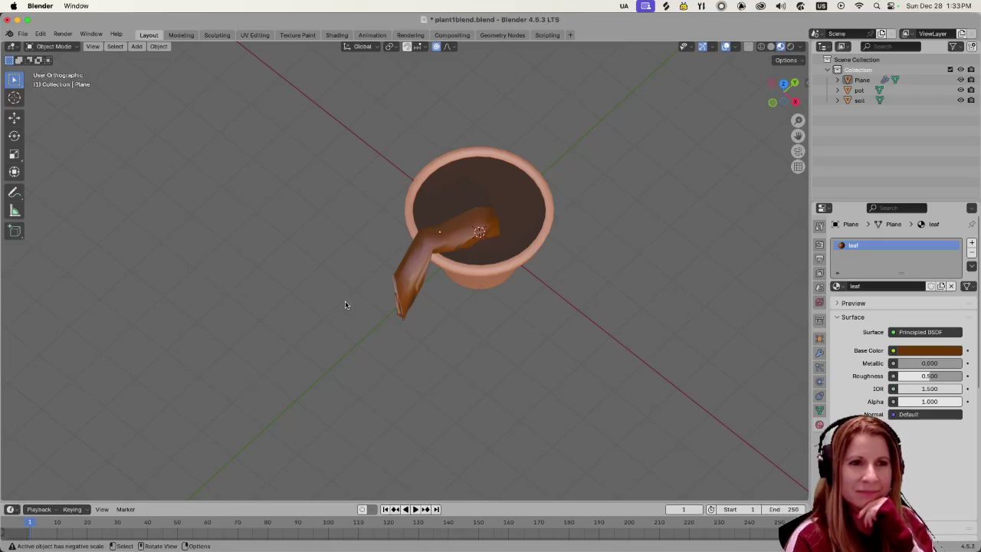
scroll(341, 300, "up", 2)
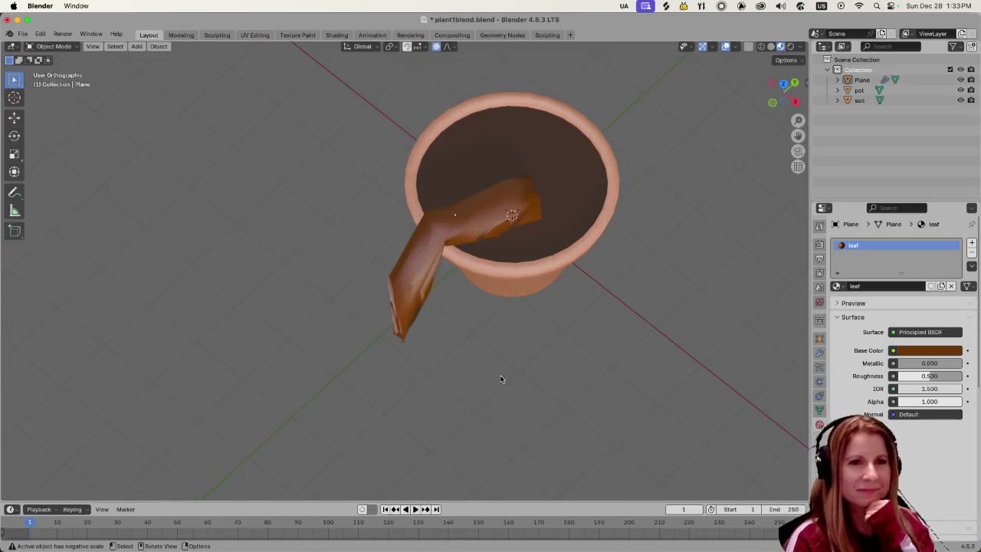
middle_click_drag(500, 379, 441, 331)
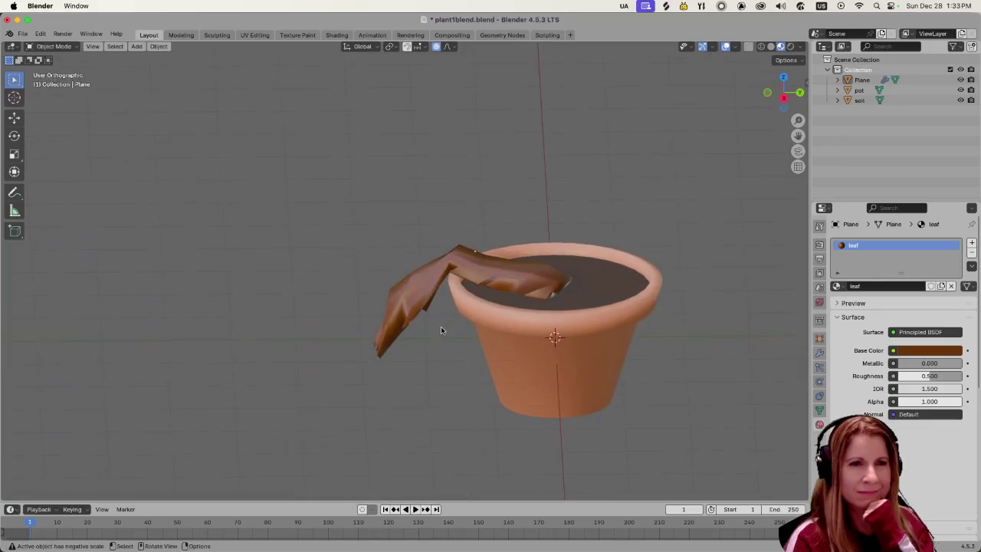
scroll(441, 331, "up", 1)
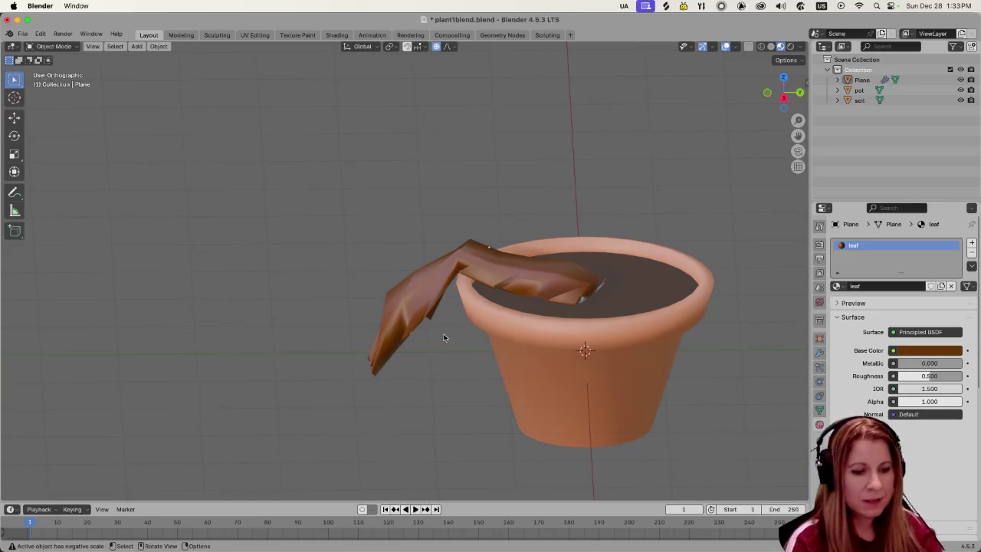
mouse_move(436, 324)
middle_mouse_down()
mouse_move(450, 388)
mouse_move(547, 370)
mouse_move(443, 421)
middle_mouse_up()
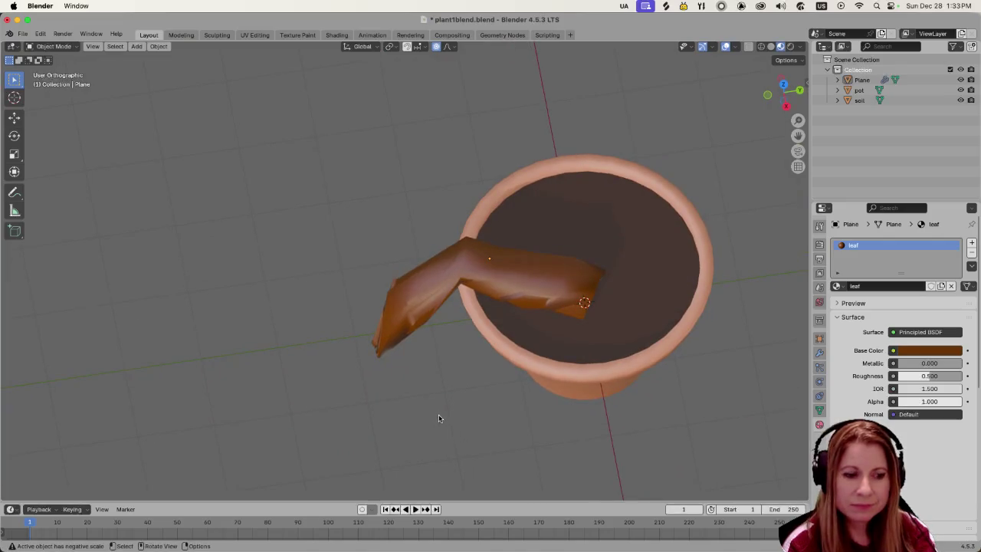
key("Tab")
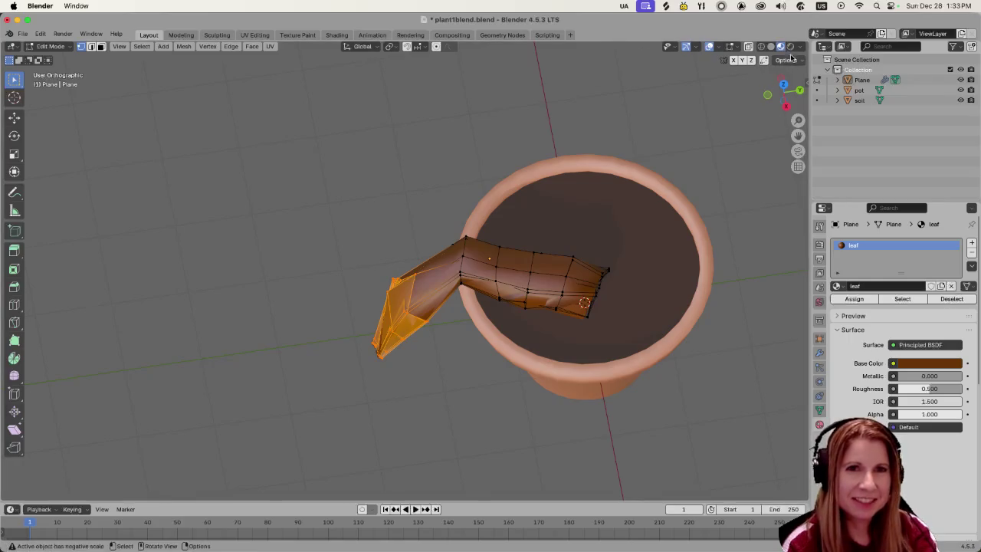
Switch to see-through shading and box-select the vertices at the leaf tip.
left_click(772, 46)
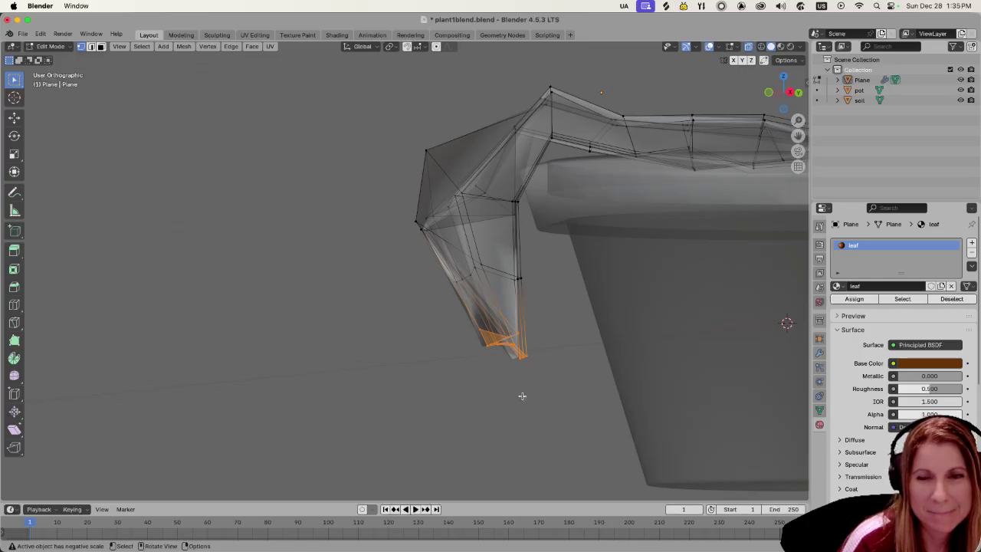
middle_click_drag(522, 396, 515, 382)
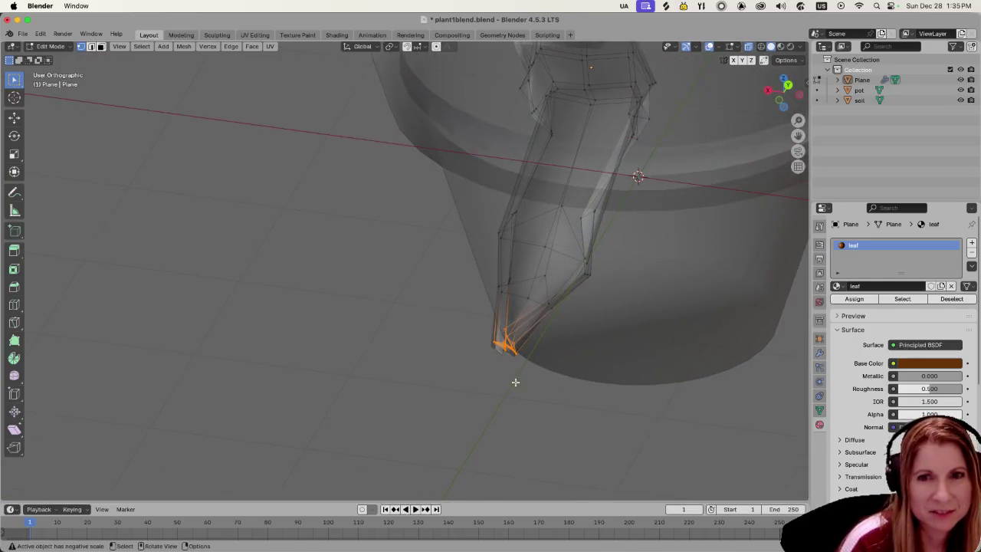
key("z")
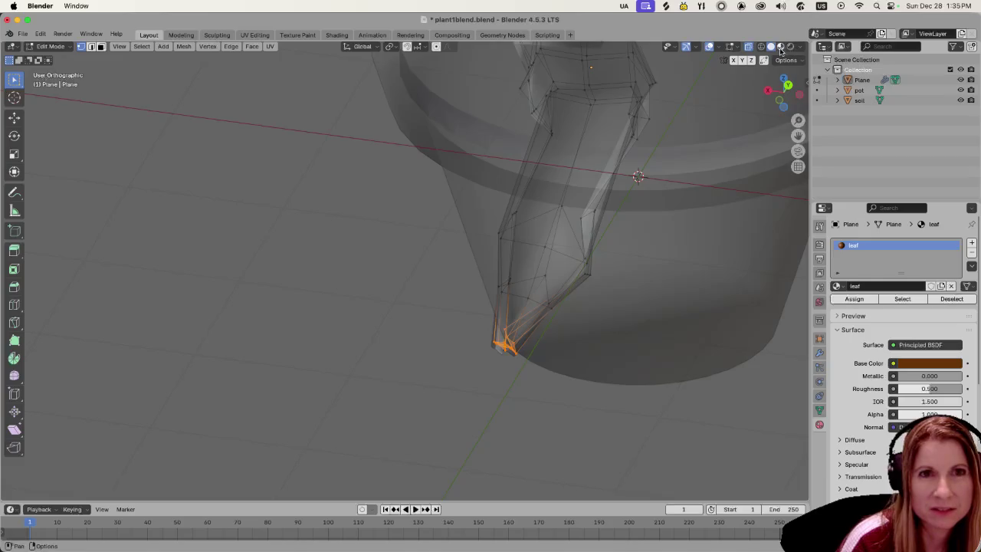
left_click(558, 261)
middle_click_drag(554, 271, 578, 355)
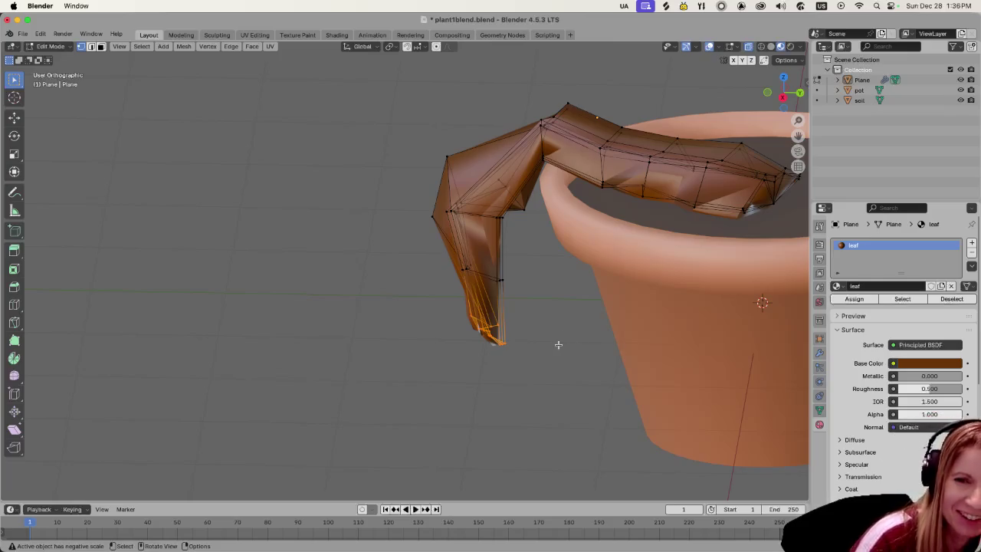
left_click(542, 335)
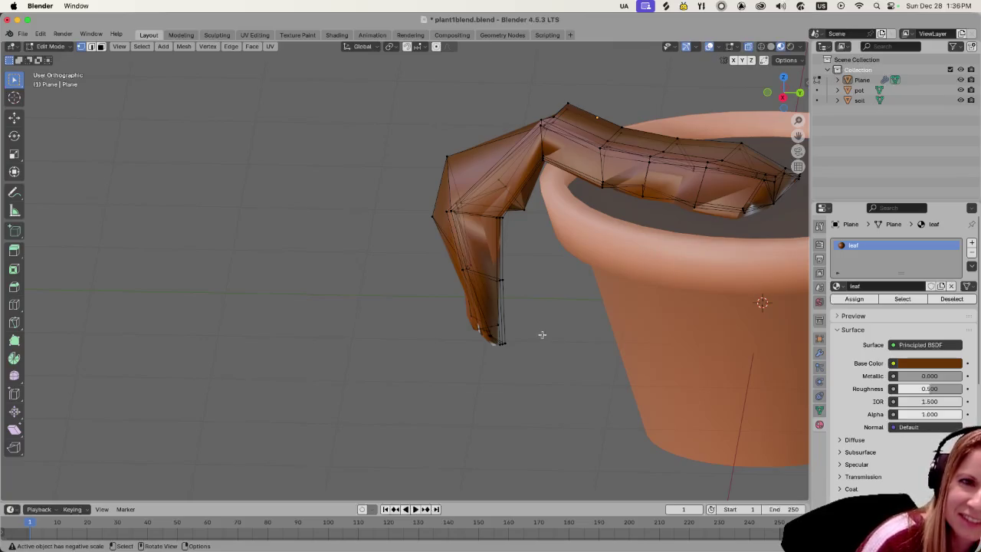
left_click_drag(456, 311, 508, 350)
left_click(456, 345)
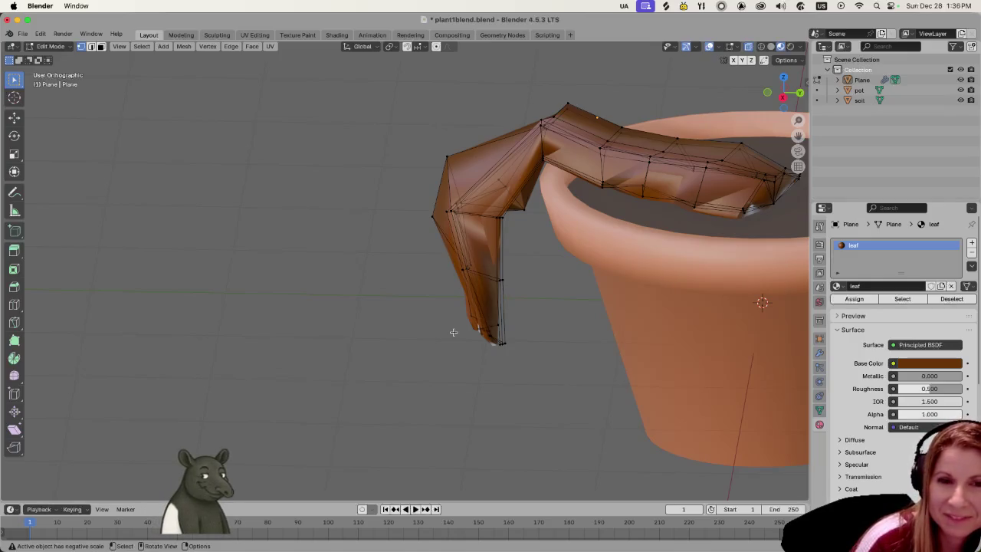
left_click_drag(446, 306, 536, 383, "shift")
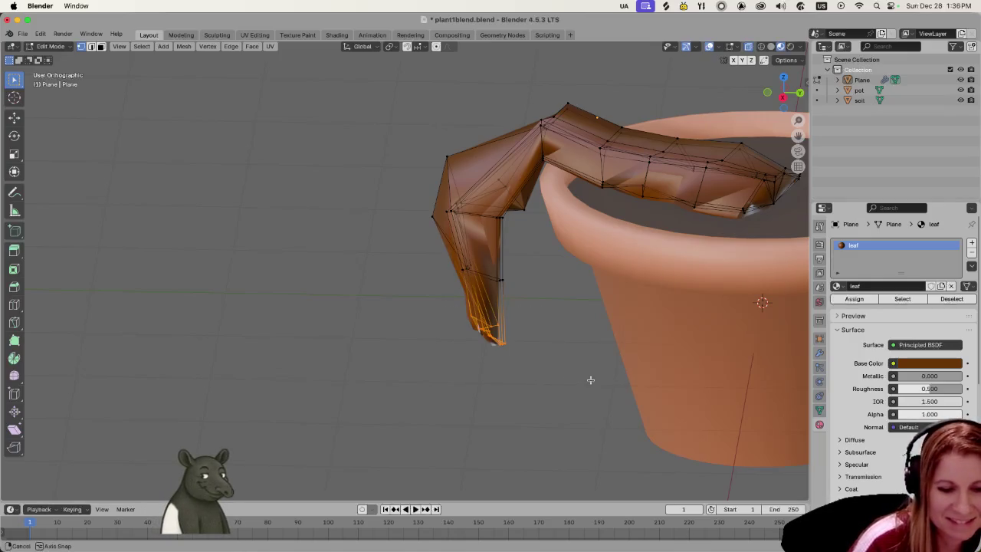
mouse_move(587, 381)
middle_mouse_down()
mouse_move(572, 387)
mouse_move(588, 386)
middle_mouse_up()
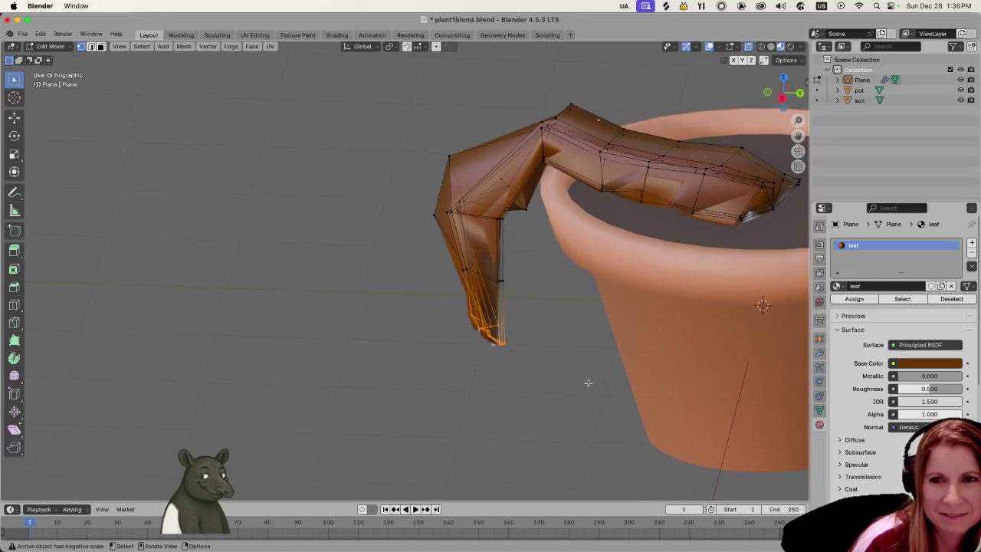
mouse_move(649, 383)
middle_mouse_down()
mouse_move(565, 344)
mouse_move(530, 385)
middle_mouse_up()
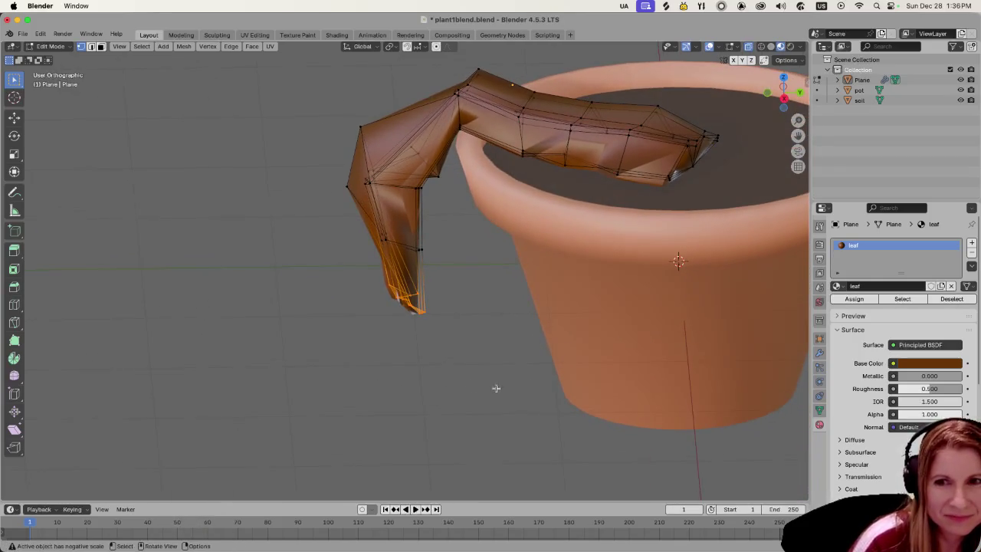
Rotate the leaf tip −49.5° around Z and −37.4° around Y.
key("r")
key("z")
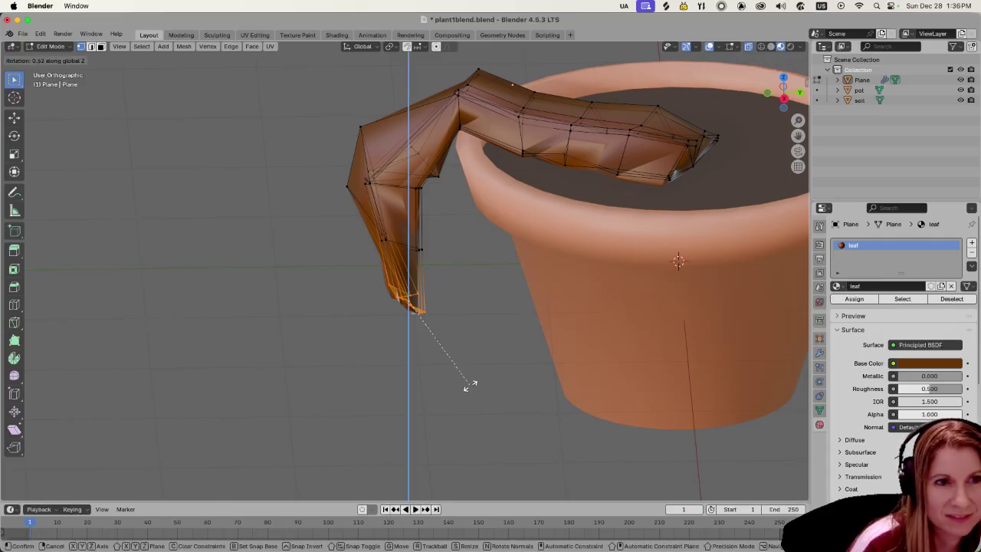
left_click(395, 355)
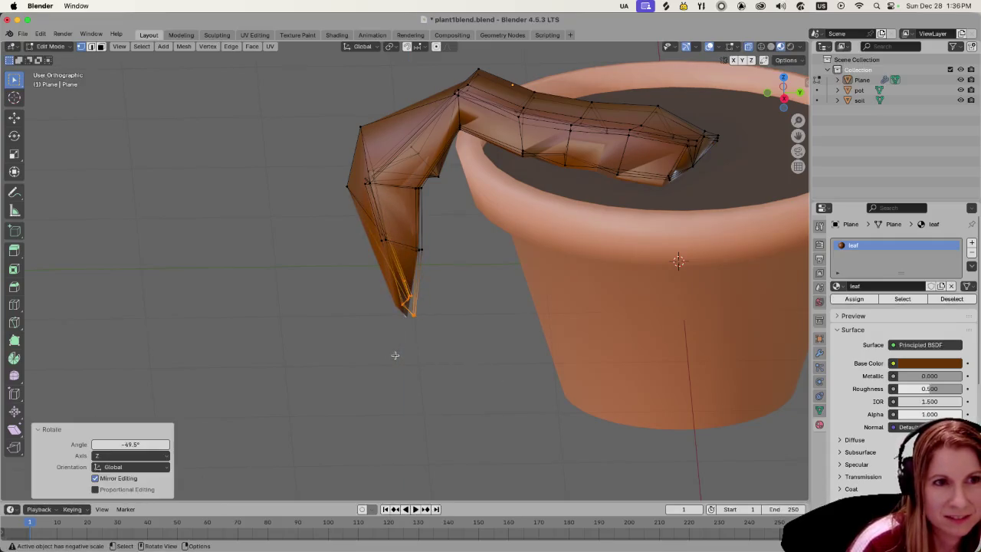
key("r")
key("y")
left_click(437, 365)
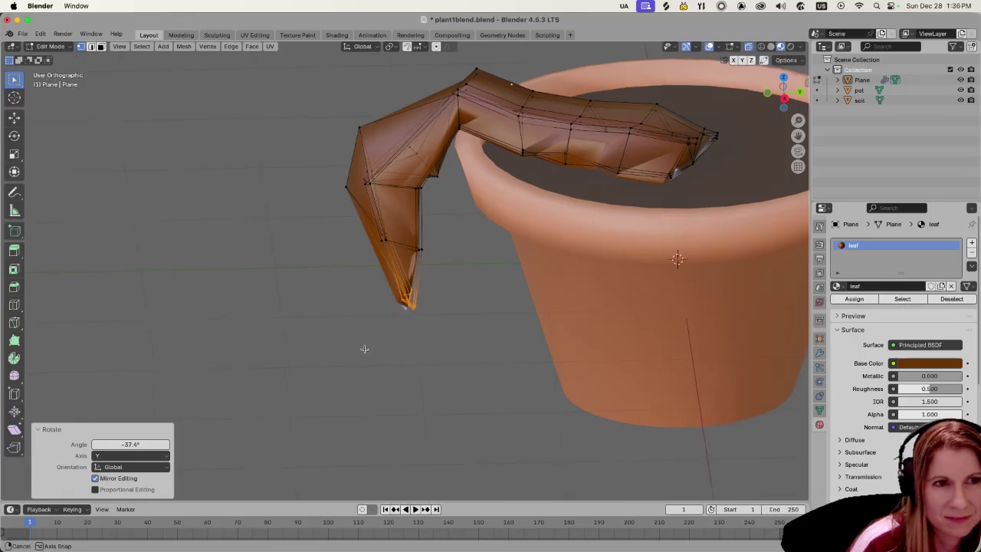
Bend the tip 46° around X, deselect it, and return to Object Mode.
mouse_move(437, 365)
middle_mouse_down()
mouse_move(474, 322)
mouse_move(559, 306)
mouse_move(587, 322)
mouse_move(507, 346)
middle_mouse_up()
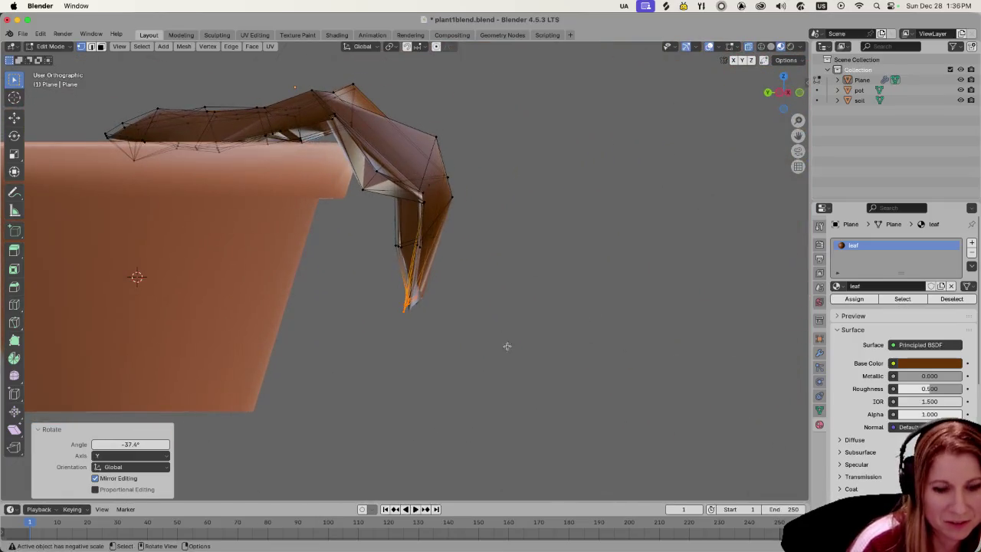
key("r")
key("x")
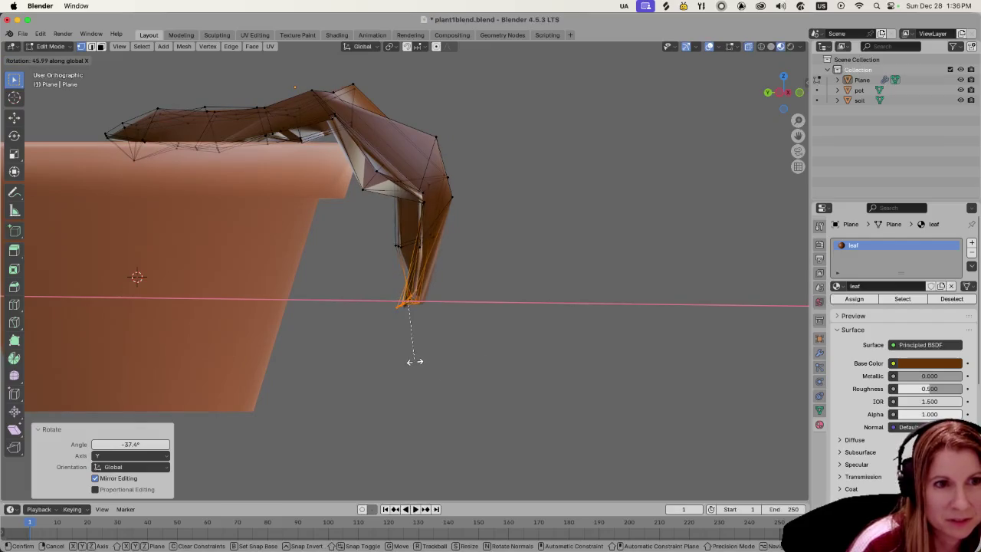
left_click(420, 361)
mouse_move(539, 335)
middle_mouse_down()
mouse_move(418, 333)
mouse_move(307, 361)
middle_mouse_up()
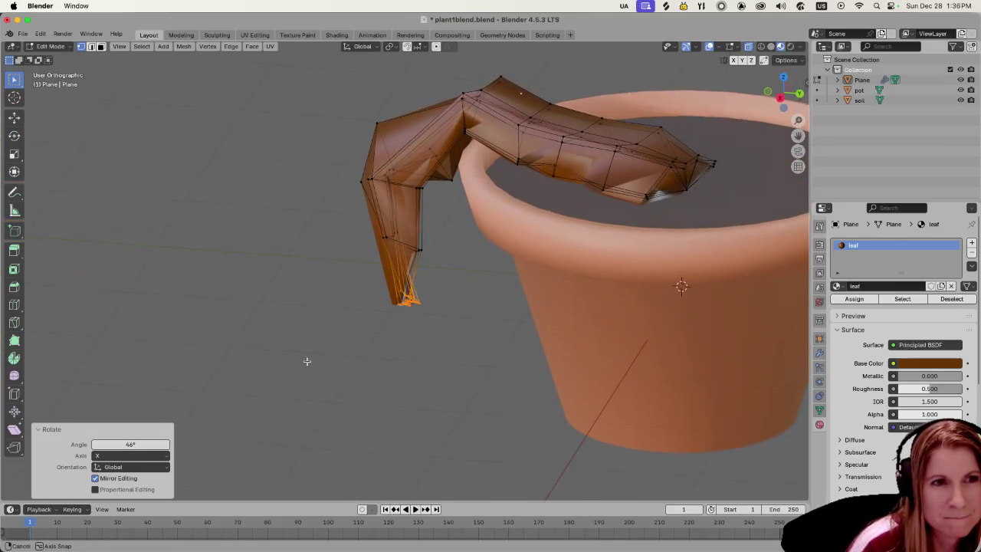
left_click(307, 361)
key("Tab")
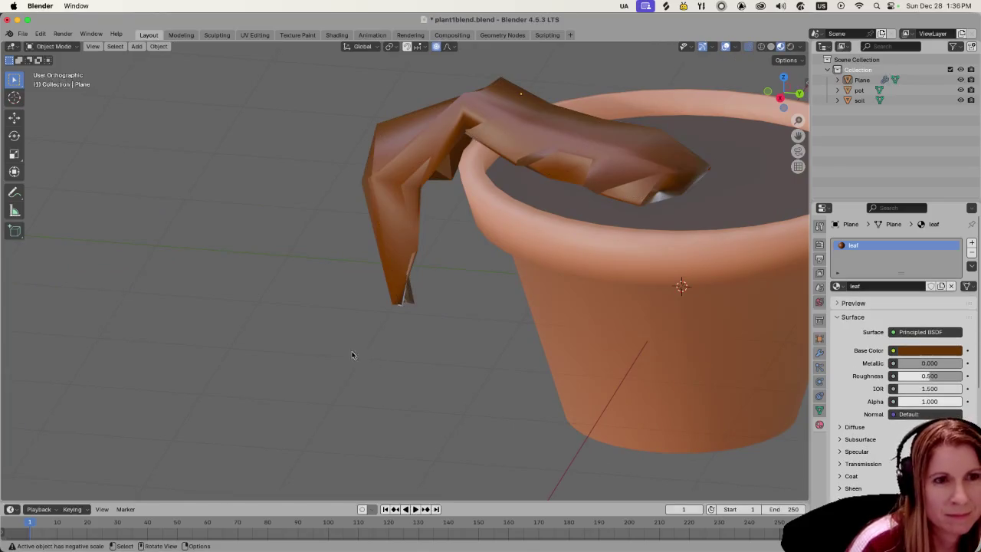
Save the project as plant1blend.blend and select the leaf object.
scroll(346, 349, "down", 3)
mouse_move(345, 350)
middle_mouse_down()
mouse_move(368, 361)
mouse_move(607, 313)
mouse_move(370, 334)
middle_mouse_up()
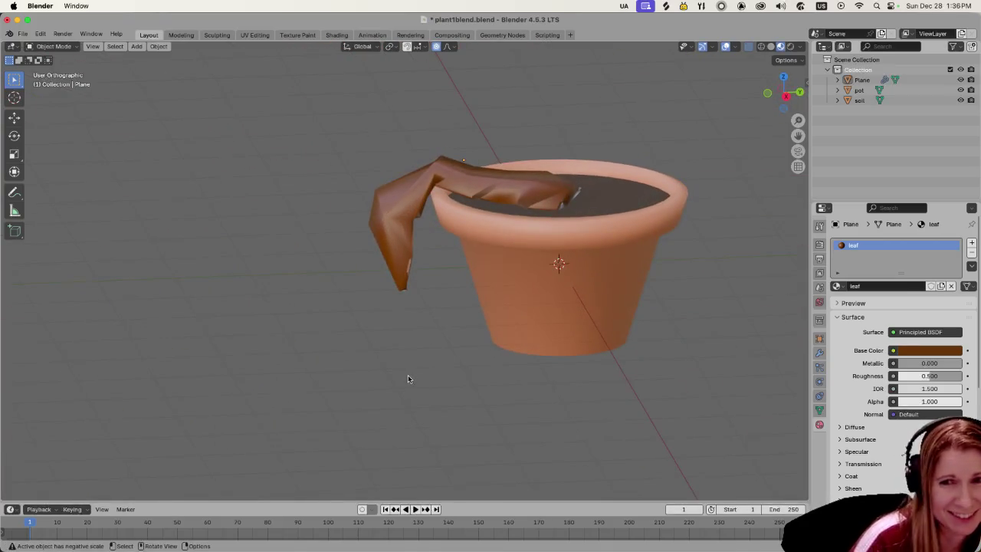
key("super+s")
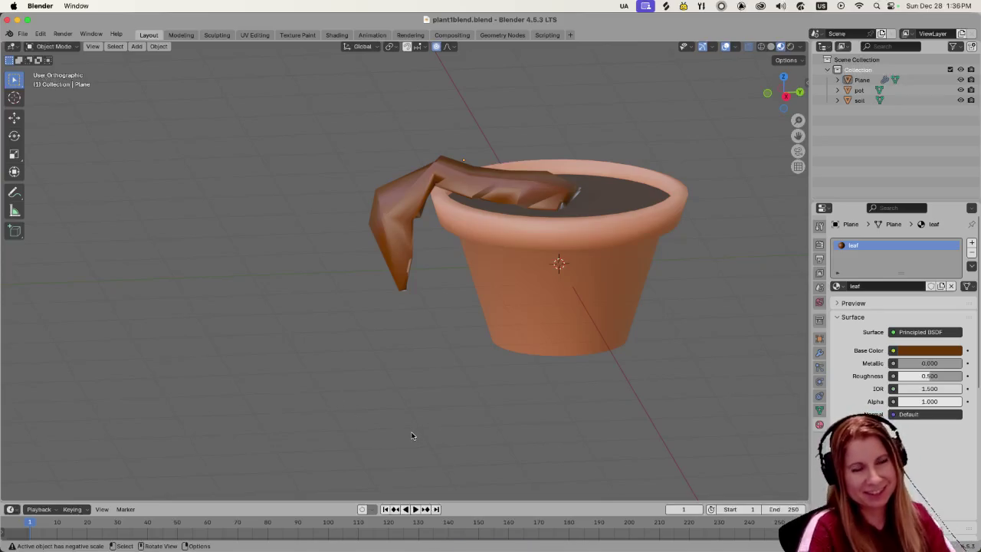
left_click(523, 182)
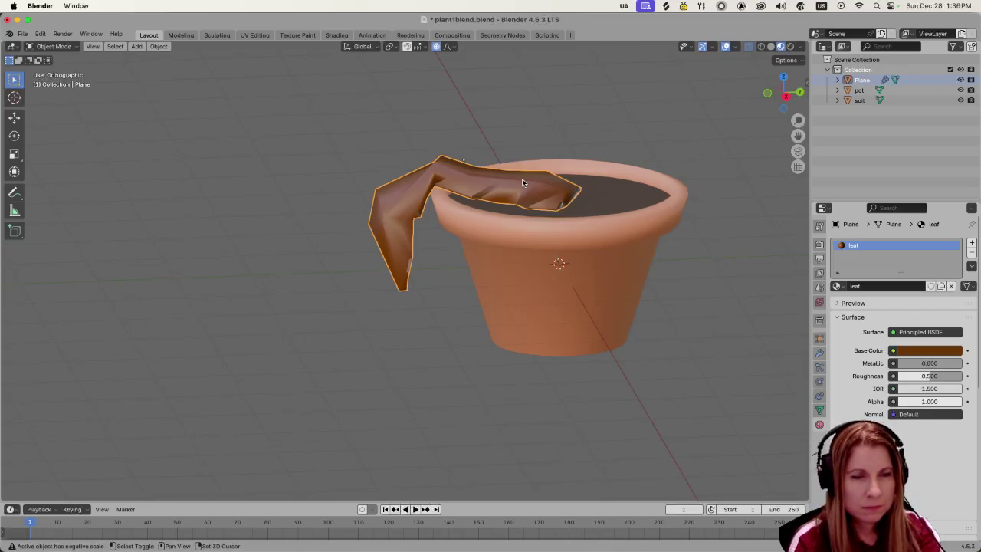
Duplicate the leaf, rotate and tilt the copy on X, then undo the tilt.
key("shift+d")
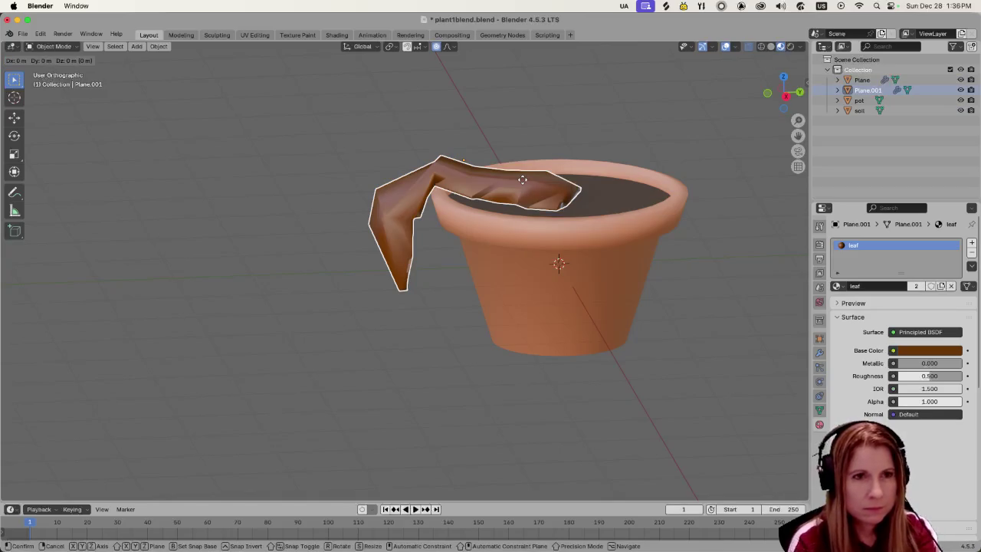
key("r")
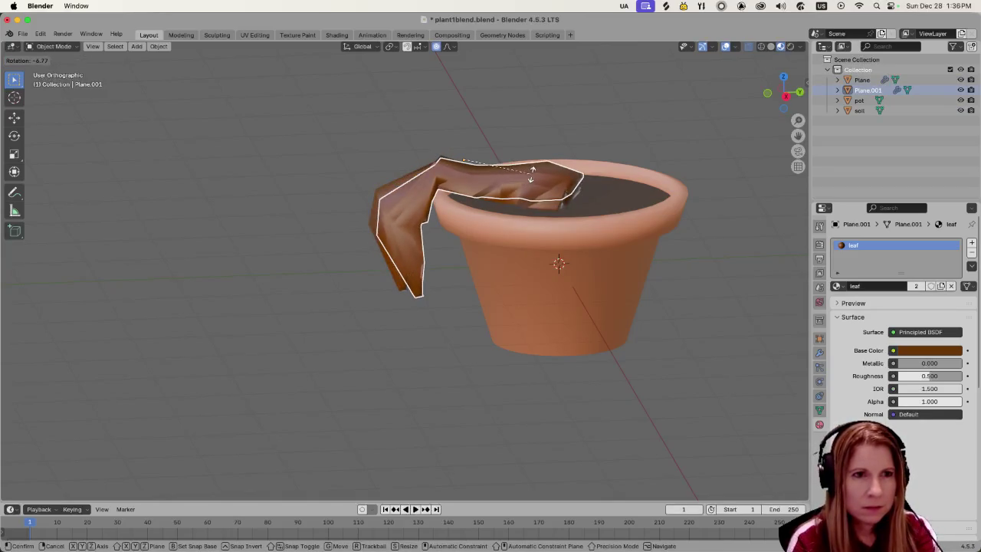
left_click(531, 177)
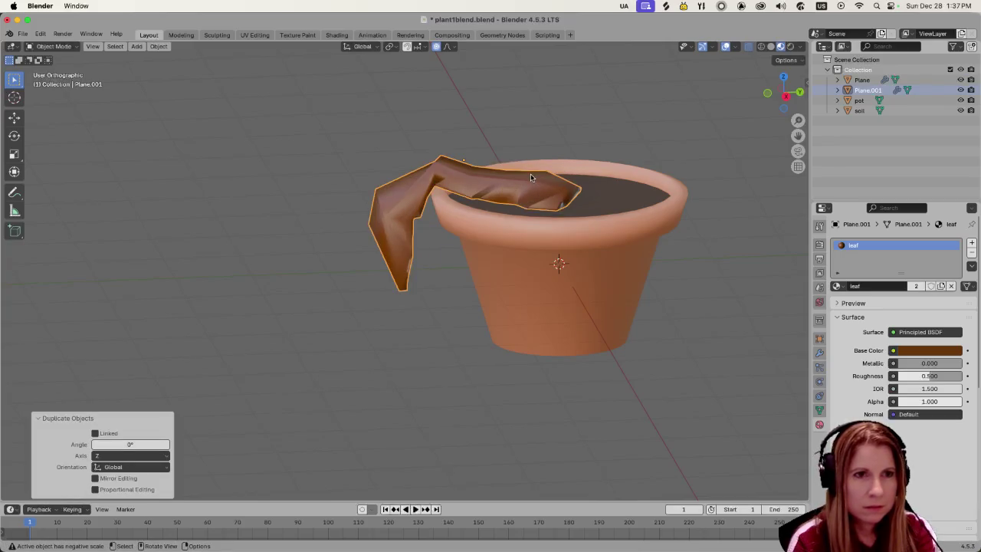
key("r")
key("x")
left_click(539, 187)
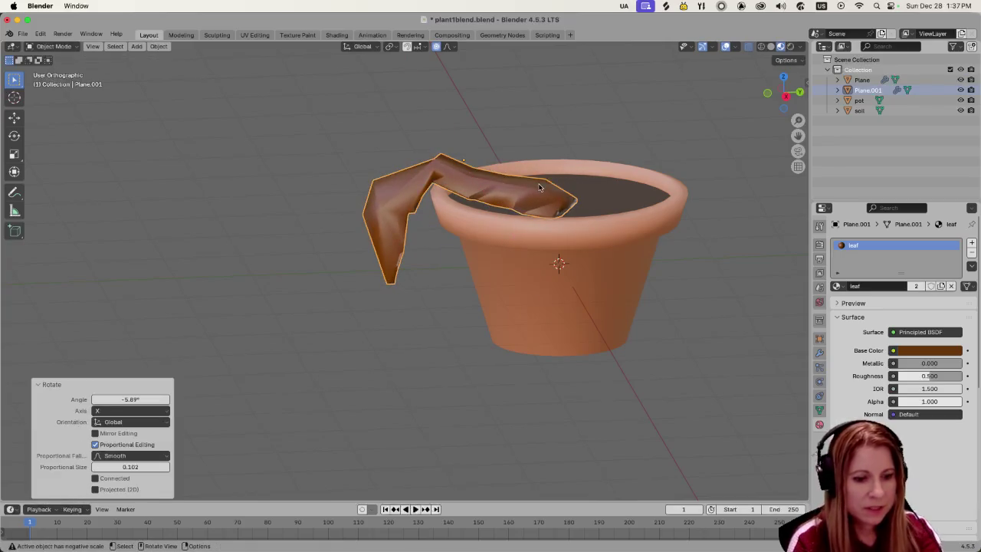
key("ctrl+z")
Duplicate the leaf again and rotate the copy 55.1° around Z beside the first leaf.
key("shift+d")
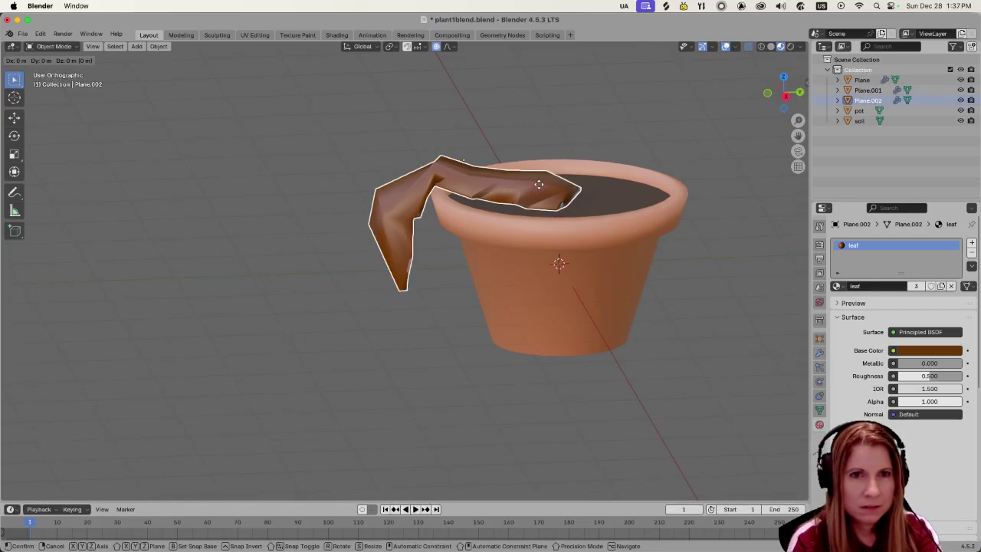
key("r")
key("z")
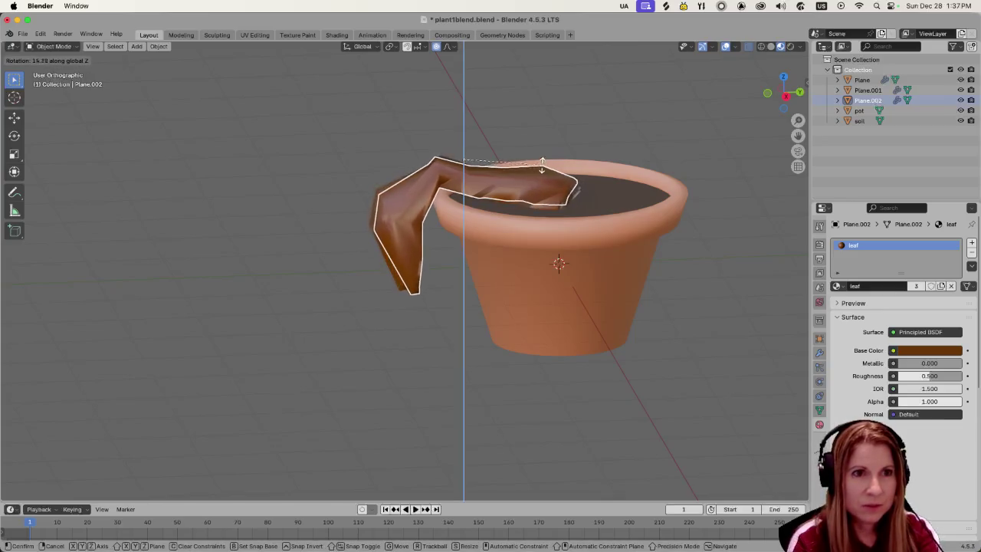
left_click(591, 64)
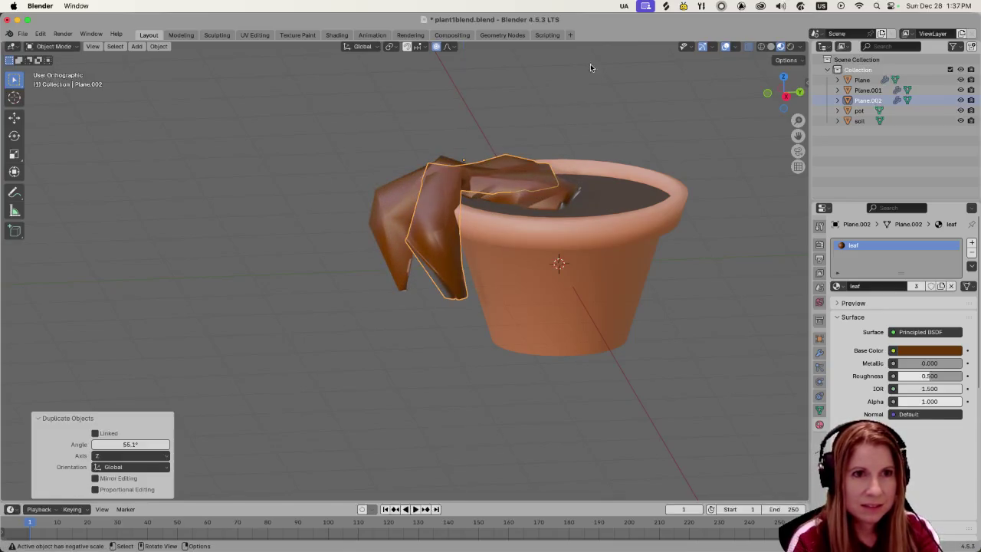
key("shift+d")
left_click(495, 216)
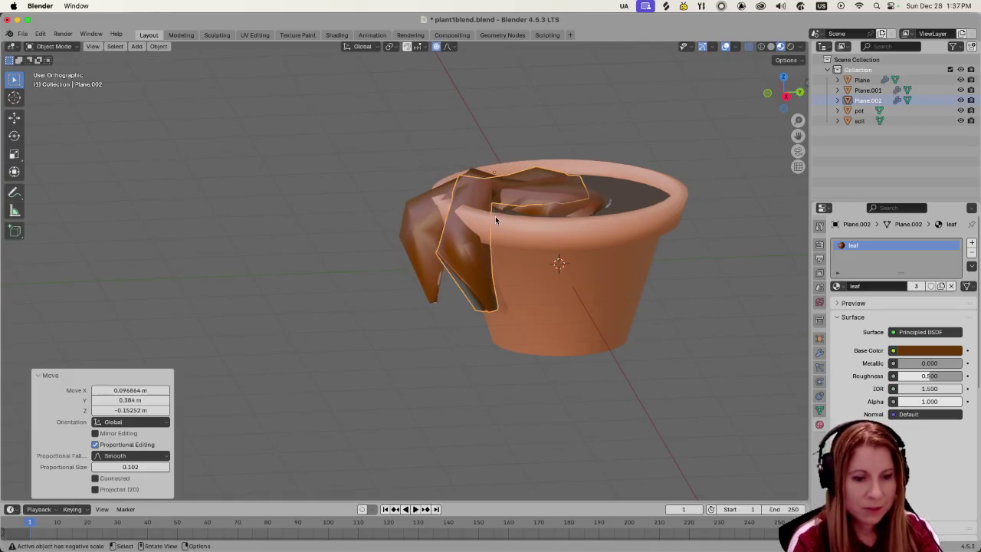
key("ctrl+z")
Try nudging the leaf further along the rim, then undo the move.
mouse_move(351, 170)
middle_mouse_down()
mouse_move(381, 153)
mouse_move(391, 161)
middle_mouse_up()
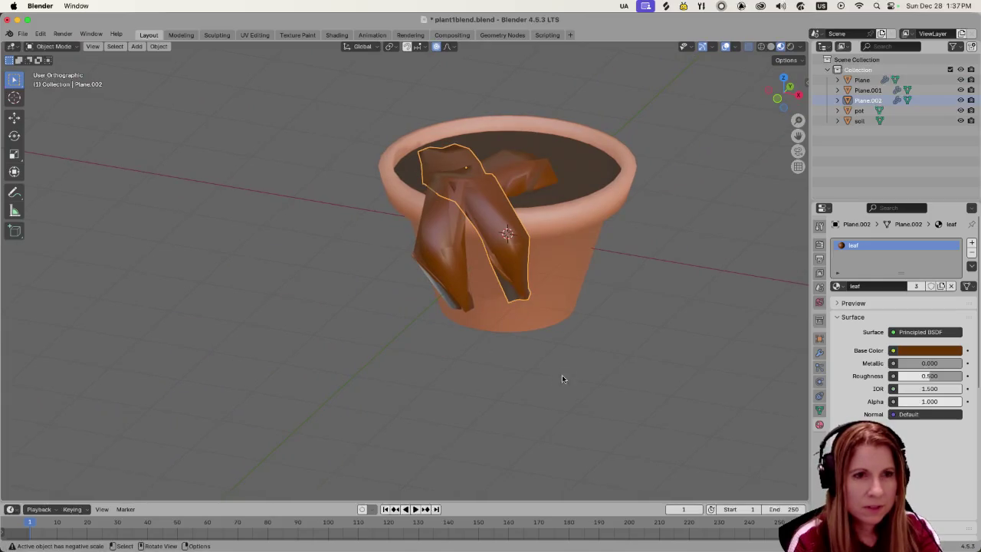
key("g")
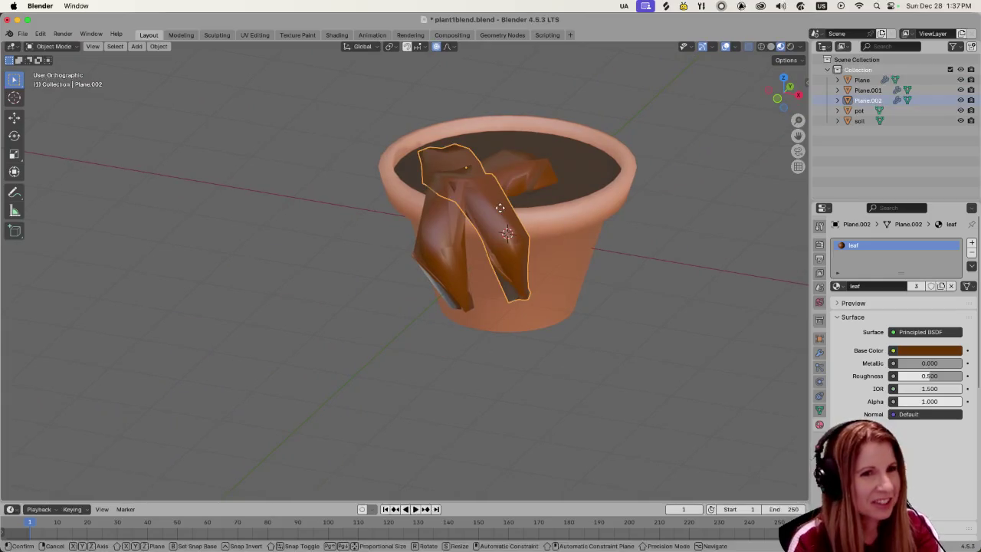
left_click(526, 204)
key("super+space")
key("Escape")
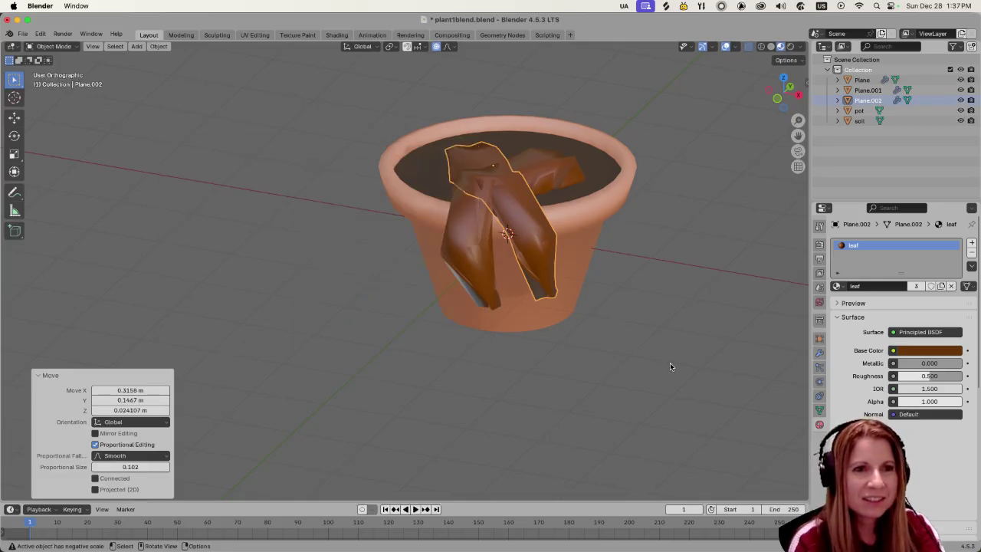
left_click(670, 366)
key("ctrl+z")
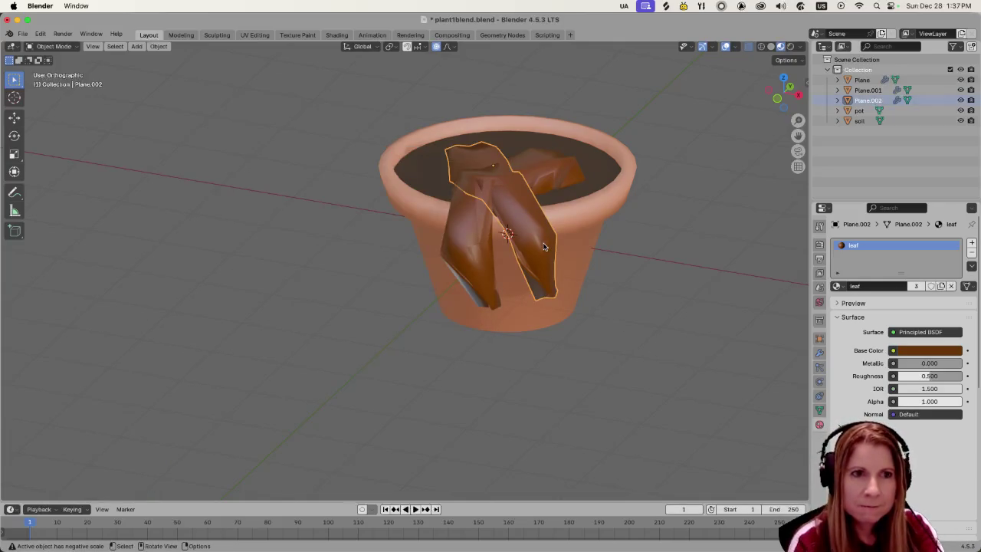
key("ctrl+z")
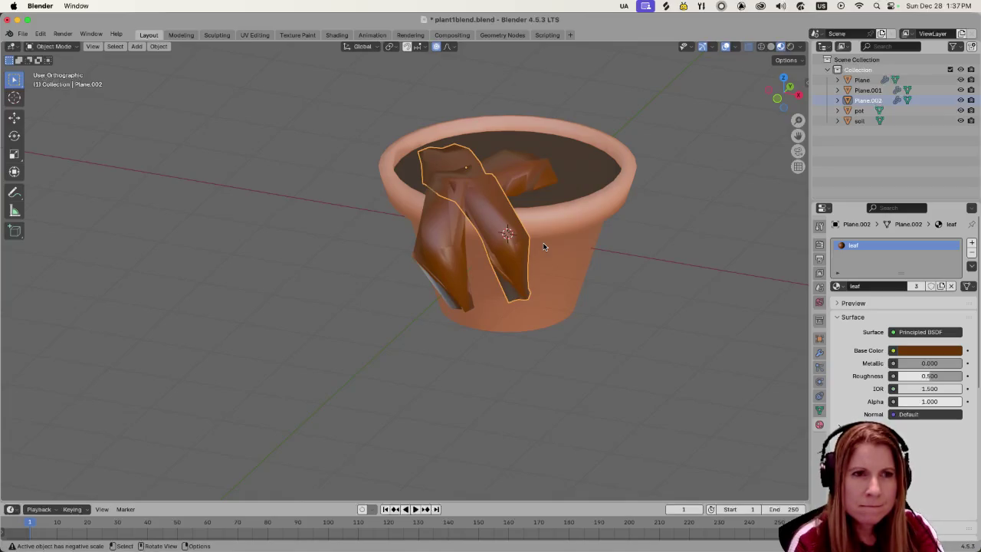
middle_click_drag(647, 372, 583, 389)
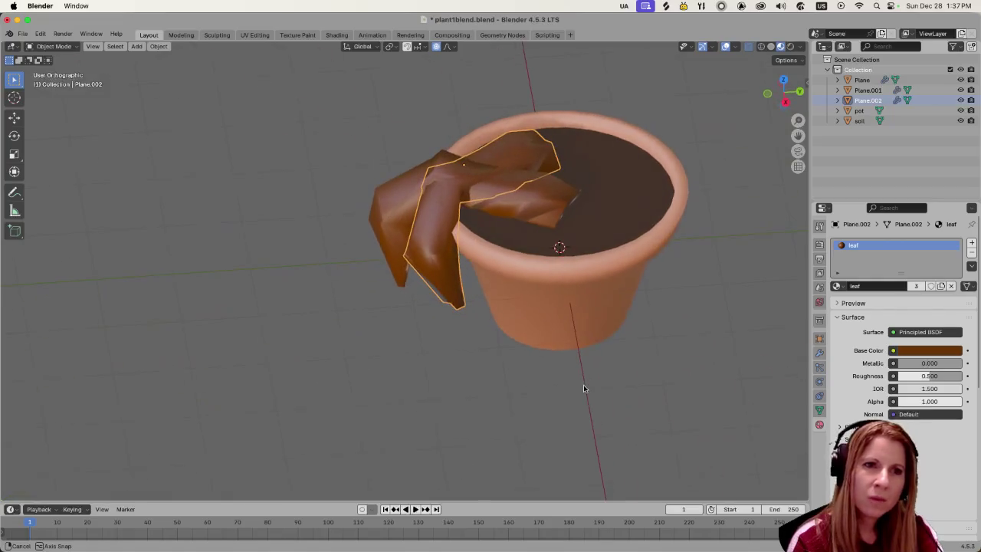
Select the leaf Plane, test a move, and undo back until Plane.002 is gone.
key("alt+a")
left_click(406, 203)
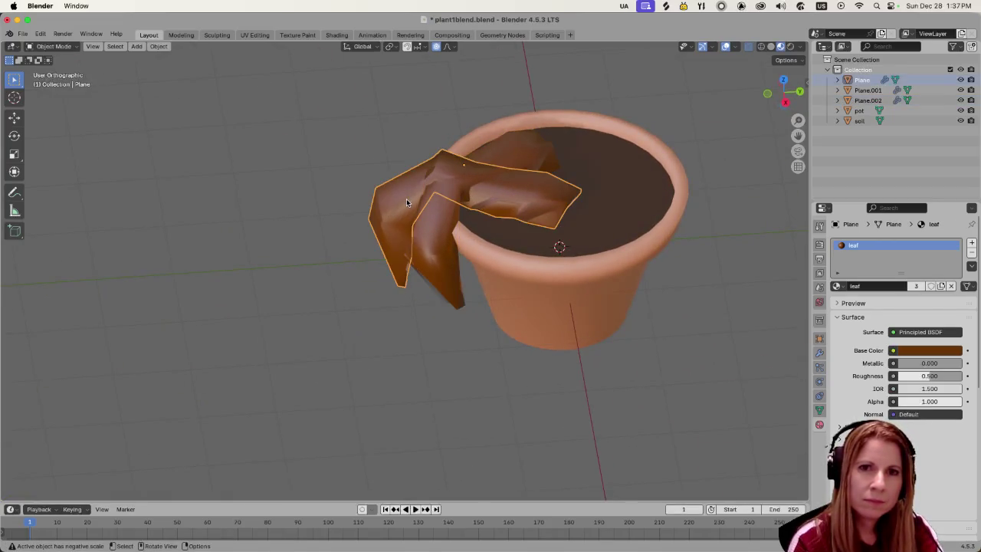
key("g")
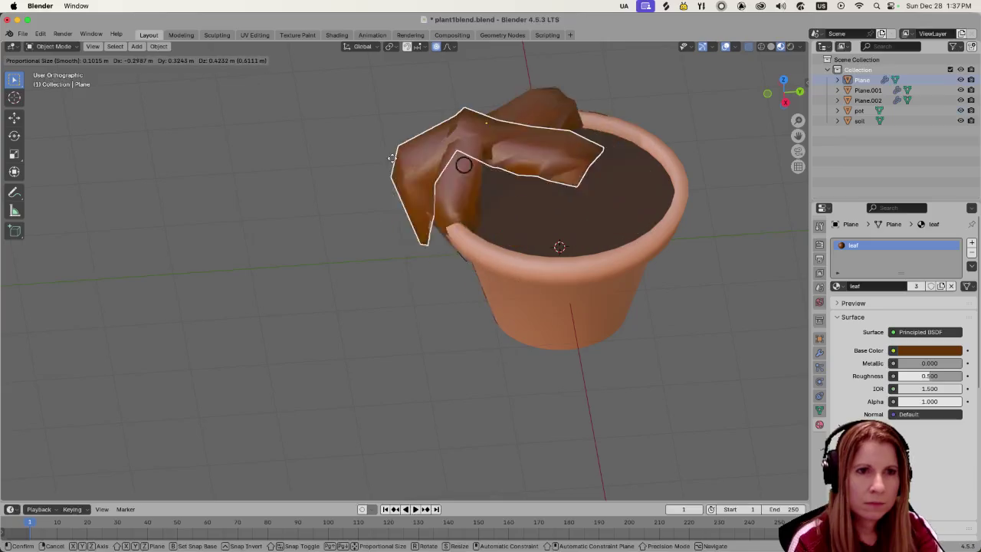
left_click(359, 161)
key("ctrl+z")
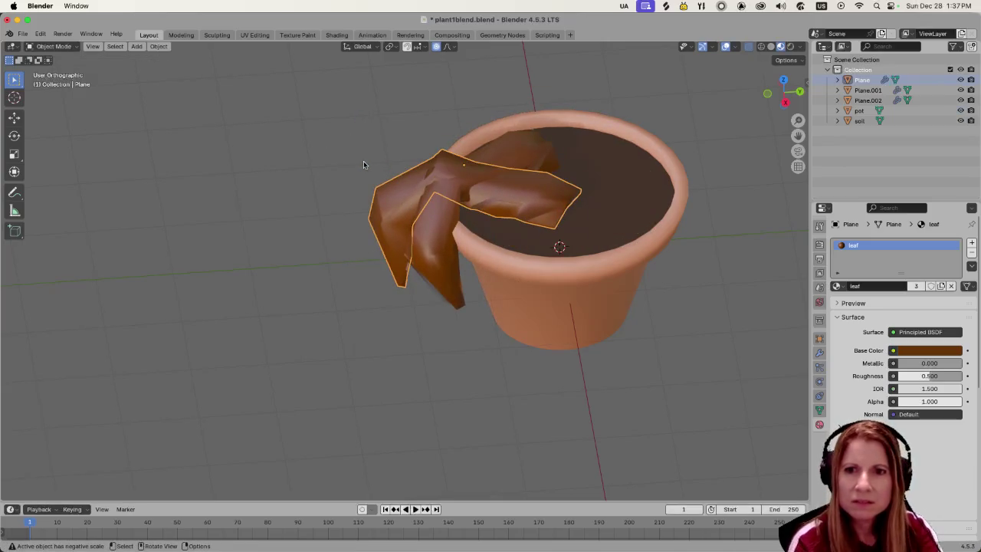
left_click(310, 164)
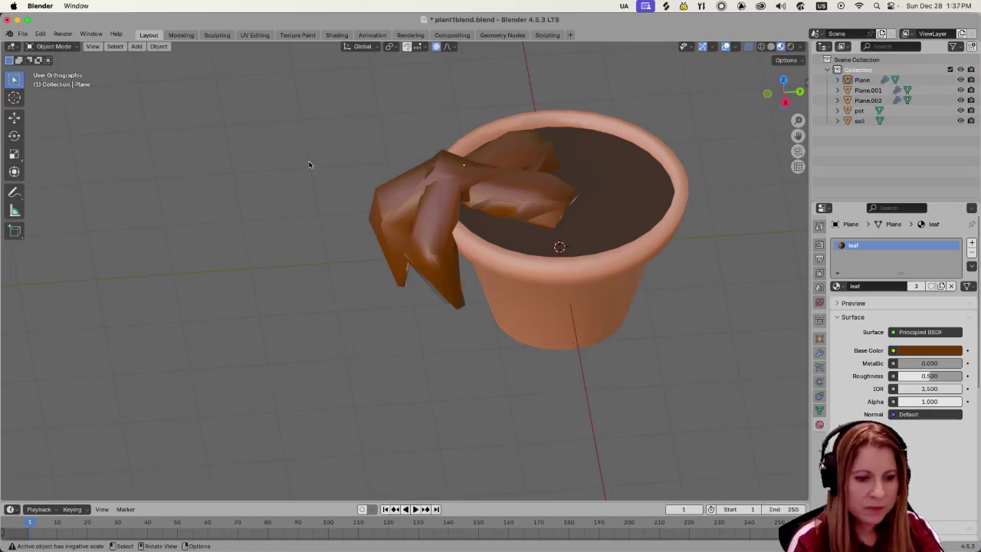
key("ctrl+z")
key("ctrl+z")
key("ctrl+z")
key("ctrl+z")
key("ctrl+z")
key("ctrl+z")
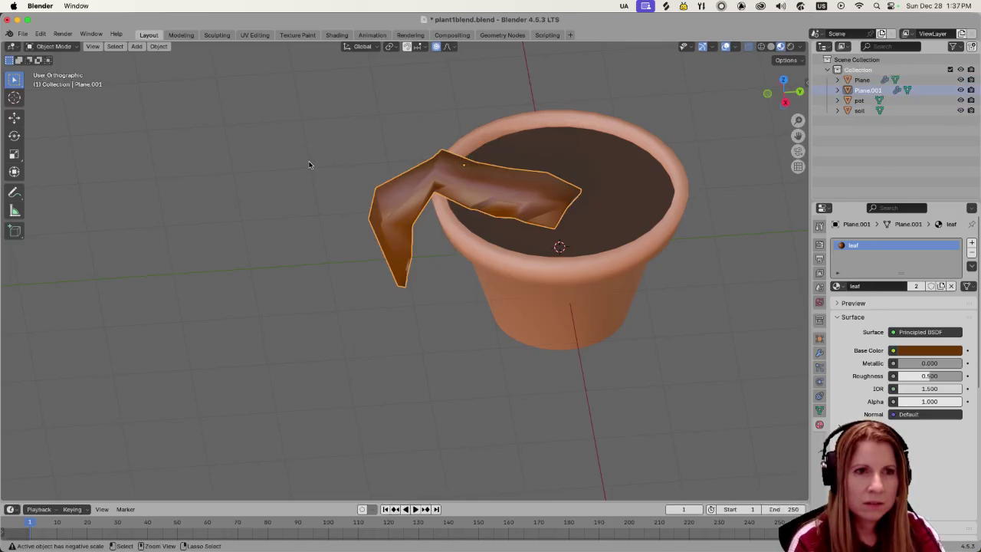
left_click(563, 206)
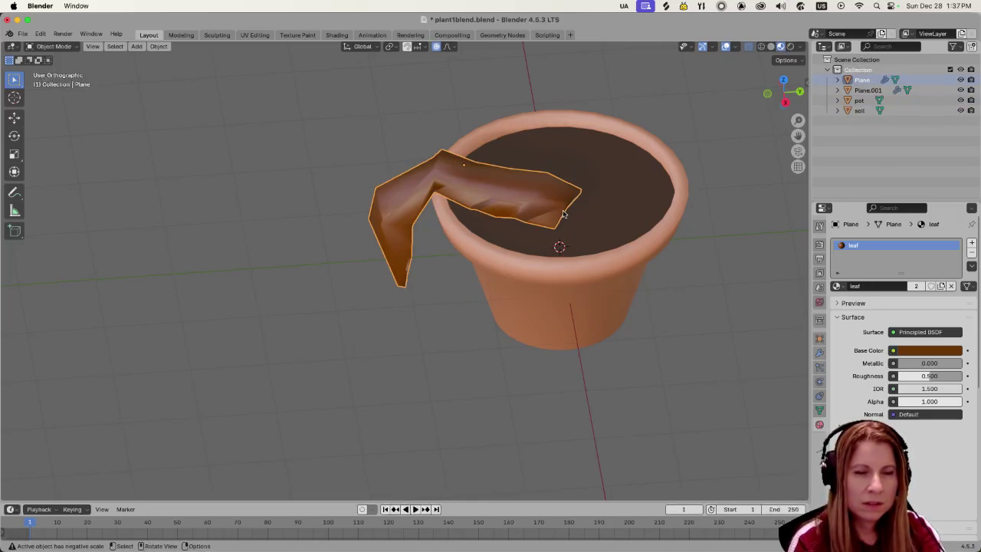
right_click(560, 209)
Dismiss the open menus, reselect the leaf and switch proportional editing off.
key("Escape")
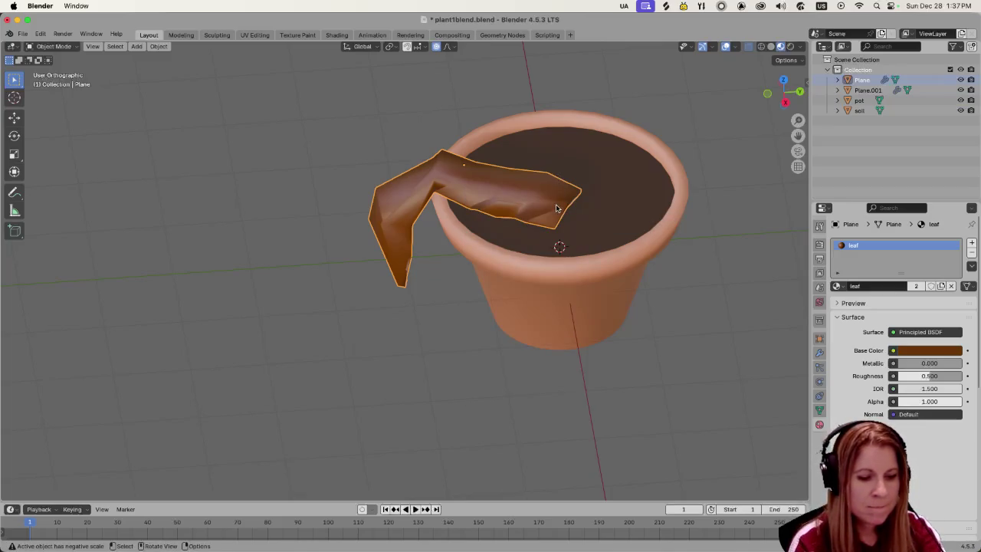
key("shift+a")
key("Escape")
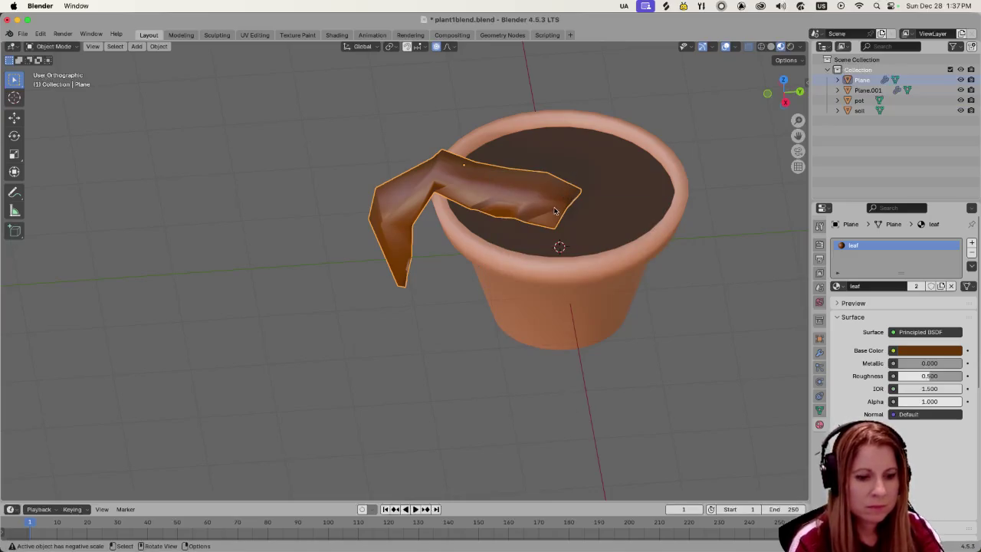
left_click(556, 211, "shift")
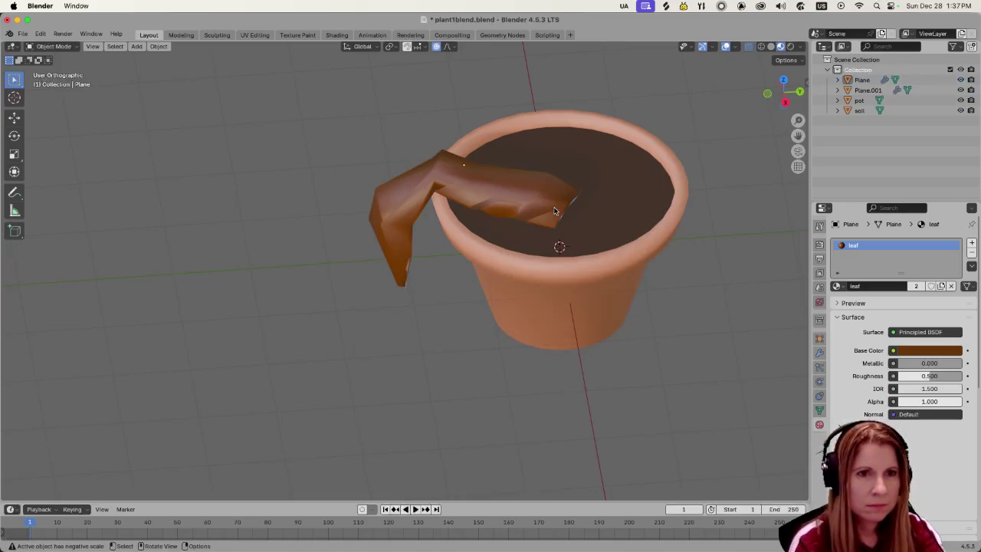
left_click(556, 211, "shift")
left_click(556, 211)
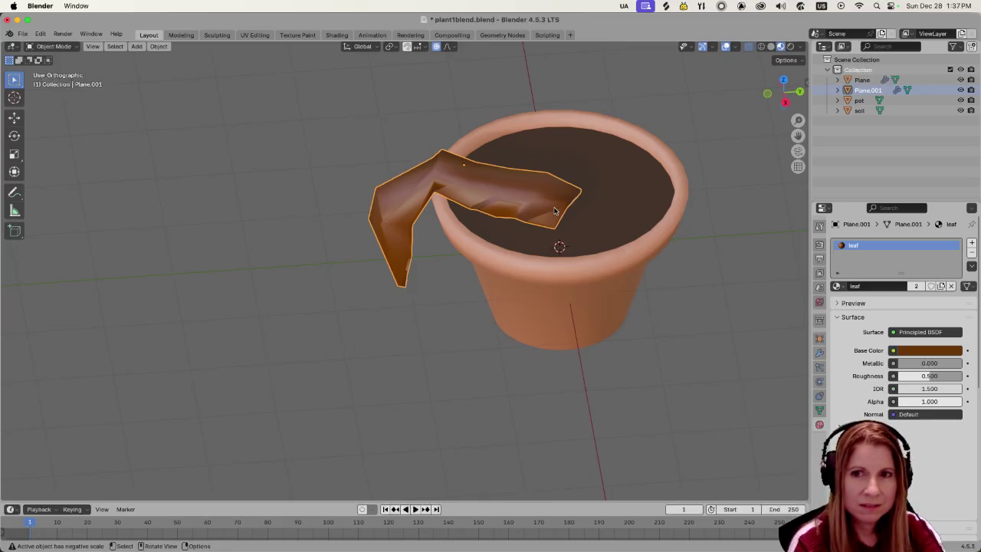
left_click(436, 46)
left_click(437, 60)
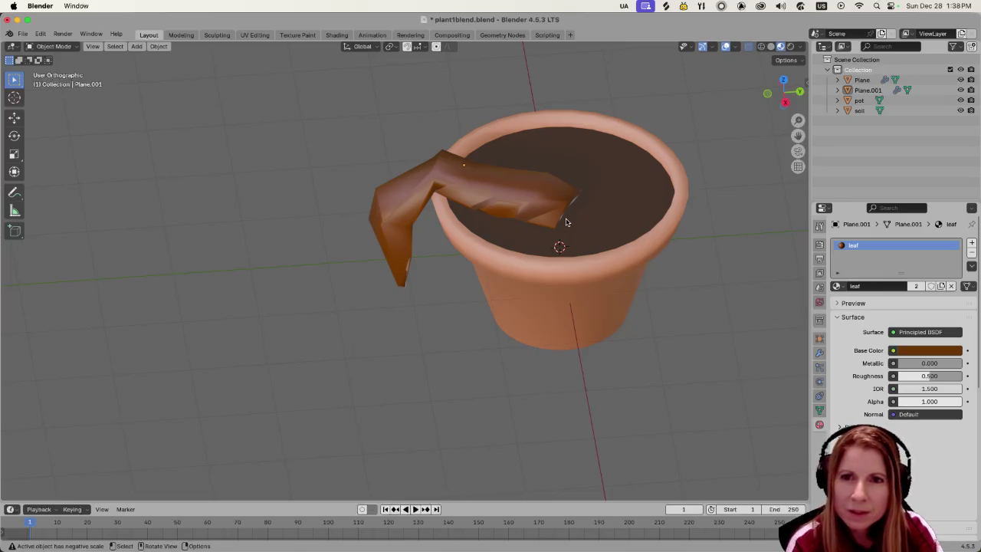
From a lower view, reselect the leaf Plane and bring up the Apply transform menu.
mouse_move(564, 212)
middle_mouse_down()
mouse_move(554, 182)
mouse_move(561, 202)
middle_mouse_up()
left_click(560, 202)
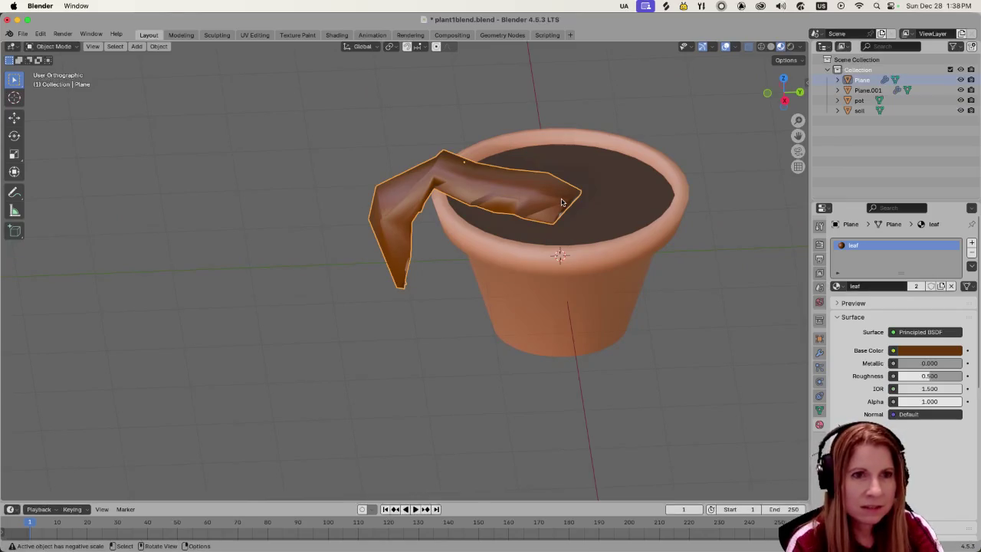
left_click(562, 202, "shift")
left_click(561, 201, "shift")
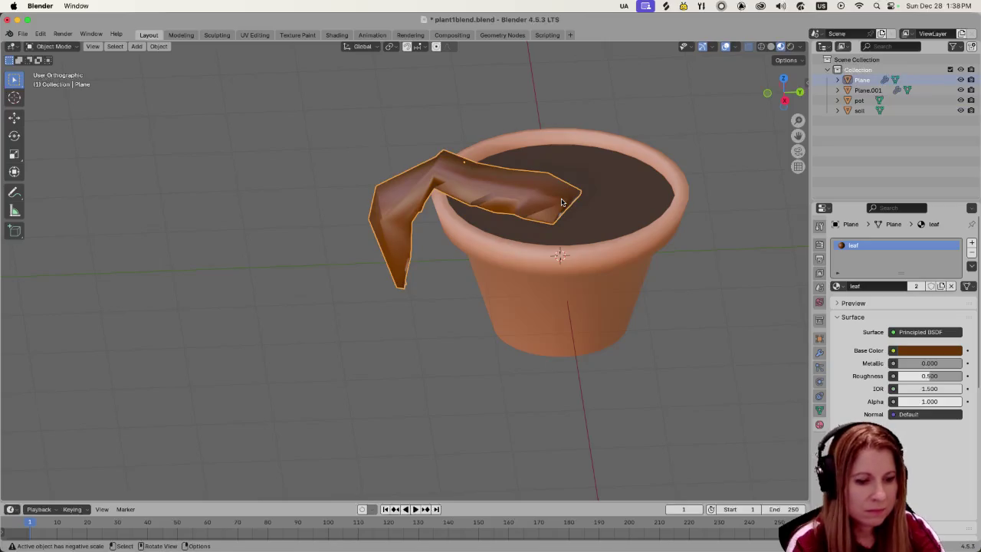
key("ctrl+a")
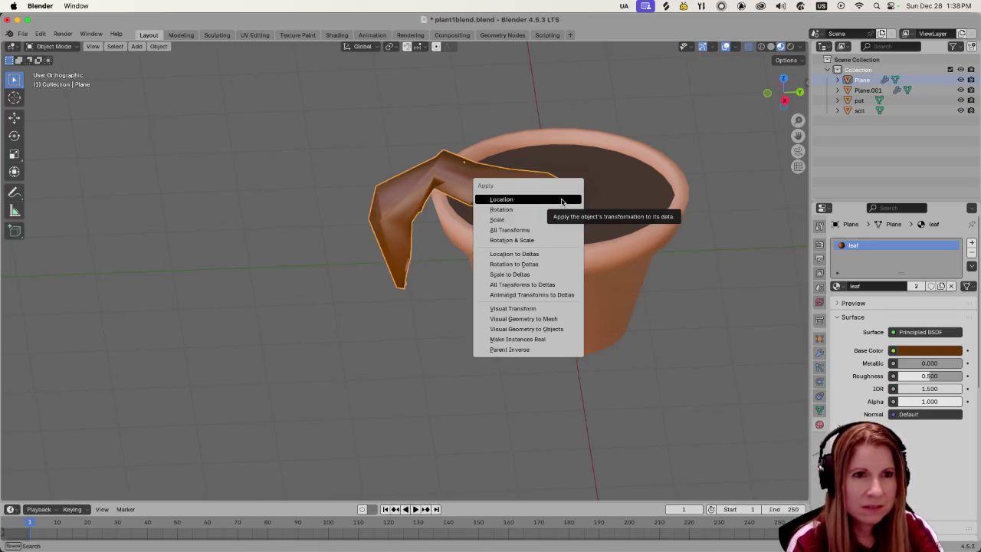
Apply the leaf Plane's location, then reselect it and orbit around the pot.
left_click(562, 199)
left_click(568, 199, "shift")
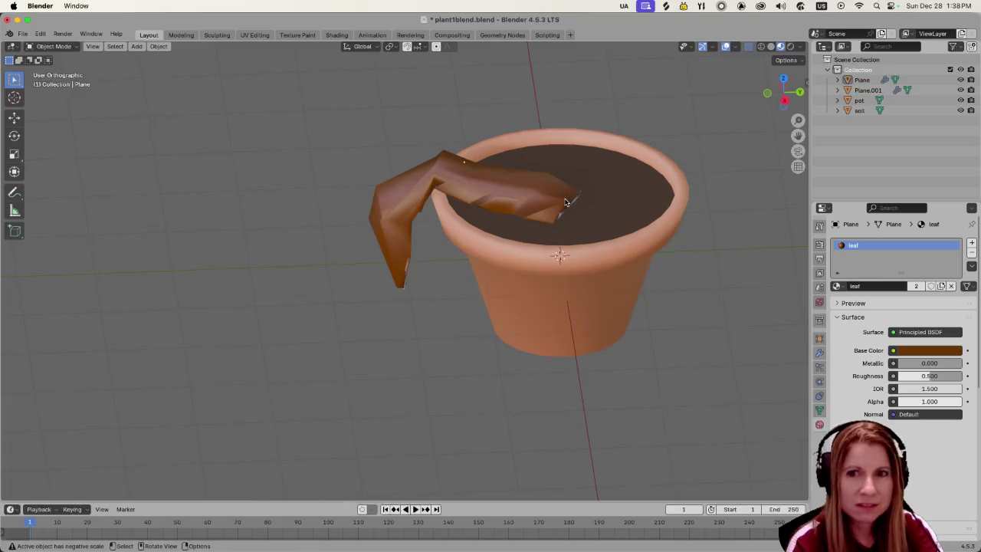
left_click(564, 203)
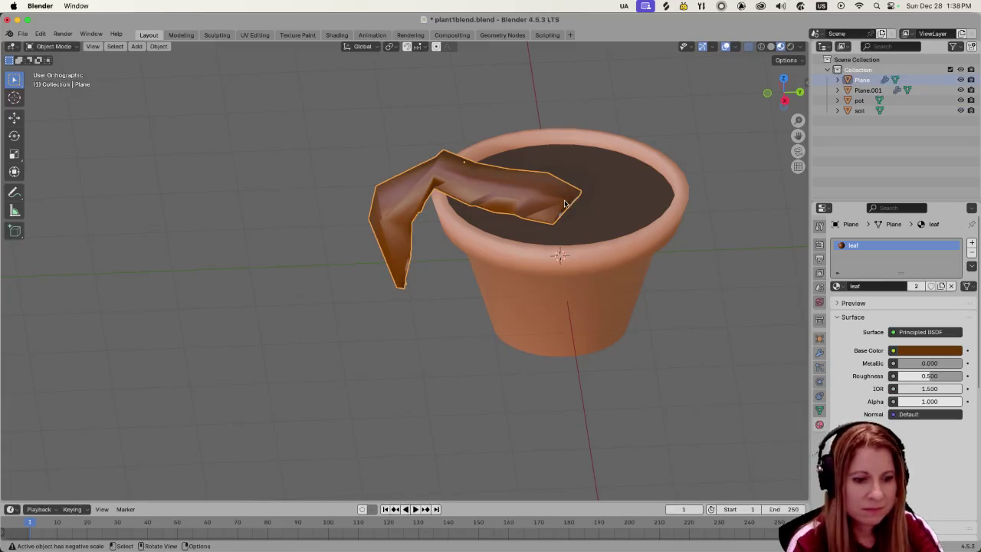
key("shift+a")
left_click(560, 98)
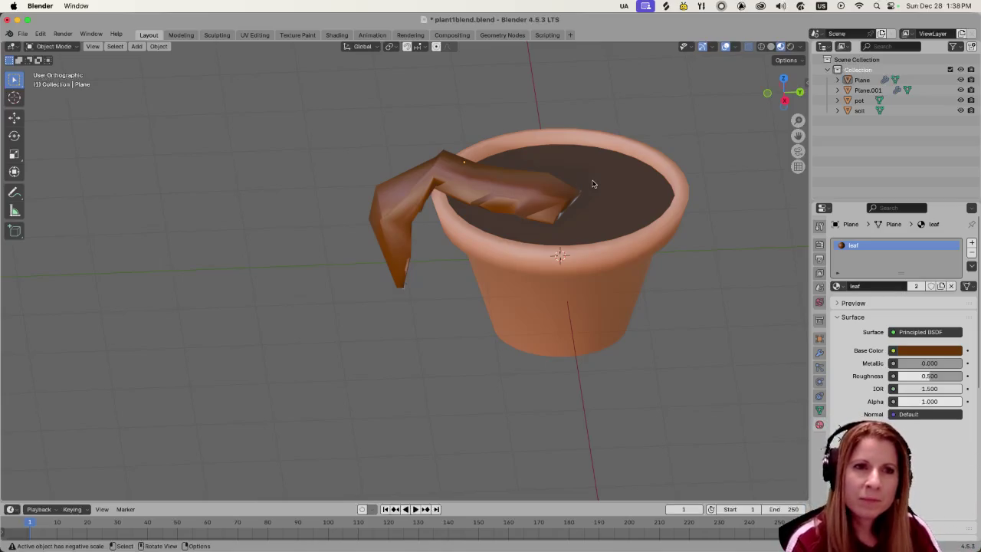
left_click(555, 207)
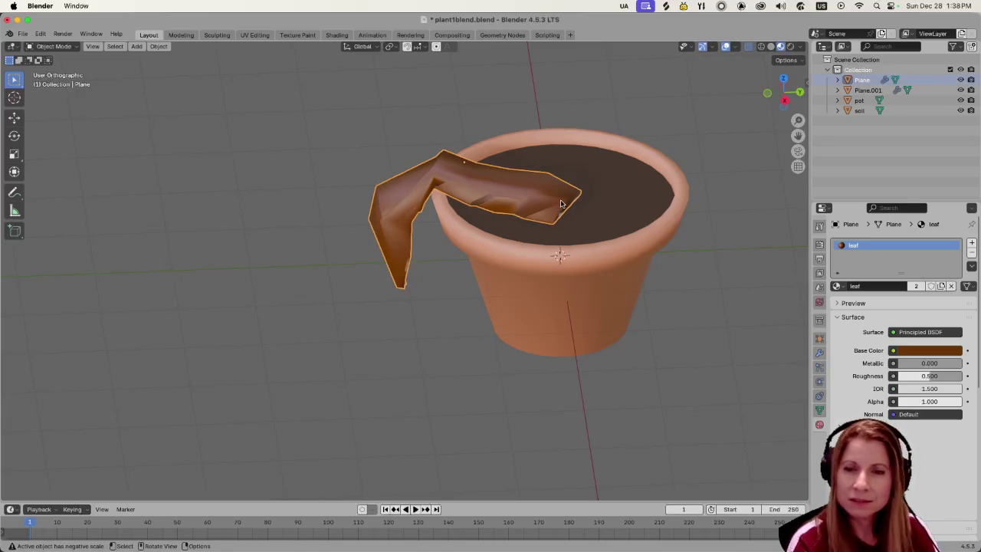
left_click(687, 140)
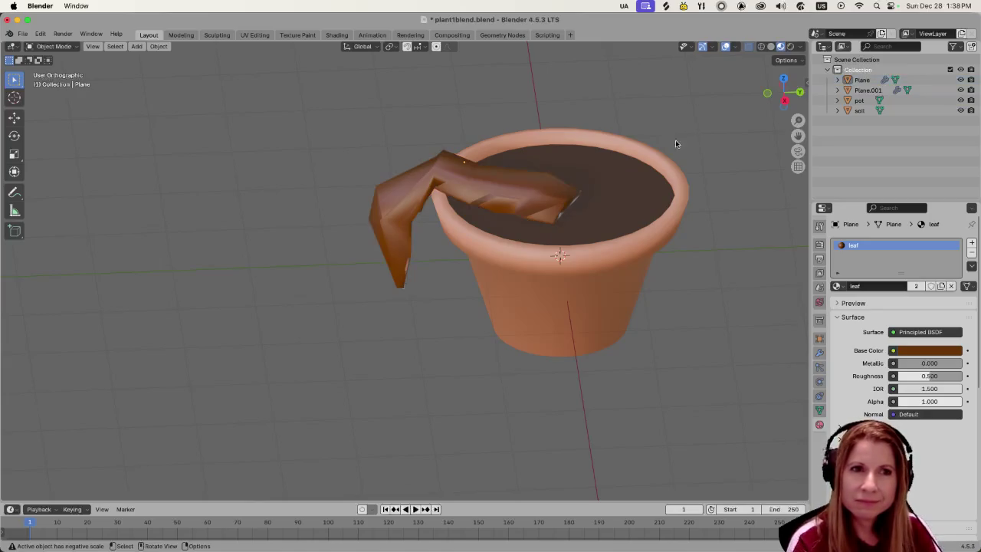
left_click(561, 205)
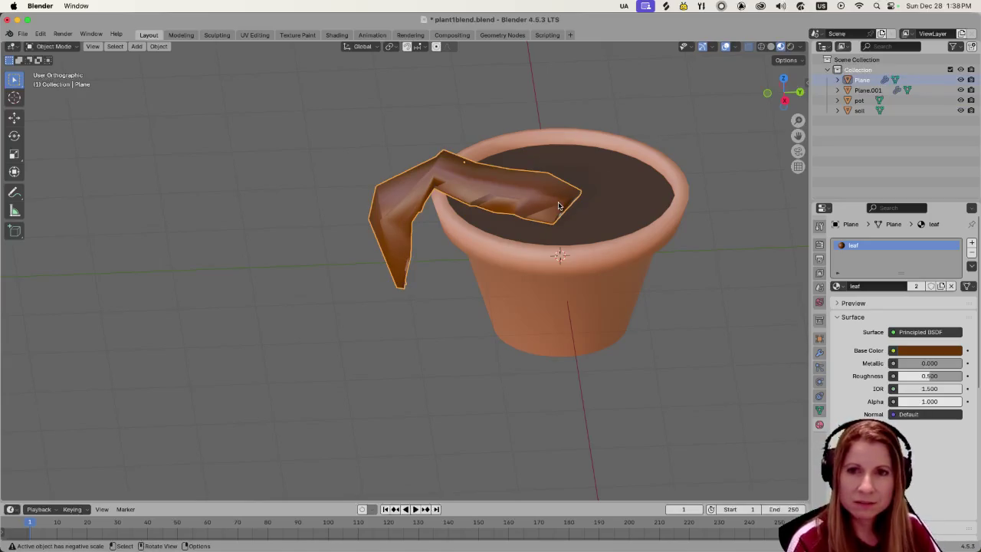
mouse_move(666, 343)
middle_mouse_down()
mouse_move(691, 332)
mouse_move(682, 334)
middle_mouse_up()
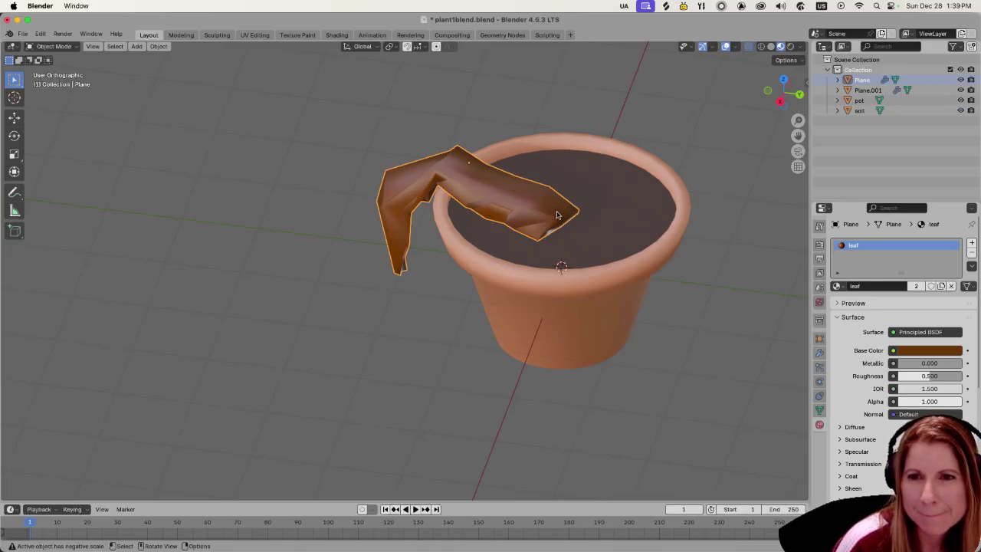
Dismiss the origin menu, try clearing the leaf's scale with Alt+S, then undo it.
right_click(558, 215)
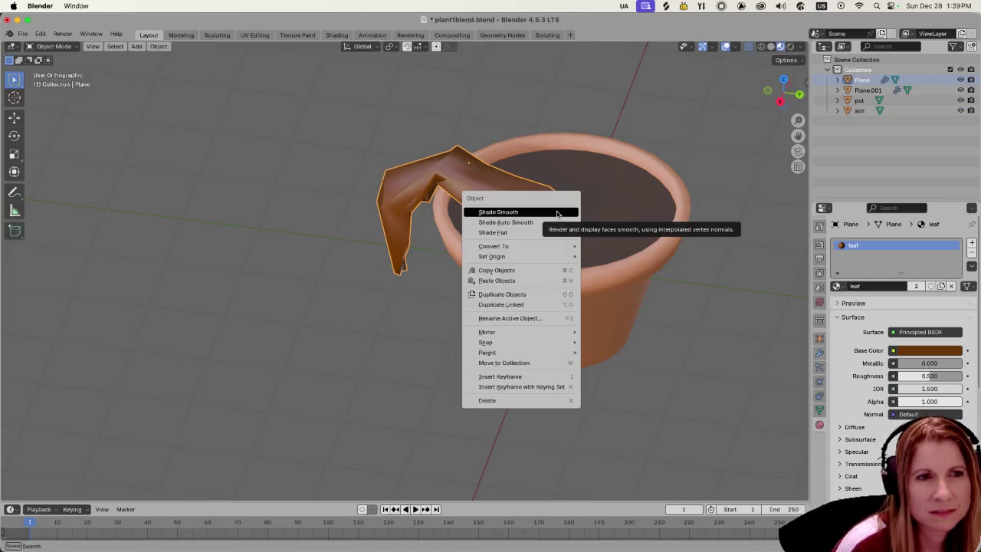
mouse_move(521, 257)
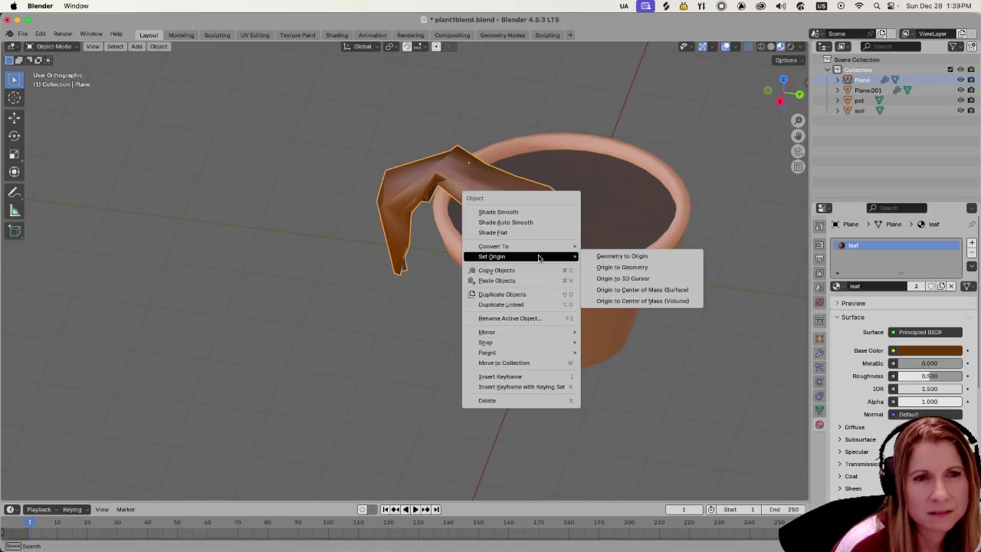
left_click(637, 102)
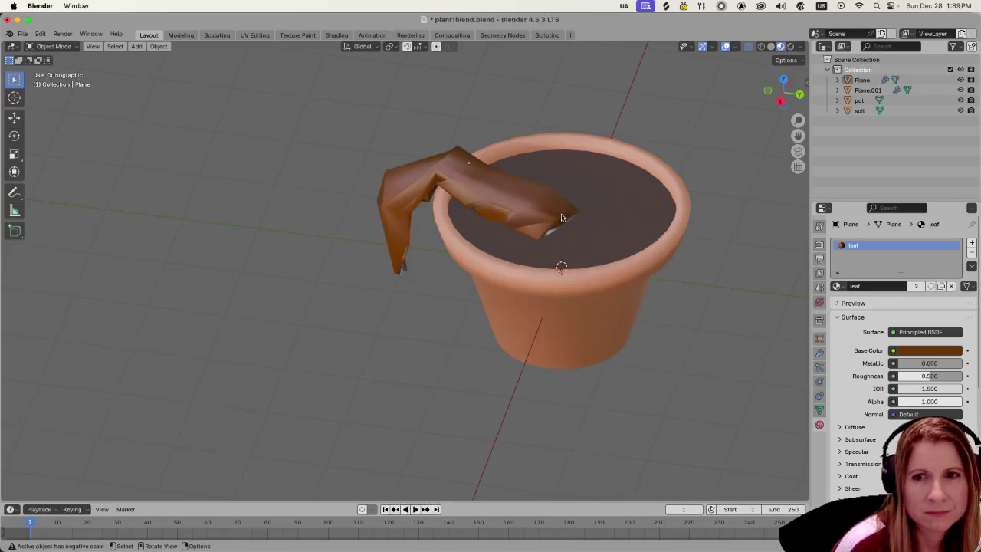
left_click(561, 217)
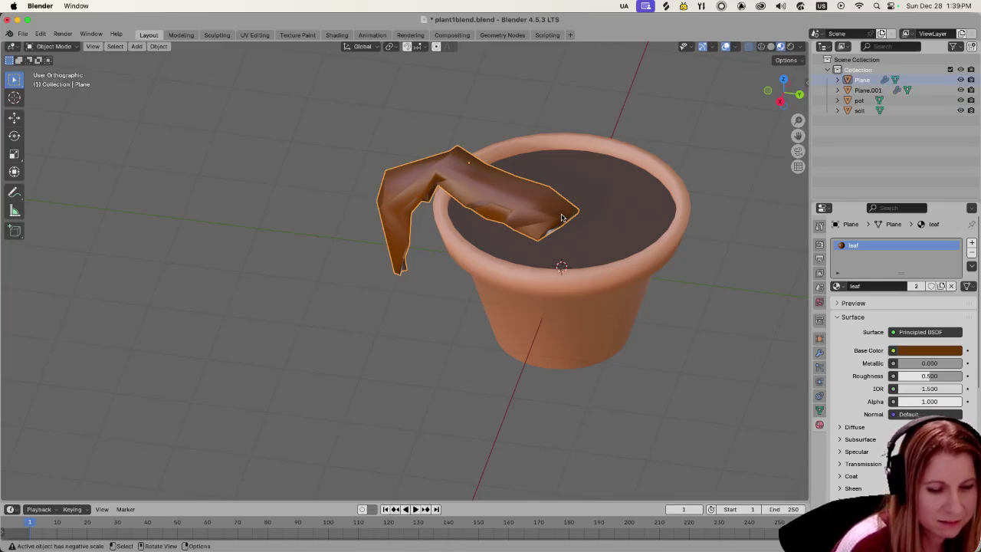
key("alt+s")
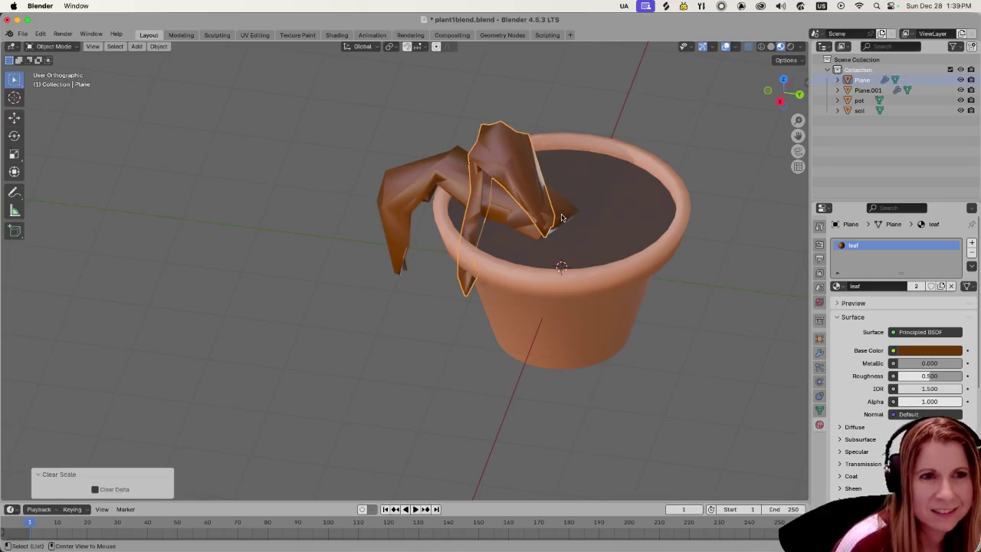
mouse_move(525, 227)
middle_mouse_down()
mouse_move(621, 226)
mouse_move(575, 219)
middle_mouse_up()
key("ctrl+z")
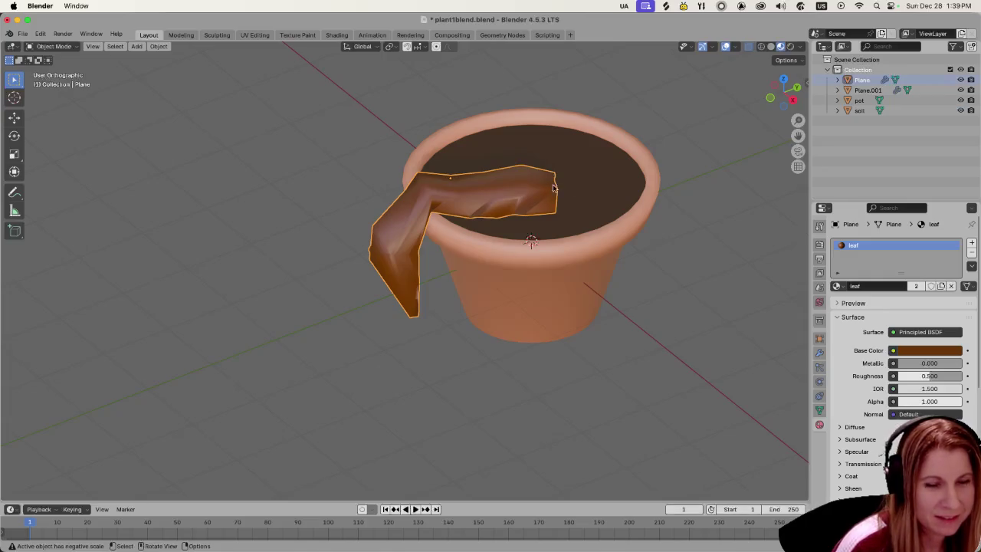
middle_click_drag(549, 187, 557, 232)
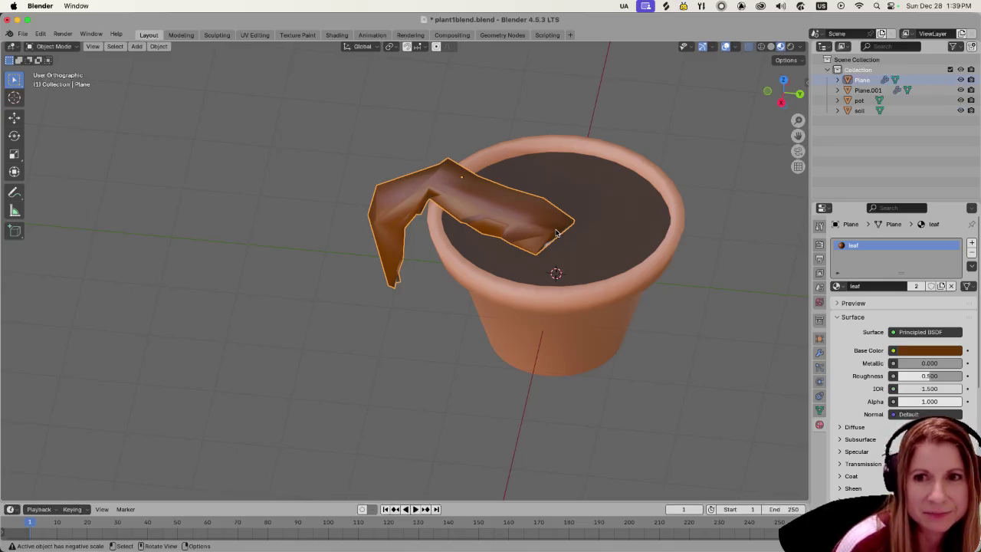
key("alt+z")
Select the overlapping leaf Plane.001 in see-through view, then return to Material Preview.
key("shift+z")
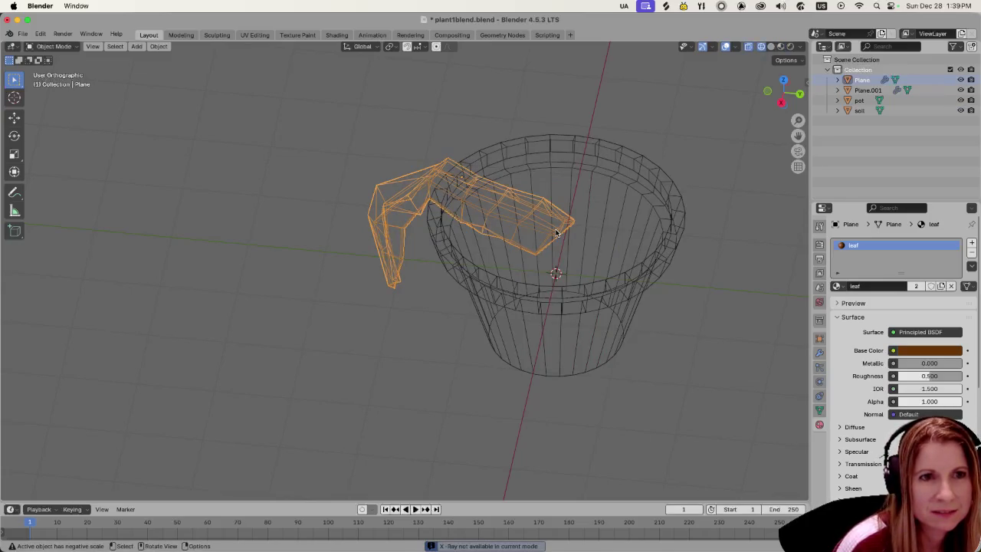
left_click(557, 233)
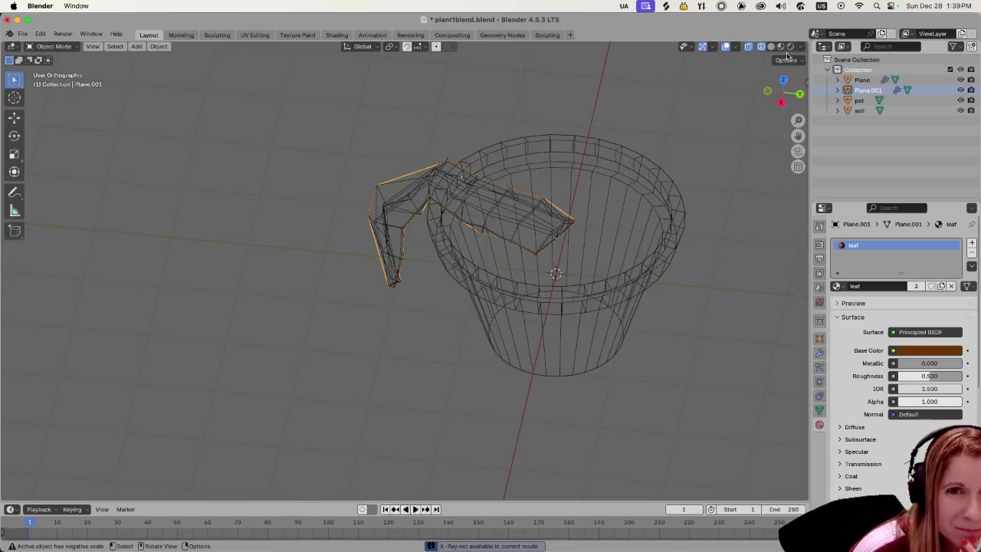
left_click(781, 46)
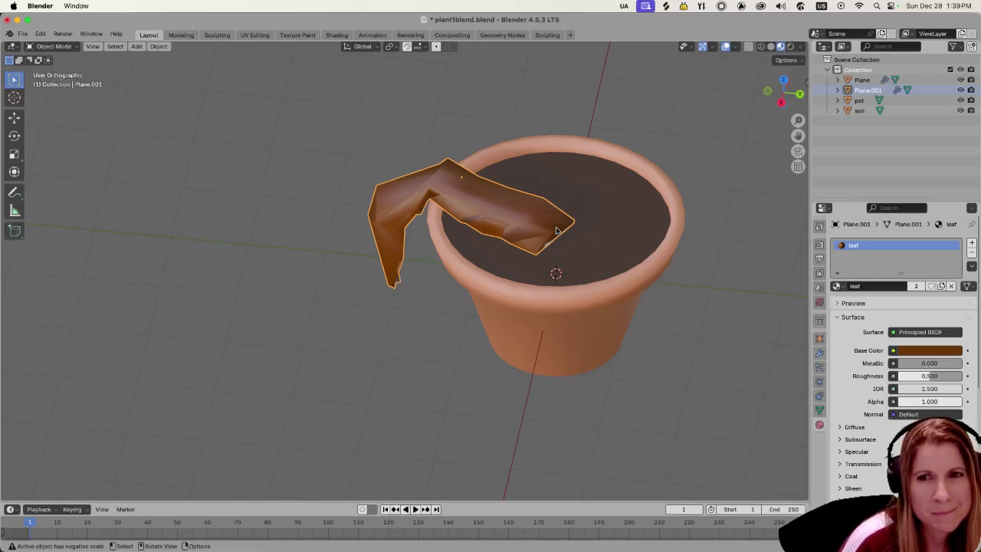
mouse_move(549, 240)
middle_mouse_down()
mouse_move(476, 223)
mouse_move(561, 212)
middle_mouse_up()
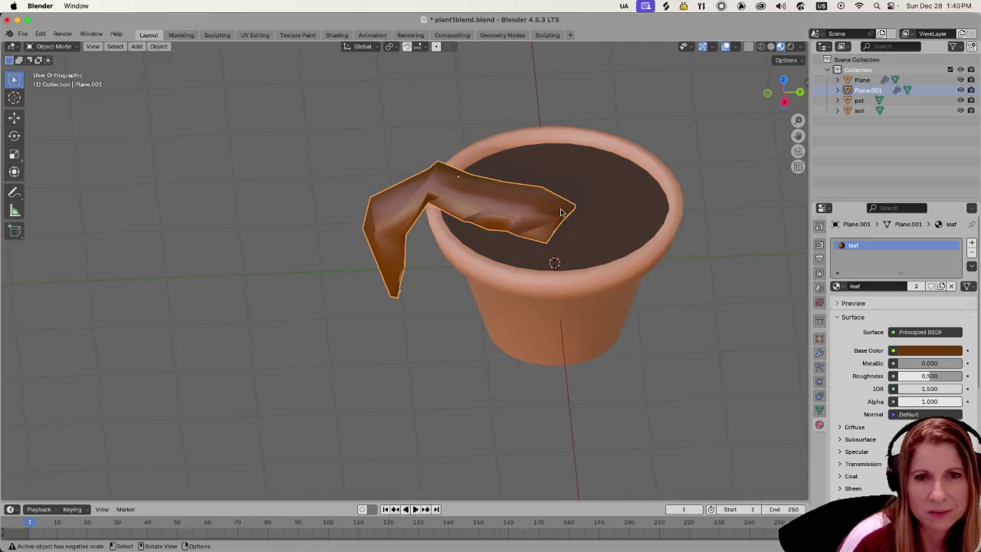
mouse_move(561, 212)
middle_mouse_down()
mouse_move(500, 236)
mouse_move(550, 230)
middle_mouse_up()
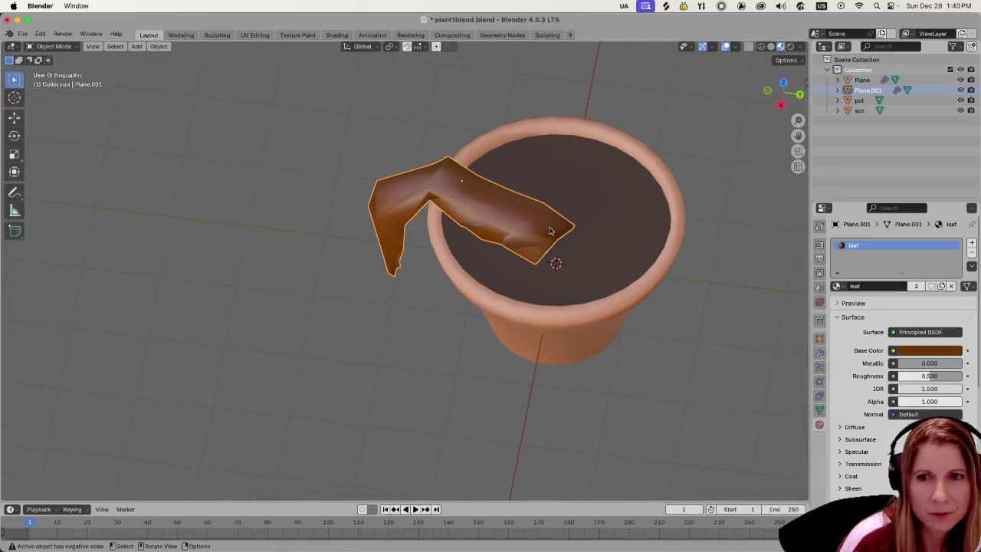
right_click(550, 230)
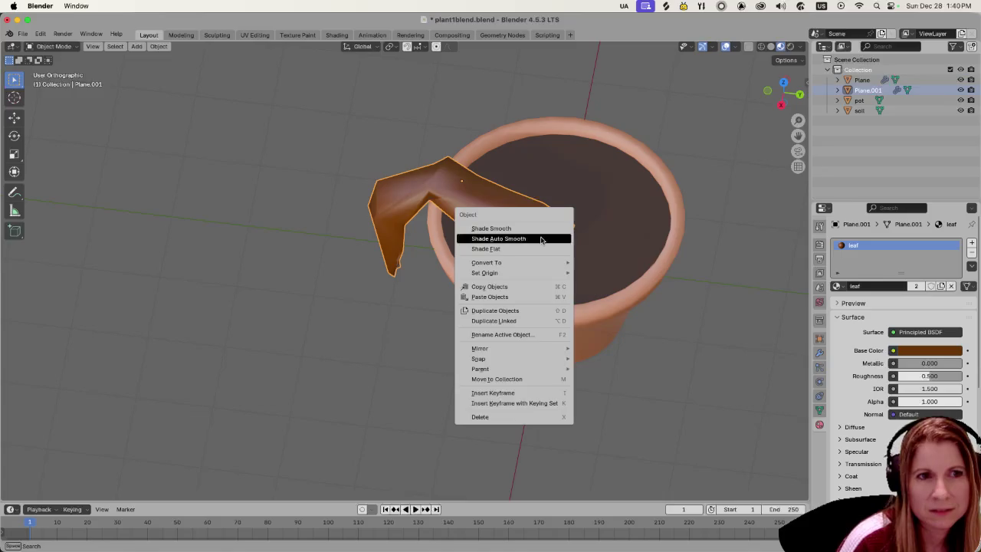
mouse_move(512, 273)
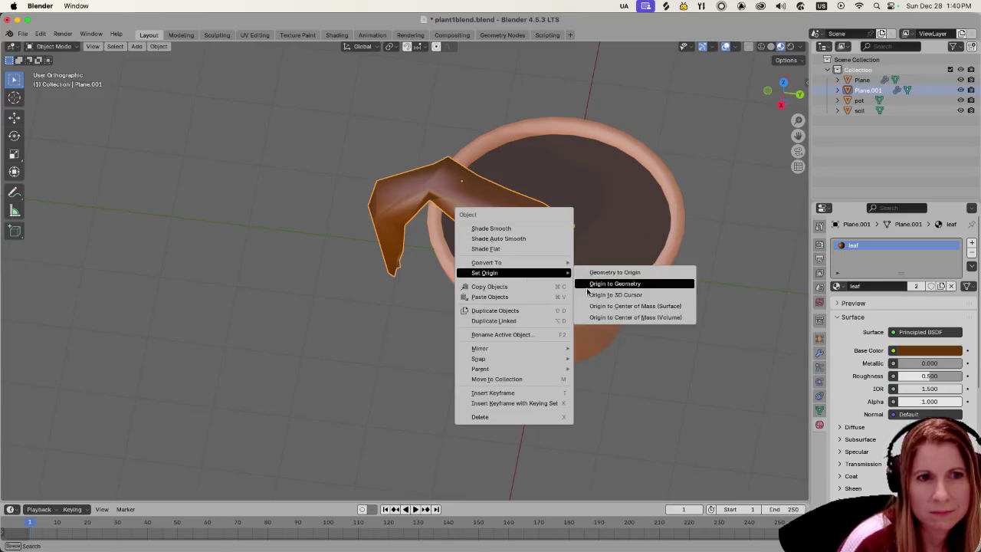
Set the leaf's origin to the 3D cursor and add a copy rotated about 159° around Z.
left_click(587, 296)
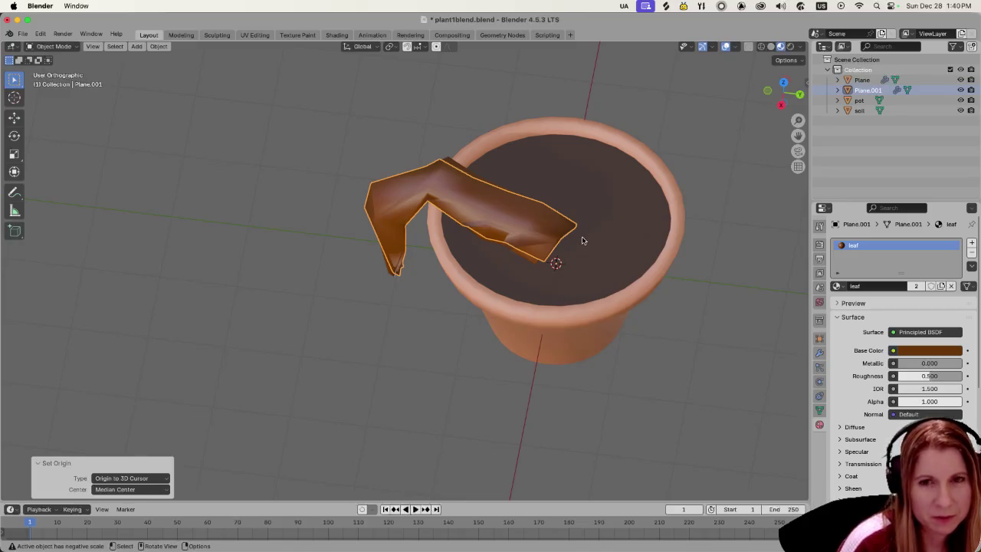
key("shift+d")
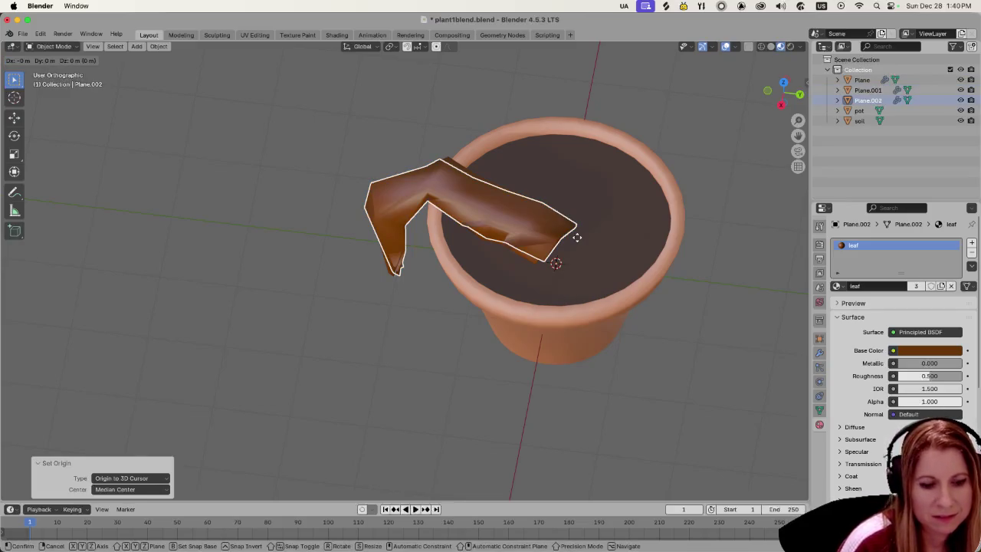
key("r")
key("z")
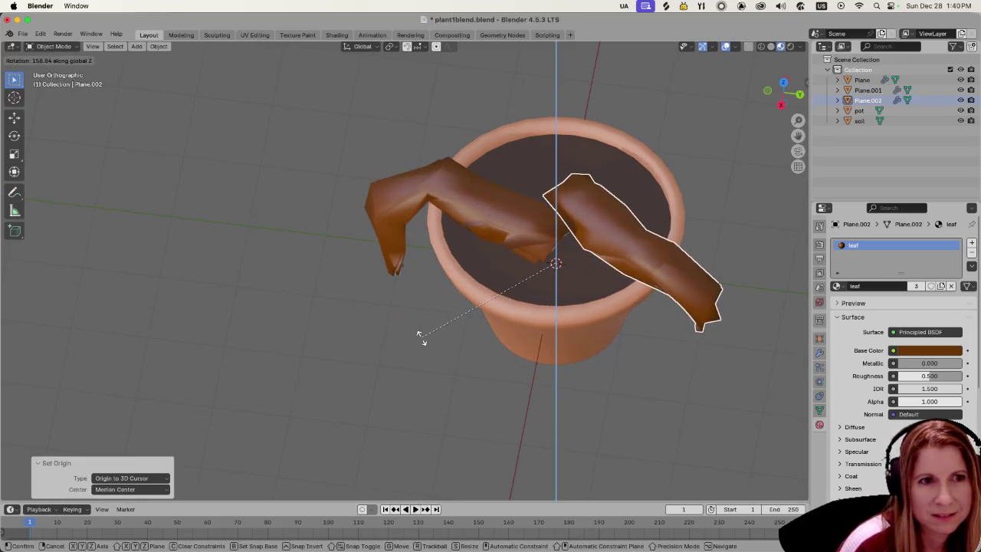
key("Return")
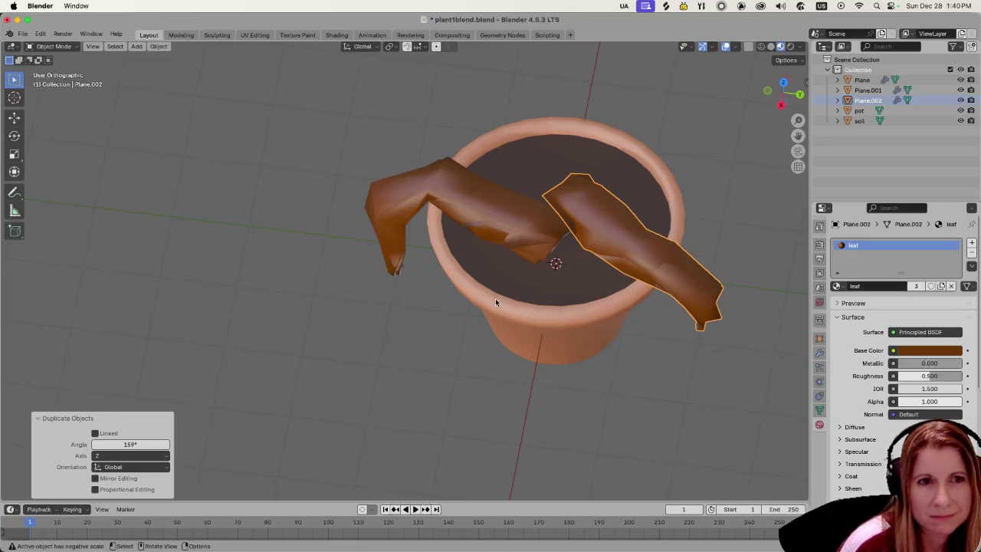
middle_click_drag(495, 298, 491, 297)
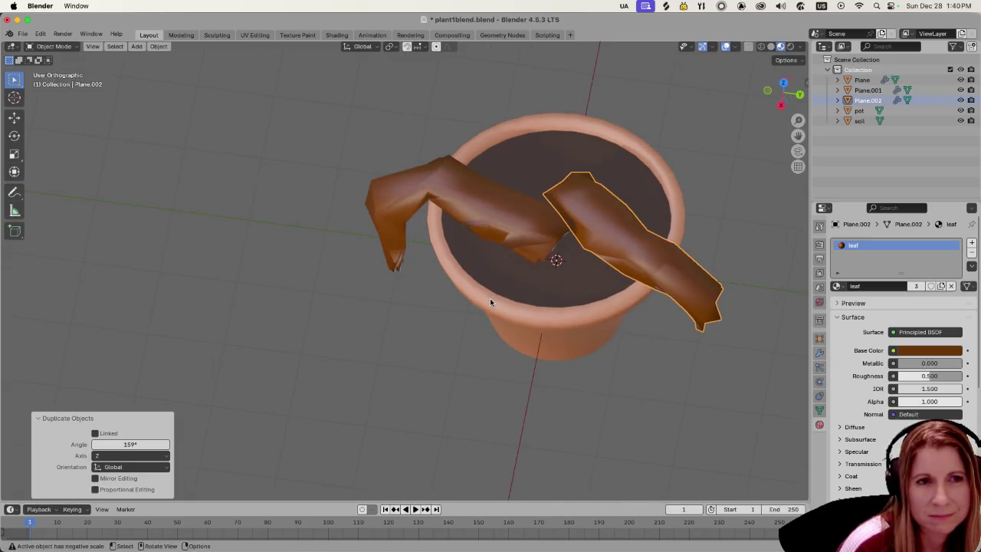
key("r")
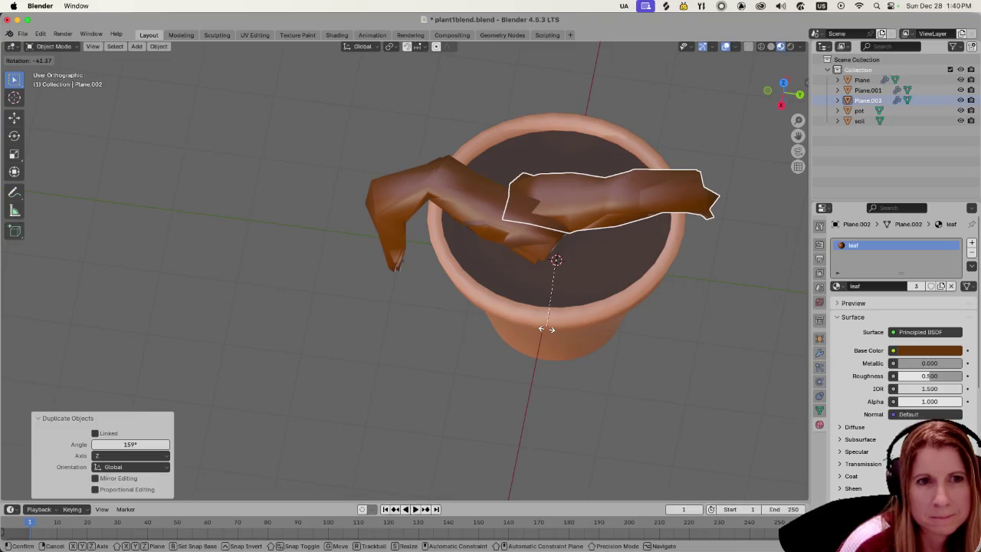
left_click(546, 329)
Select Plane.002 and add another copy rotated 100° around Z (rz100).
middle_click_drag(607, 289, 736, 390)
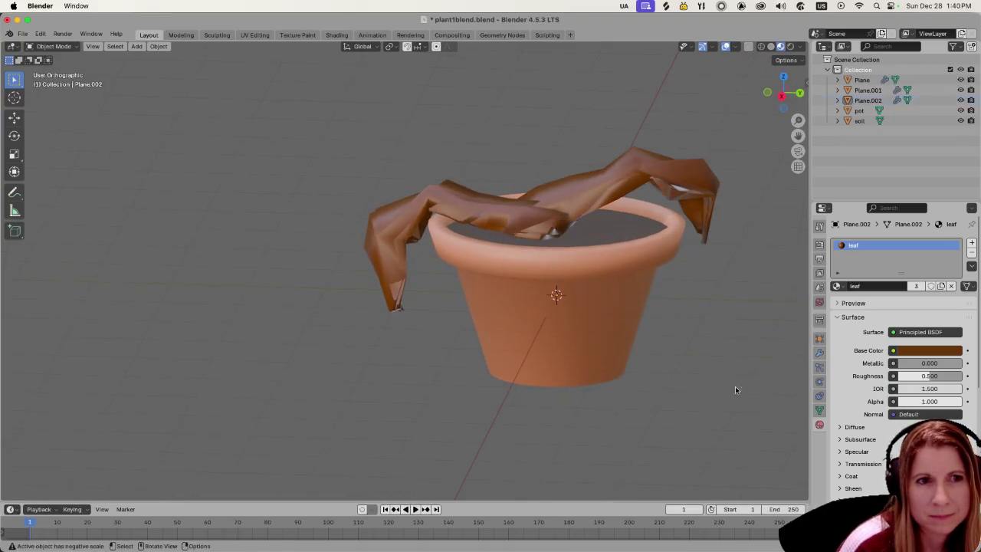
middle_click_drag(670, 384, 684, 349)
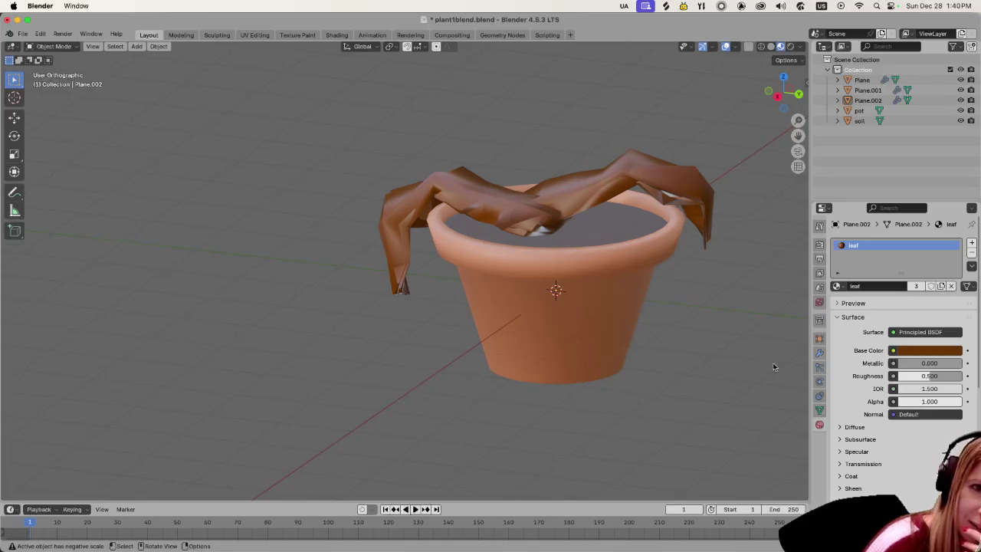
mouse_move(711, 314)
middle_mouse_down()
mouse_move(652, 305)
mouse_move(567, 344)
middle_mouse_up()
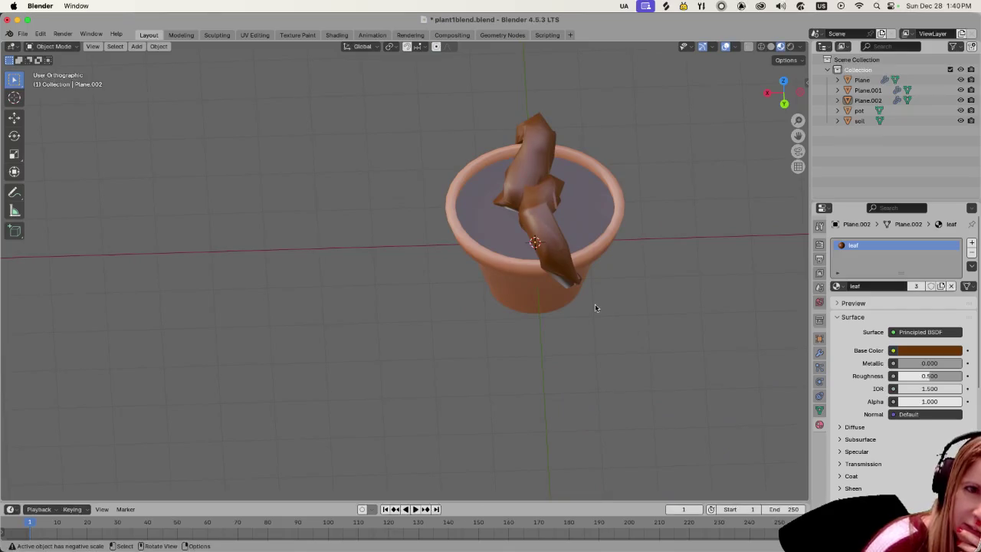
mouse_move(512, 353)
middle_mouse_down()
mouse_move(473, 339)
mouse_move(529, 263)
mouse_move(543, 308)
middle_mouse_up()
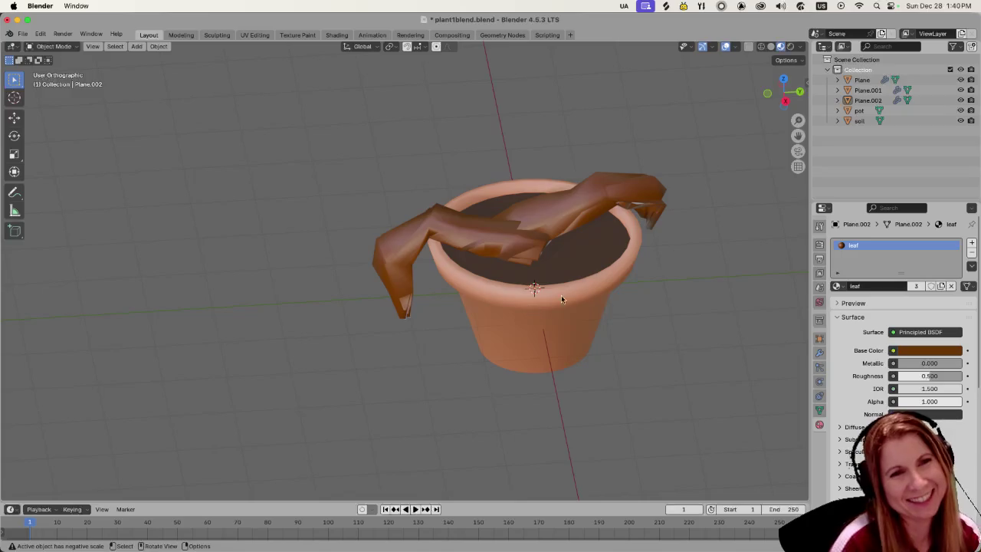
middle_click_drag(675, 250, 564, 237, "shift")
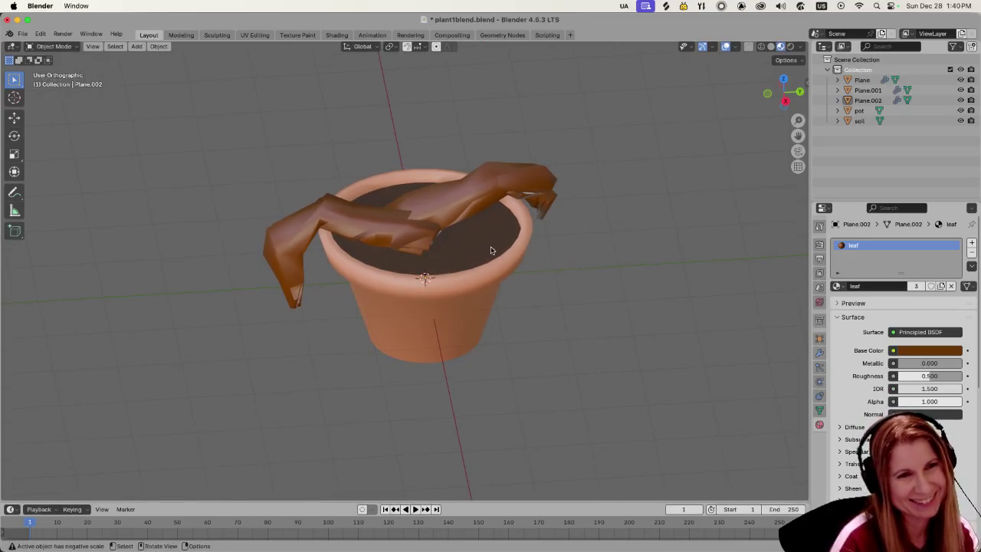
left_click(461, 214)
key("shift+d")
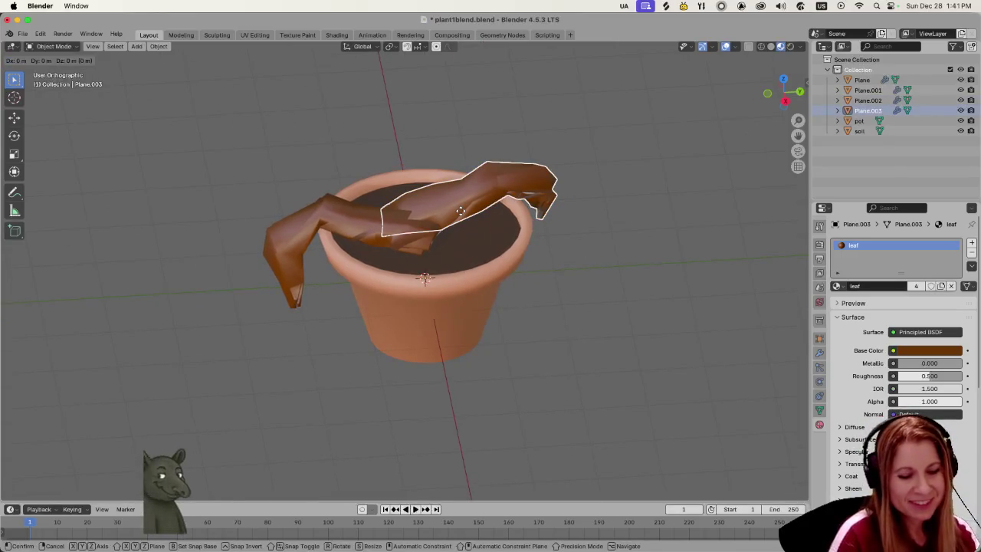
type("rz")
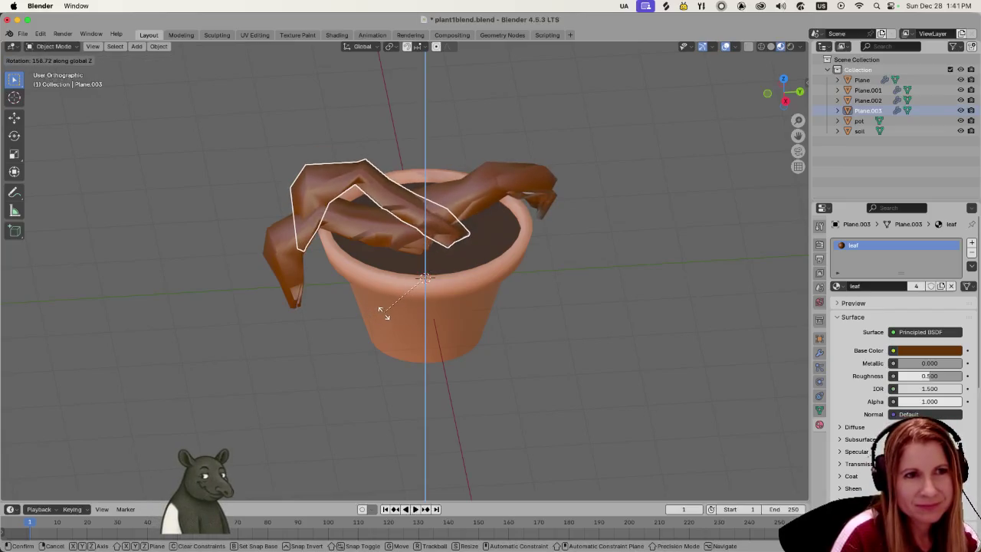
type("100")
key("Return")
Clear the selection, check the leaves from another angle, and undo the last copy.
middle_click_drag(371, 271, 476, 269)
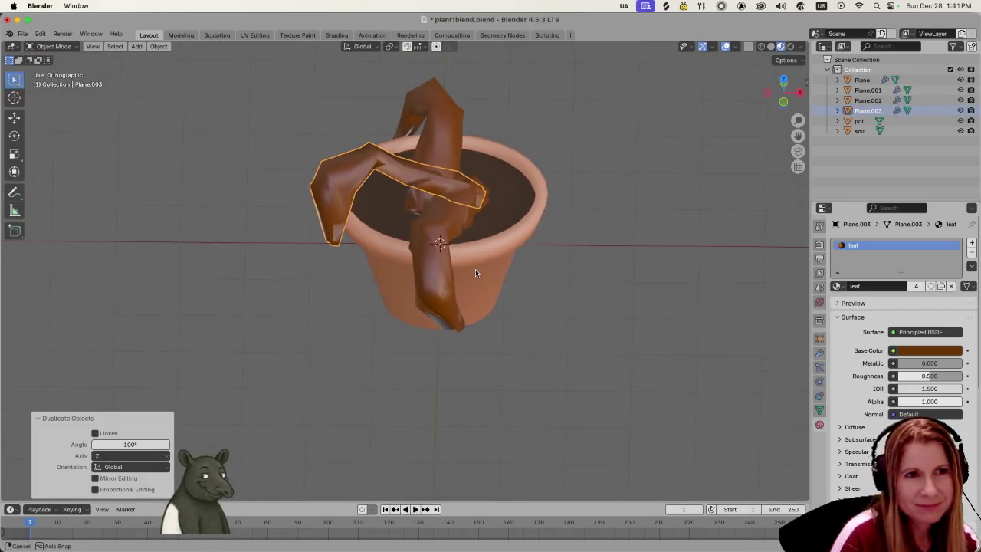
left_click(388, 360)
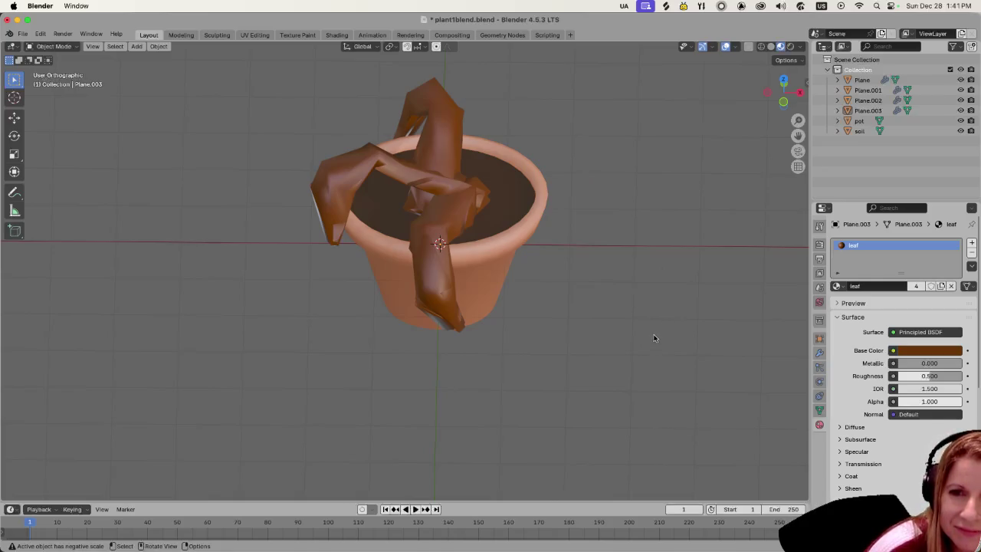
mouse_move(653, 337)
middle_mouse_down()
mouse_move(536, 351)
mouse_move(532, 305)
middle_mouse_up()
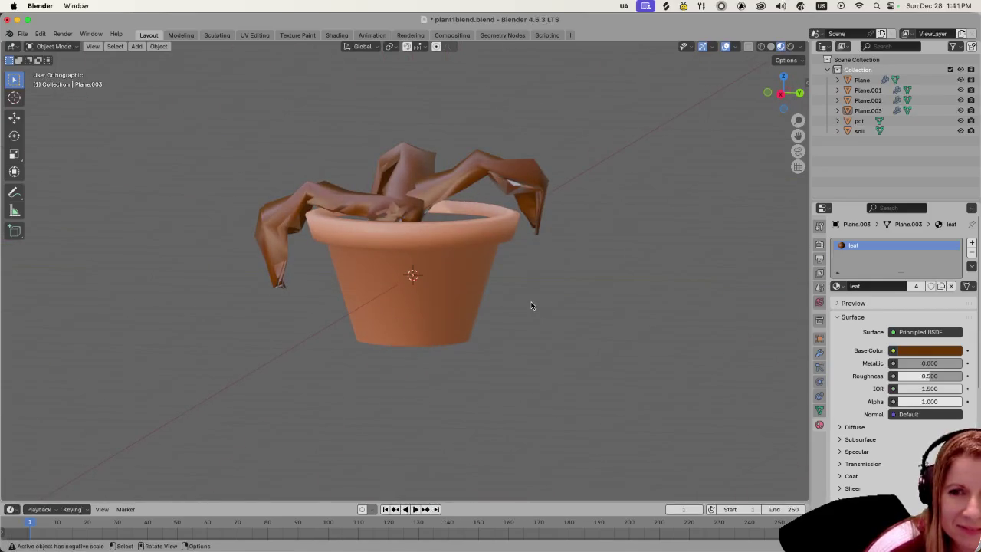
key("ctrl+z")
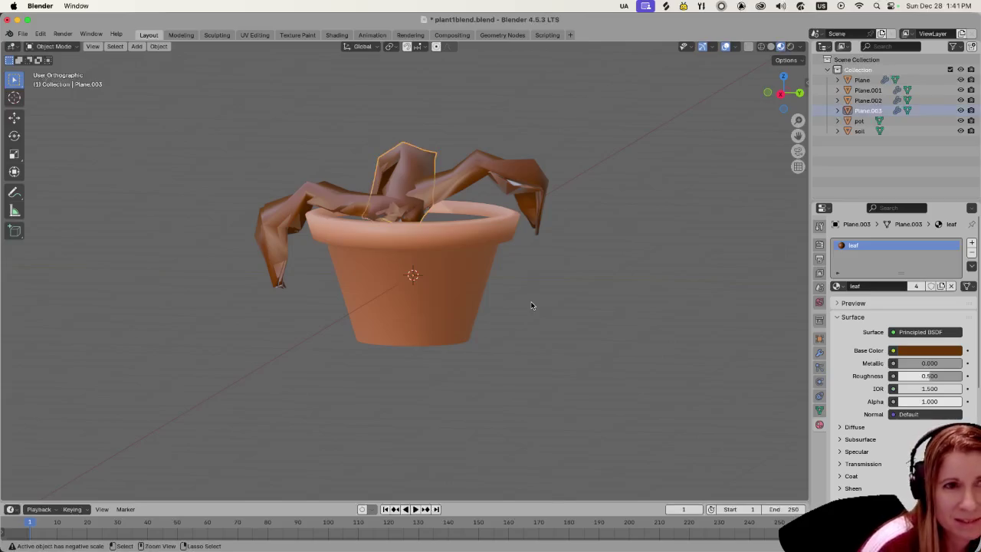
Undo once more, snap the 3D cursor to the leaf's tip vertex, then leave Edit Mode.
key("ctrl+z")
key("ctrl+z")
key("ctrl+z")
key("ctrl+z")
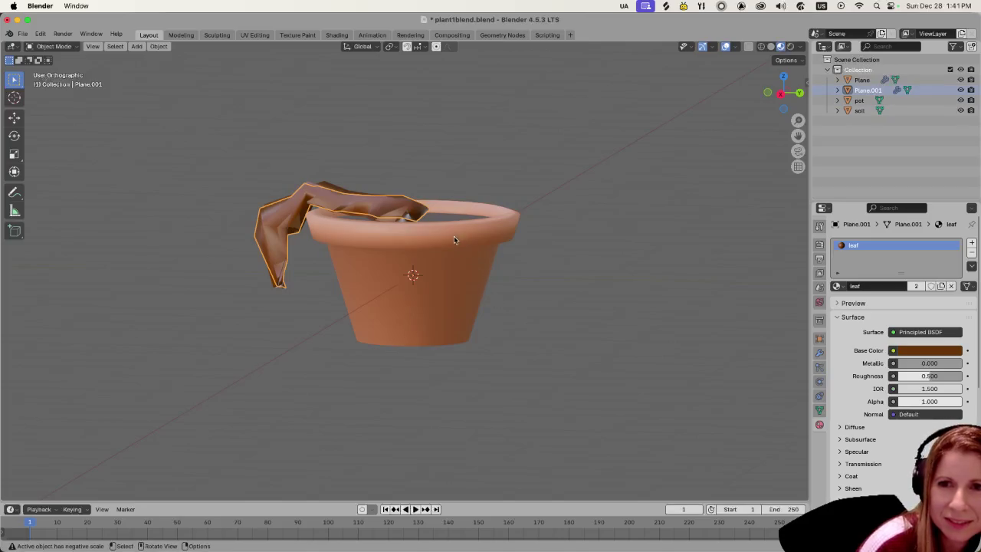
middle_click_drag(454, 240, 415, 260)
key("Tab")
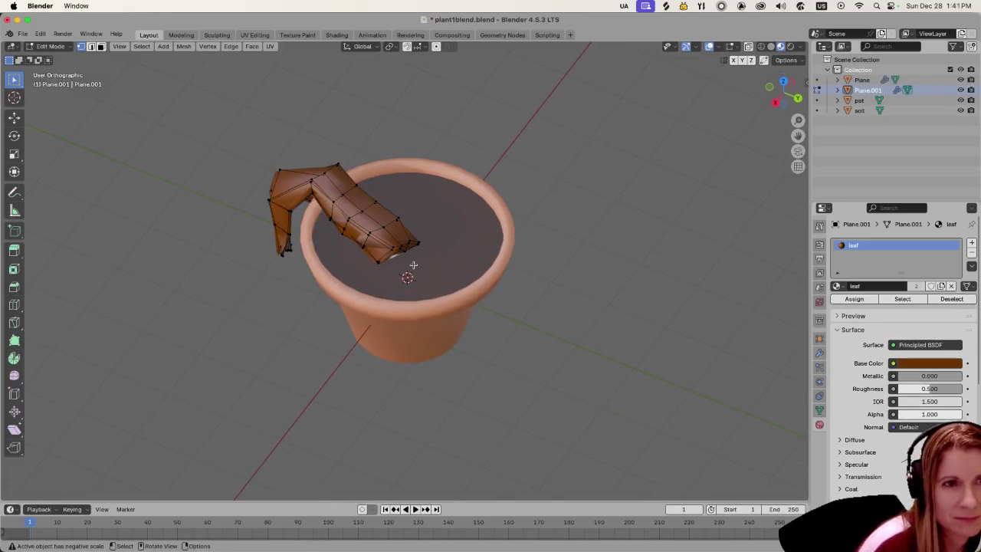
left_click(413, 265)
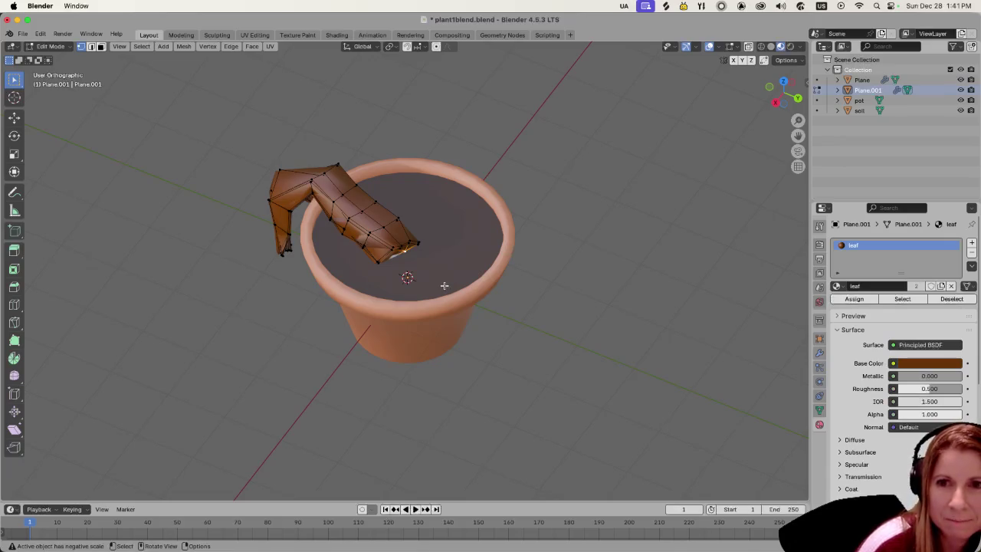
right_click(397, 254)
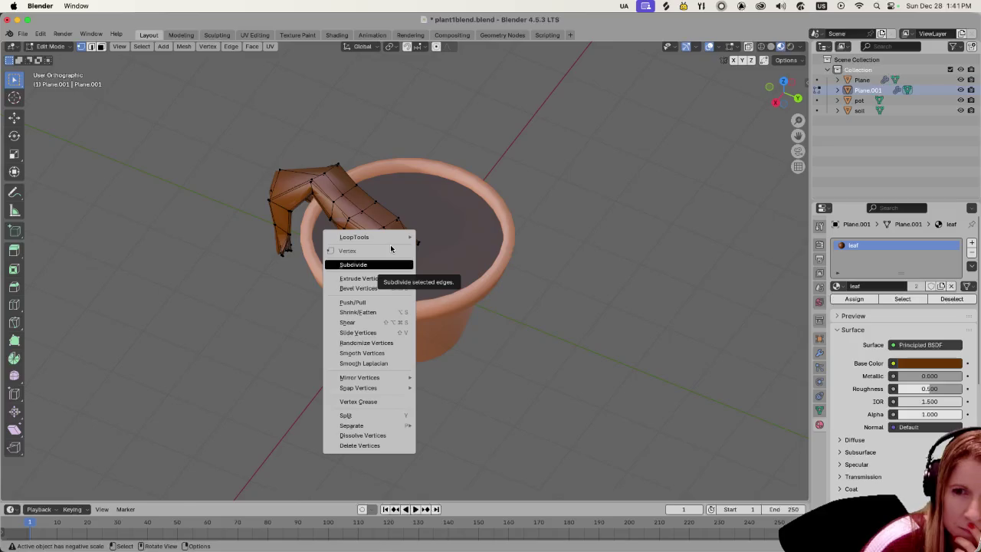
left_click(387, 264)
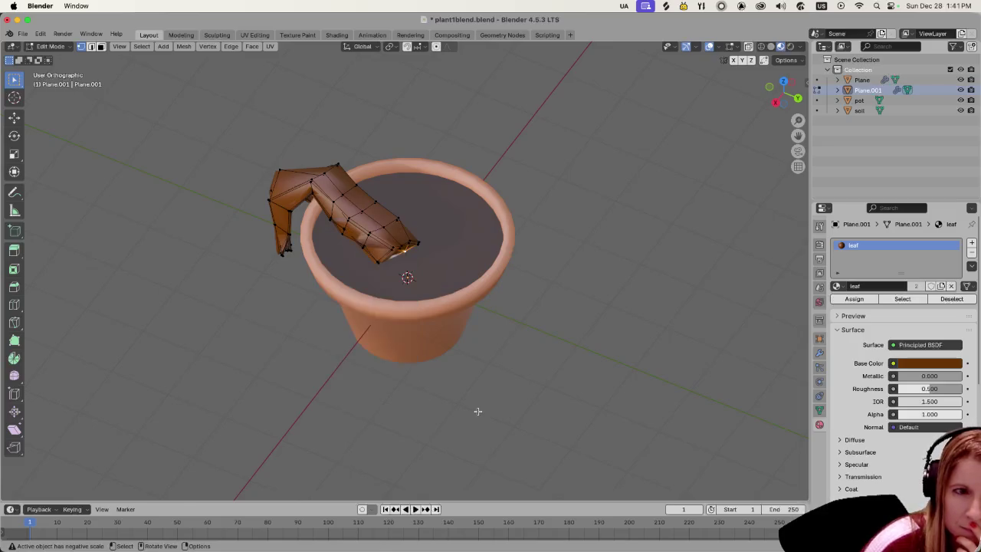
right_click(403, 253)
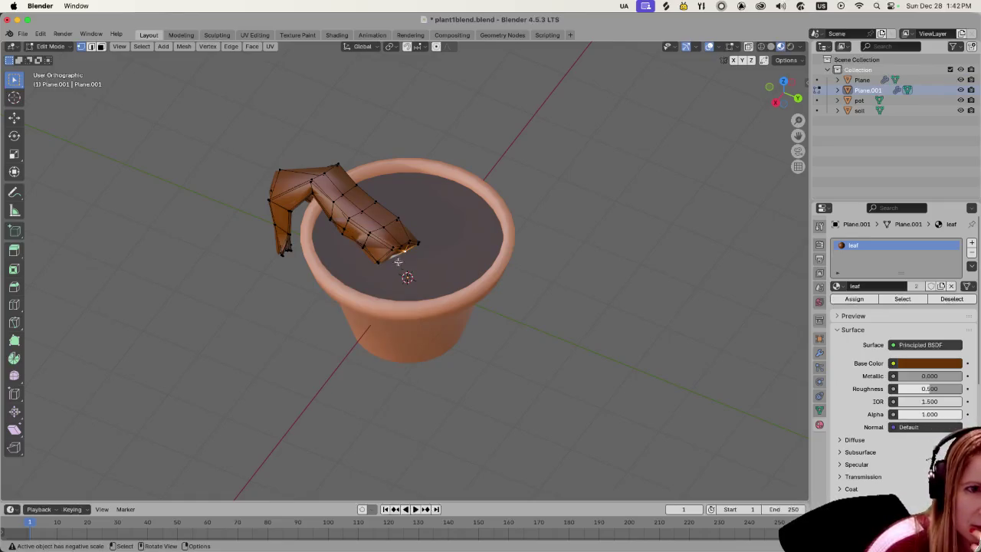
right_click(401, 253)
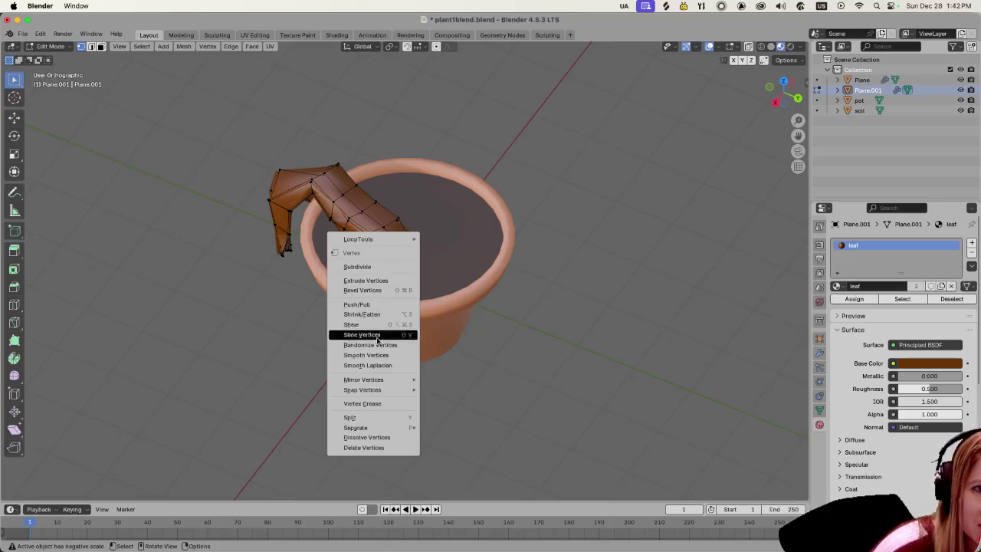
mouse_move(361, 389)
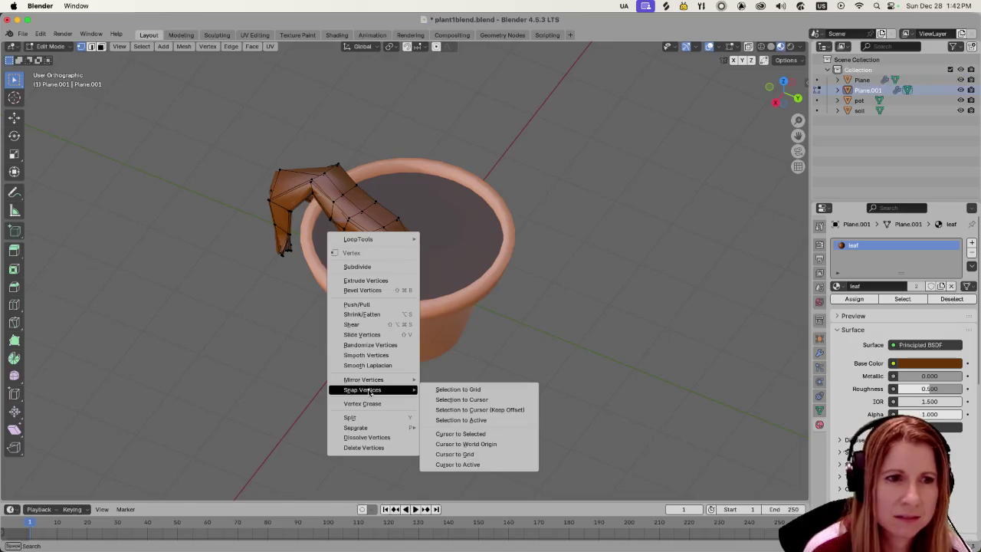
left_click(461, 434)
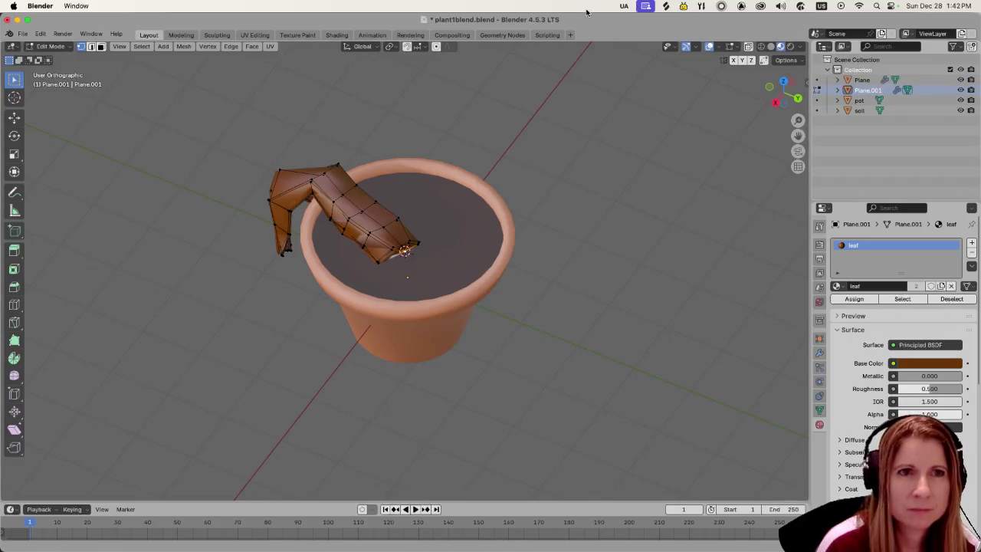
key("Tab")
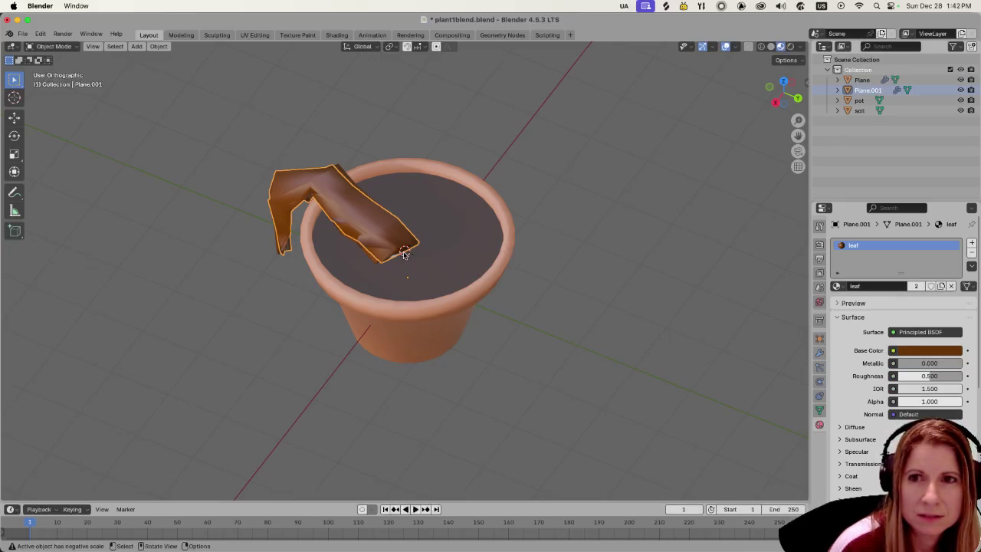
Move Plane.001's origin to the 3D cursor via the object context menu's Set Origin.
left_click(159, 46)
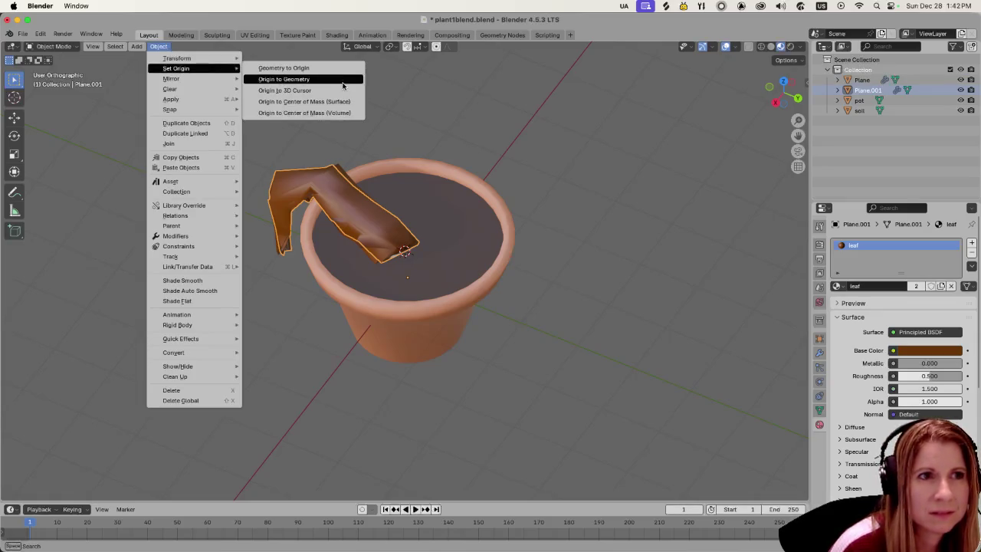
left_click(339, 85)
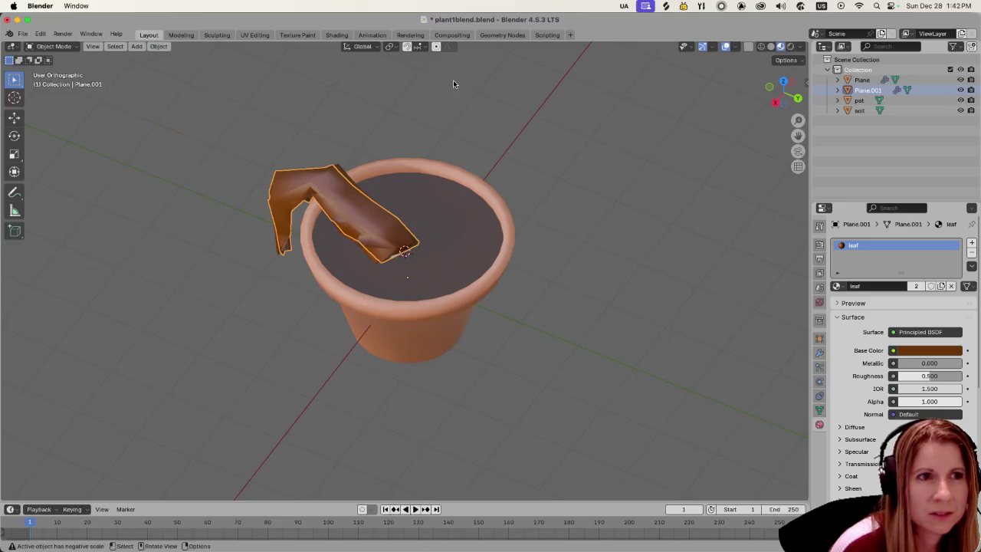
right_click(399, 241)
mouse_move(335, 239)
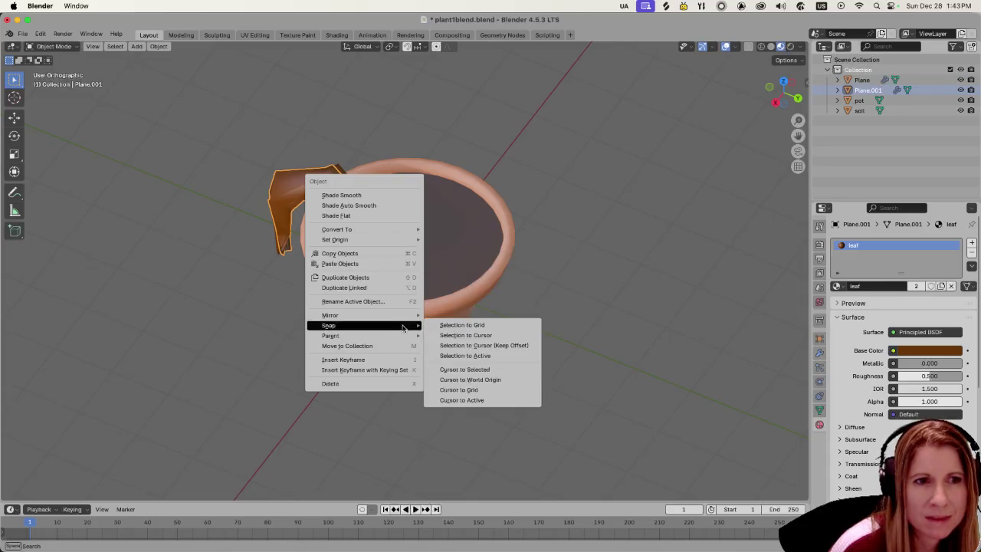
mouse_move(329, 325)
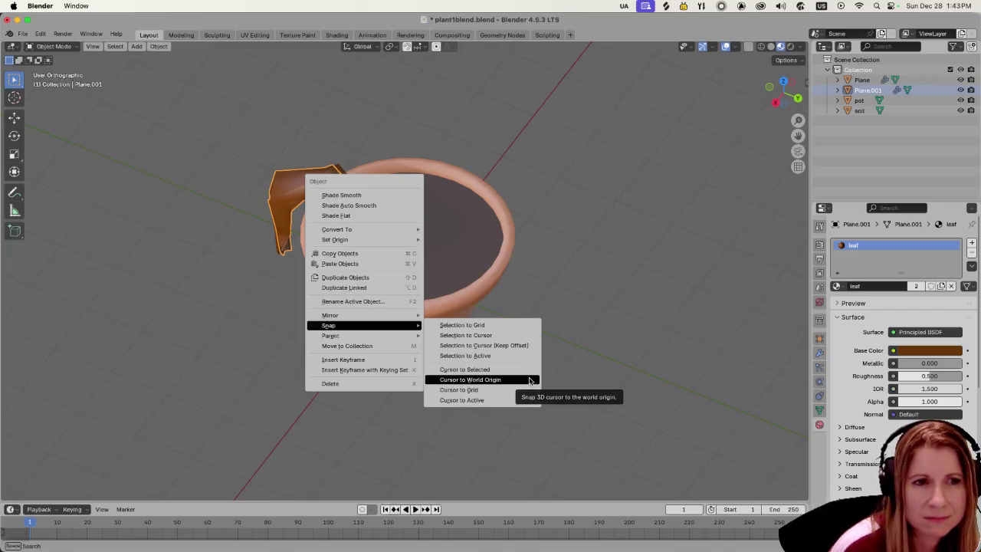
left_click(529, 380)
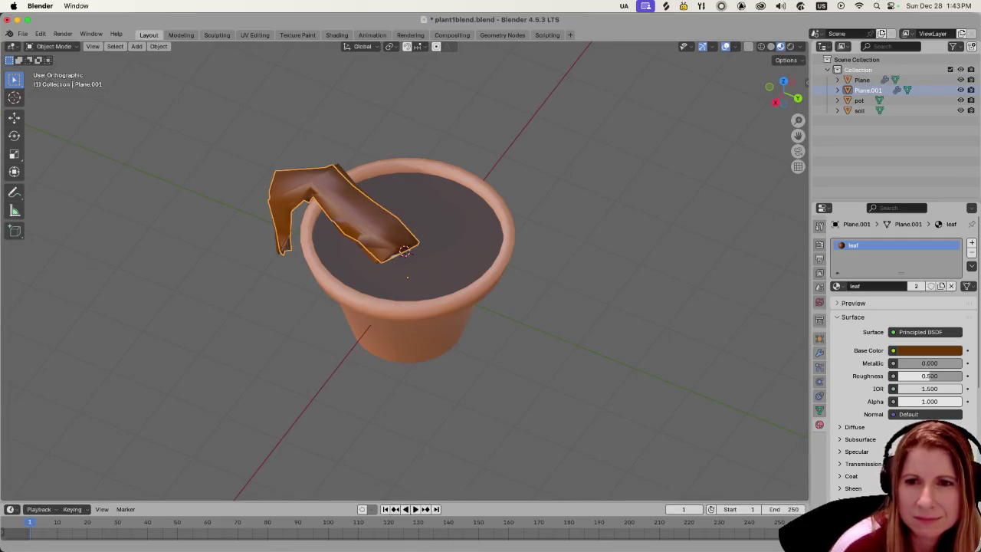
right_click(402, 249)
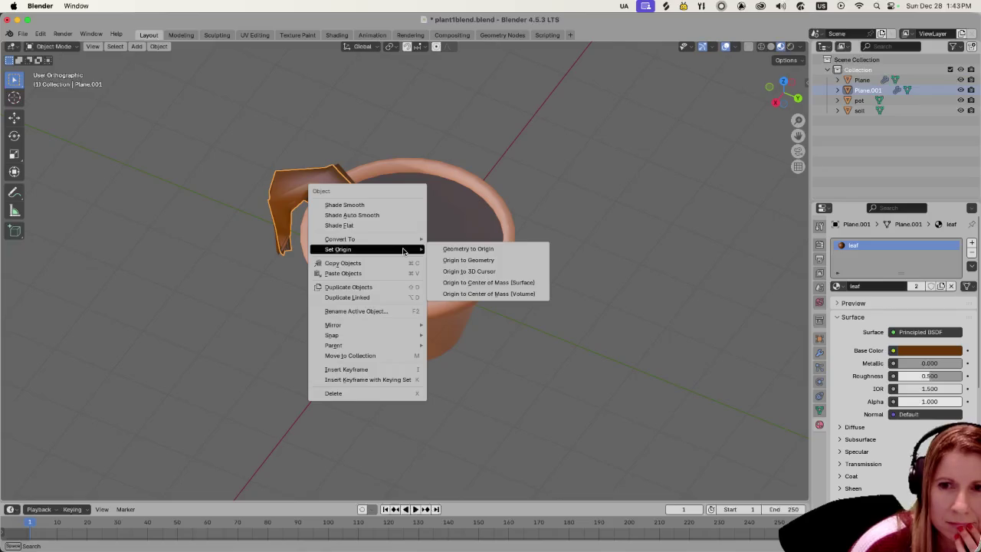
left_click(453, 272)
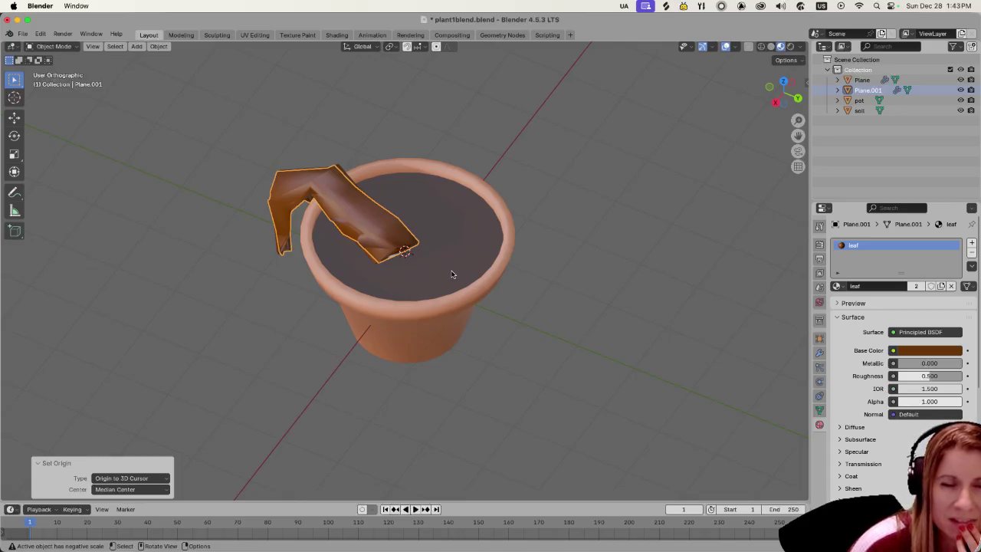
Try an Array modifier on Plane.001, adjust twist axis and count, then delete the Array.
left_click(819, 355)
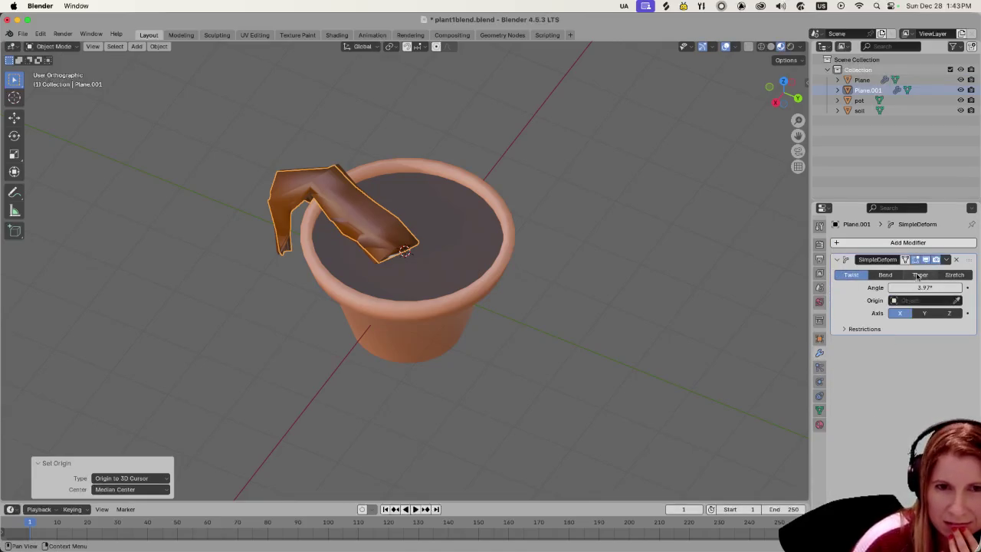
left_click(837, 244)
mouse_move(805, 242)
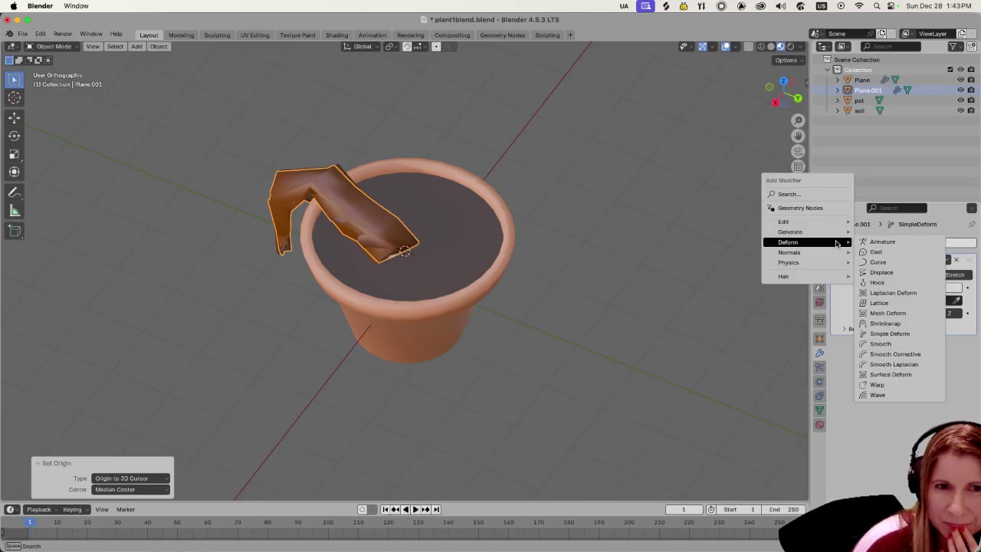
left_click(889, 237)
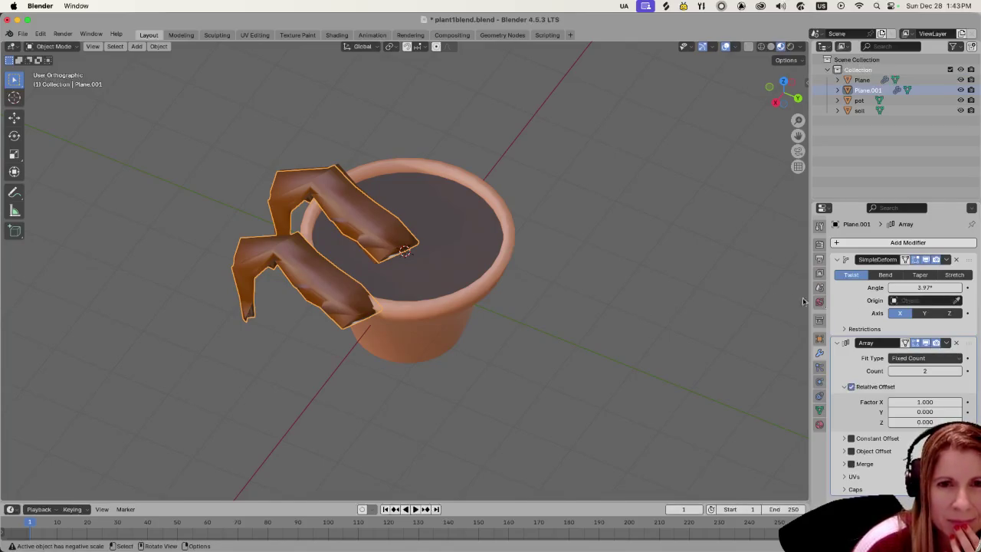
left_click(924, 314)
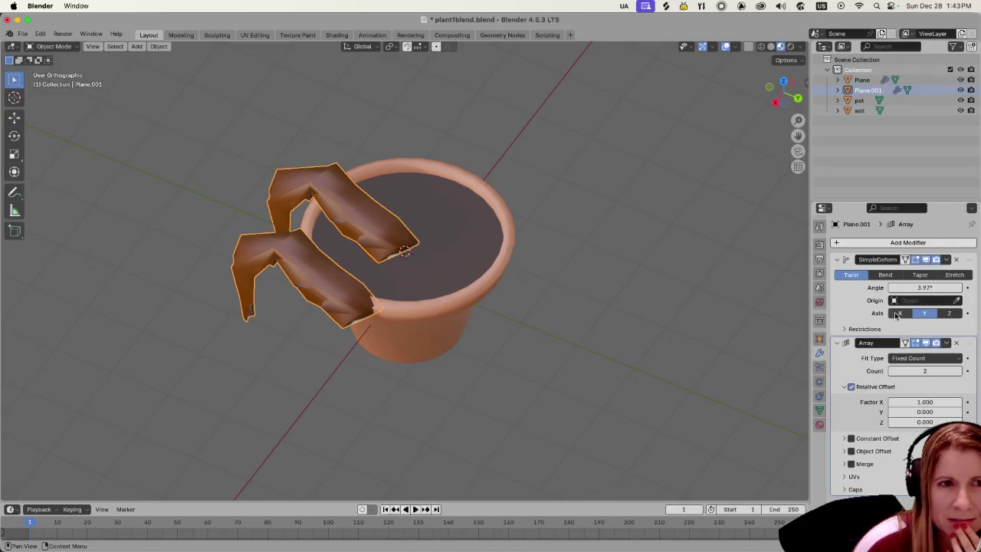
left_click(898, 314)
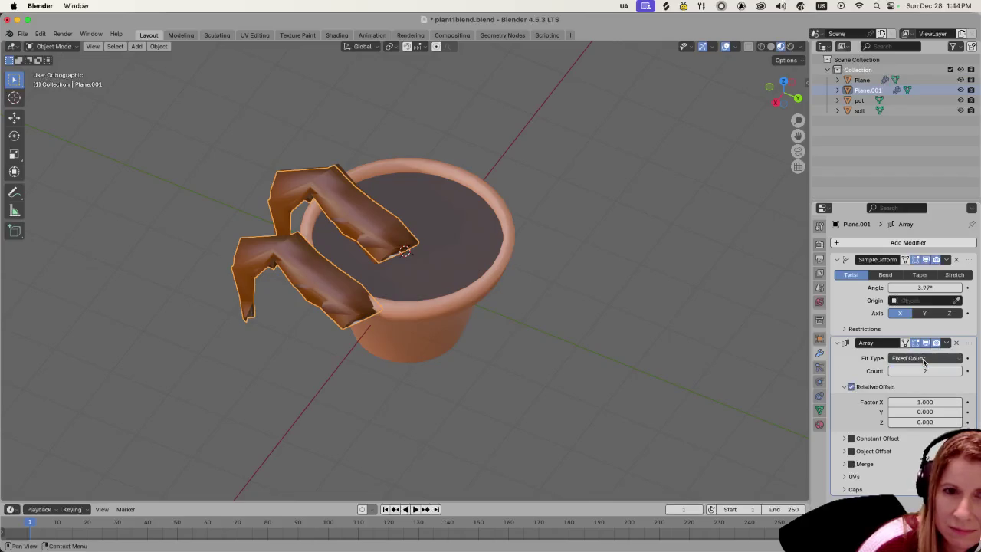
mouse_move(915, 369)
left_mouse_down()
mouse_move(943, 369)
mouse_move(913, 371)
left_mouse_up()
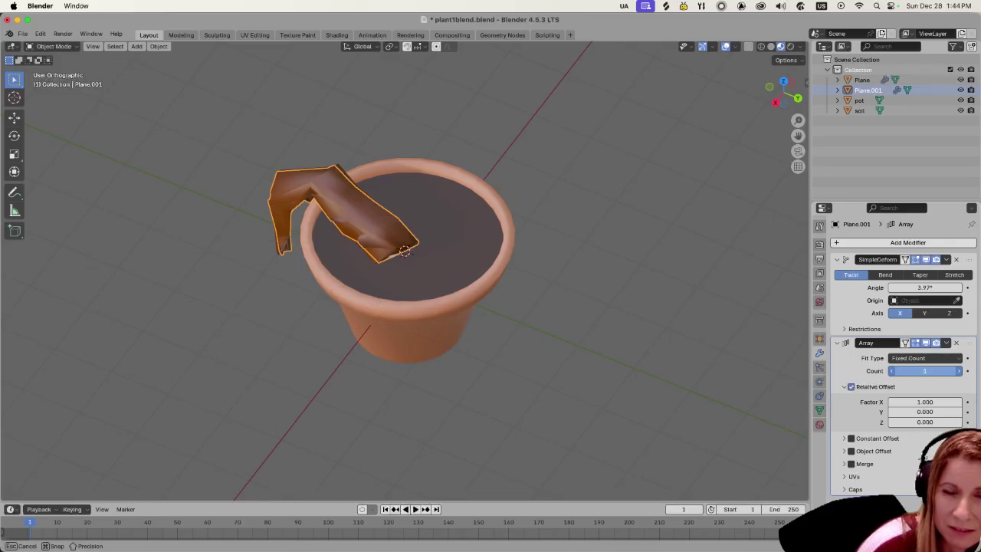
left_click_drag(912, 371, 912, 371)
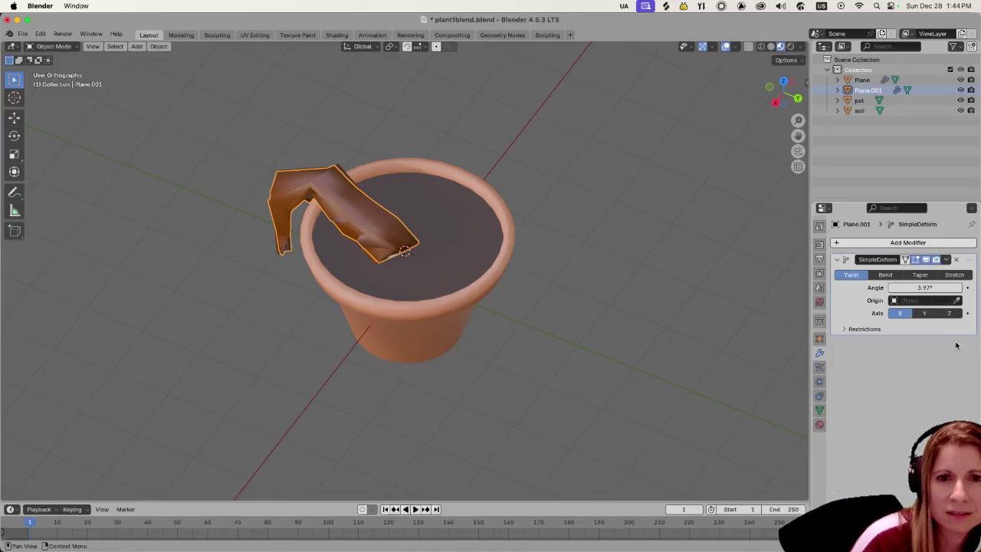
left_click(956, 343)
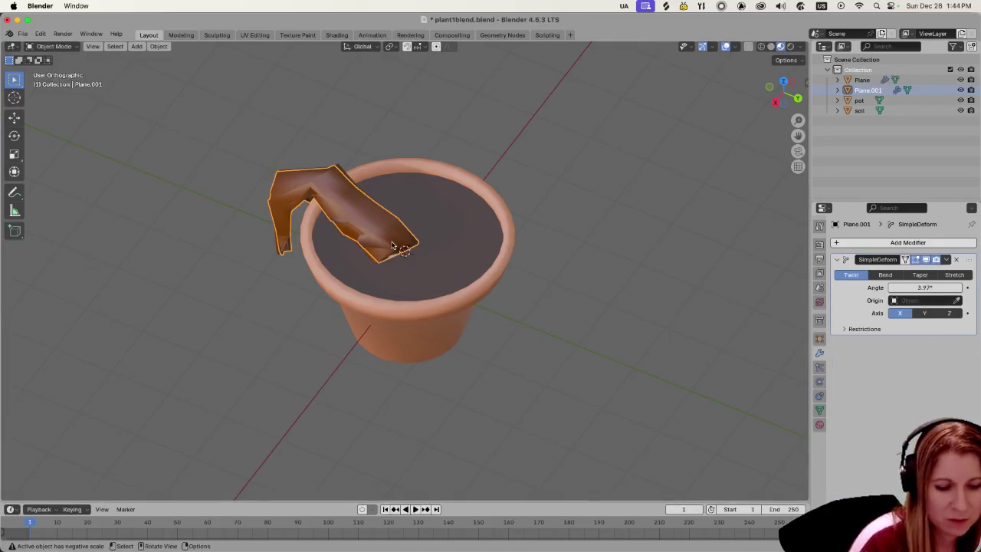
Duplicate the leaf and rotate the copy 123° around the pot's vertical Z axis.
key("shift+d")
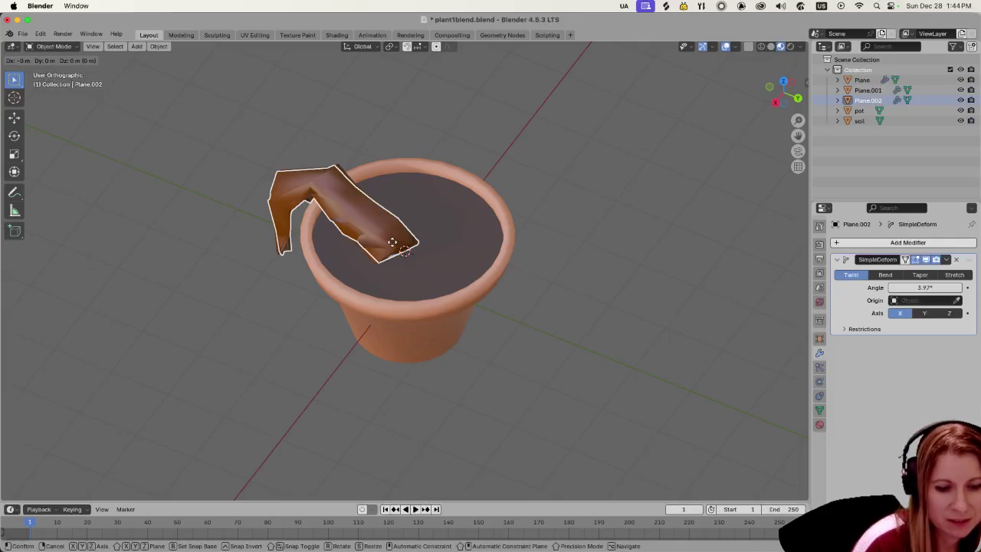
type("rz123")
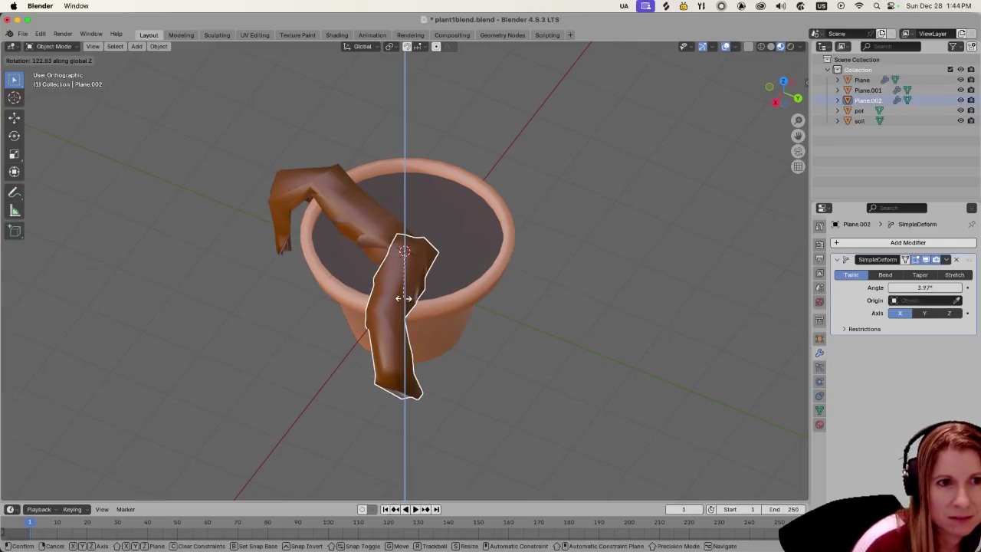
key("Return")
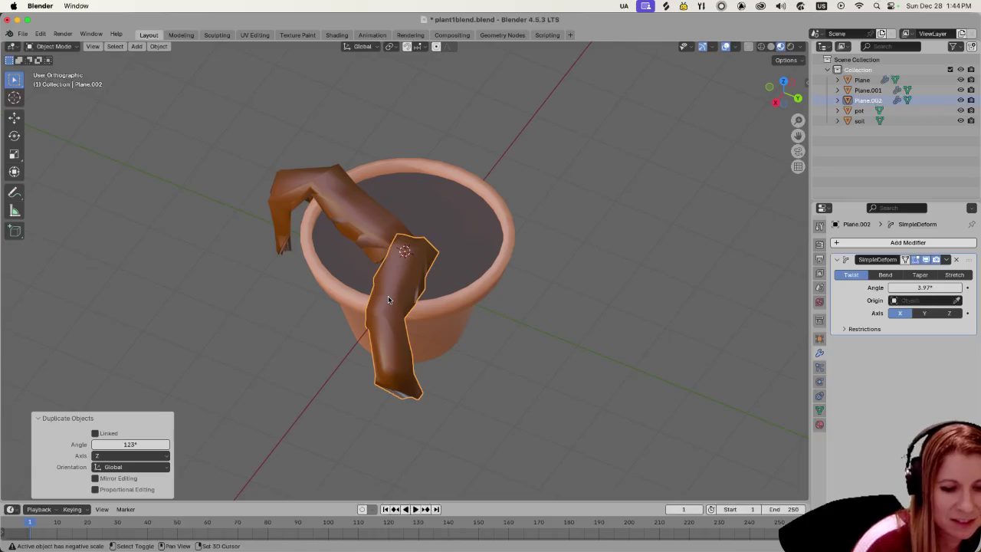
Make two more leaf copies, each rotated around Z to a new spot on the rim.
key("shift+d")
key("r")
key("z")
left_click(501, 253)
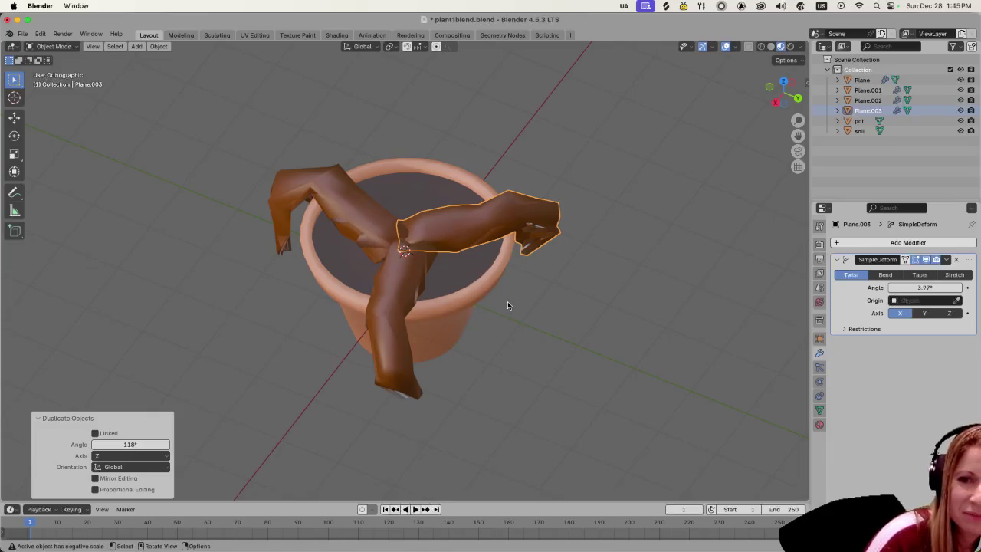
key("shift+d")
key("r")
key("z")
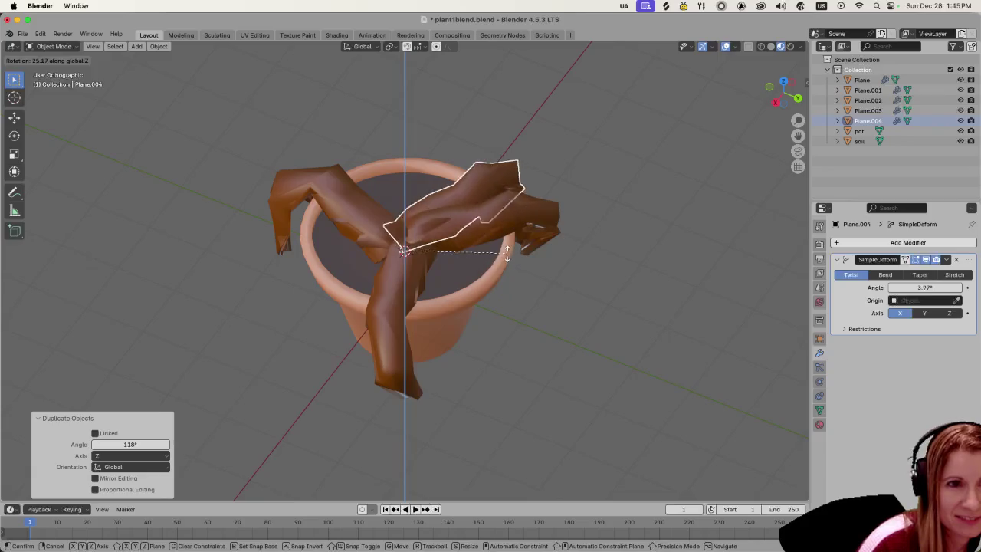
left_click(494, 187)
Deselect, check the drooping leaves from a side view, and save plant1blend.blend.
left_click(549, 358)
middle_click_drag(549, 357, 469, 312)
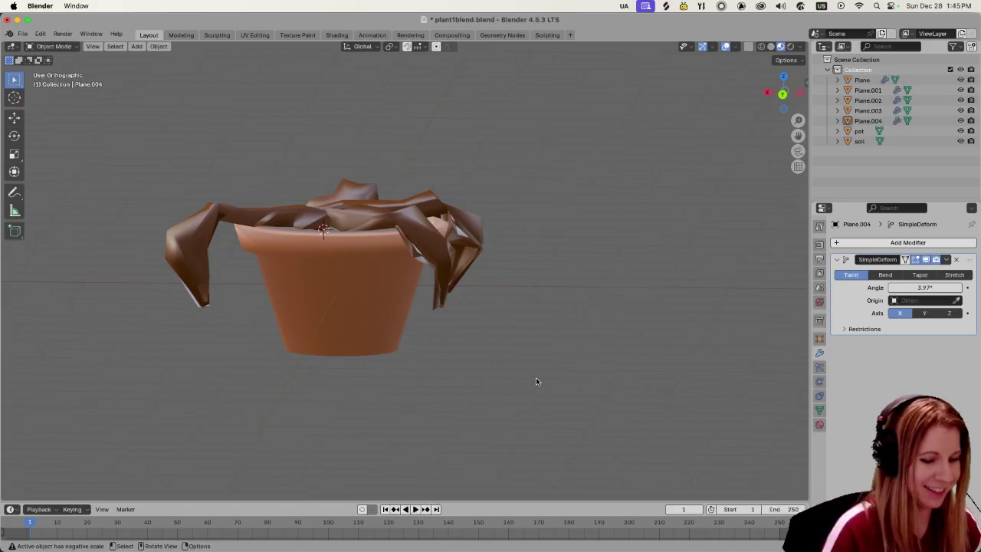
key("ctrl+s")
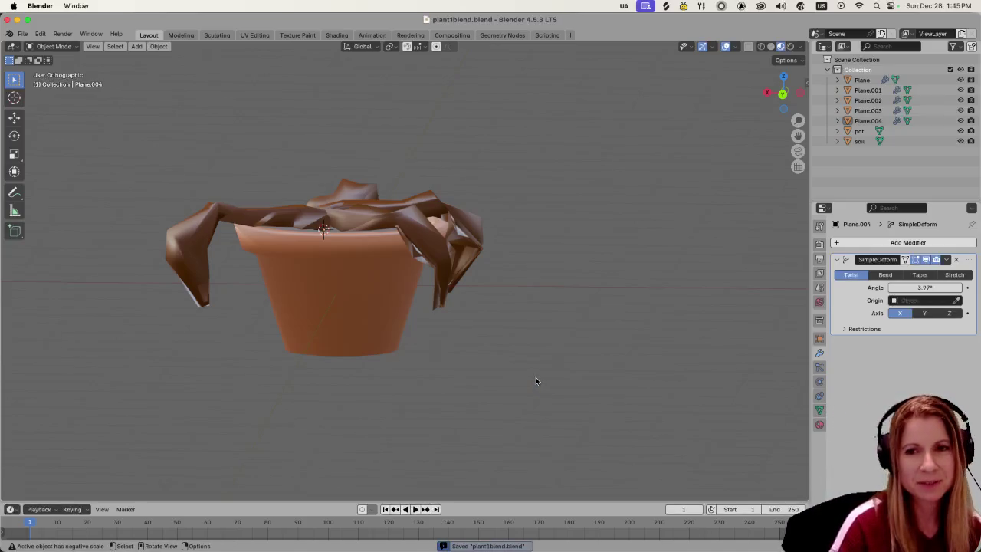